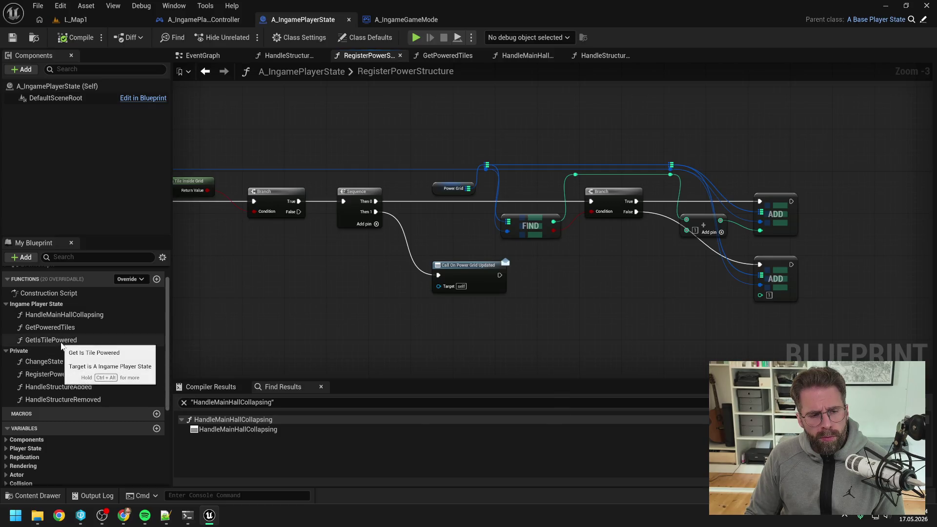
Step: Open A_IngamePlayerState's GetIsTilePowered graph with its Contains check on Power Grid keys
double_click(61, 343)
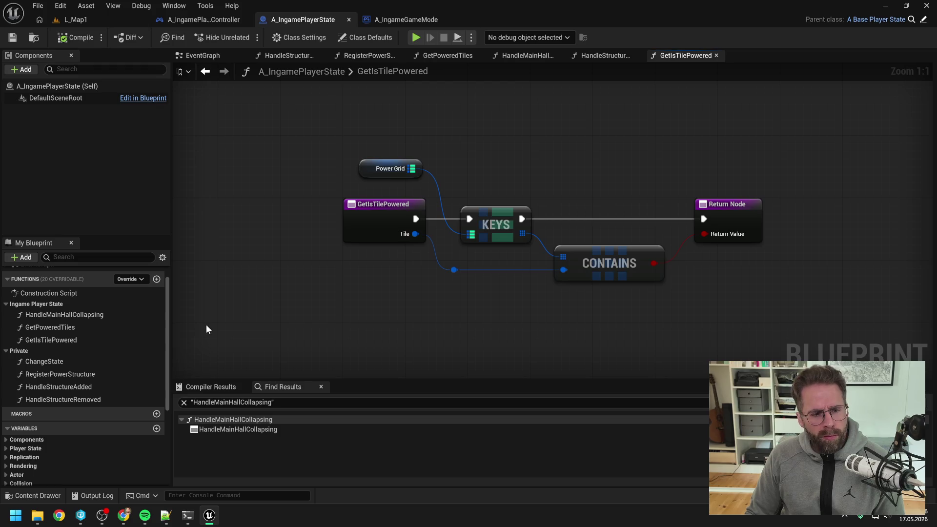
mouse_move(188, 515)
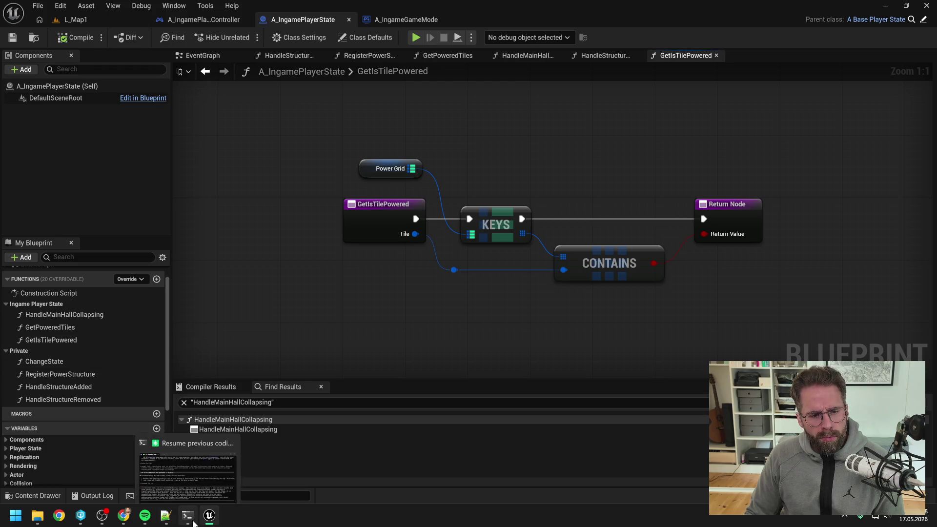
click(188, 463)
Step: Continue the German prompt naming GetIsTilePowered and attach its graph screenshot as Image #13
text(A)
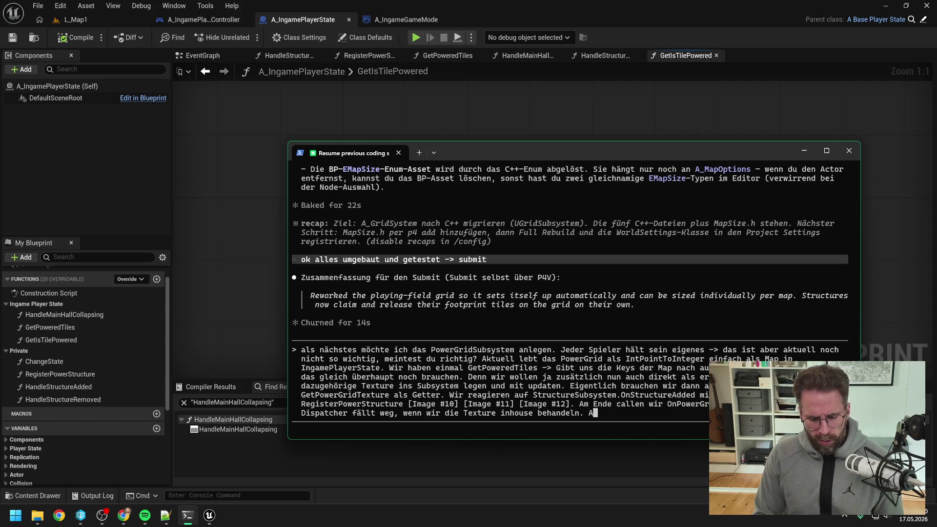
text(nsonsten haben )
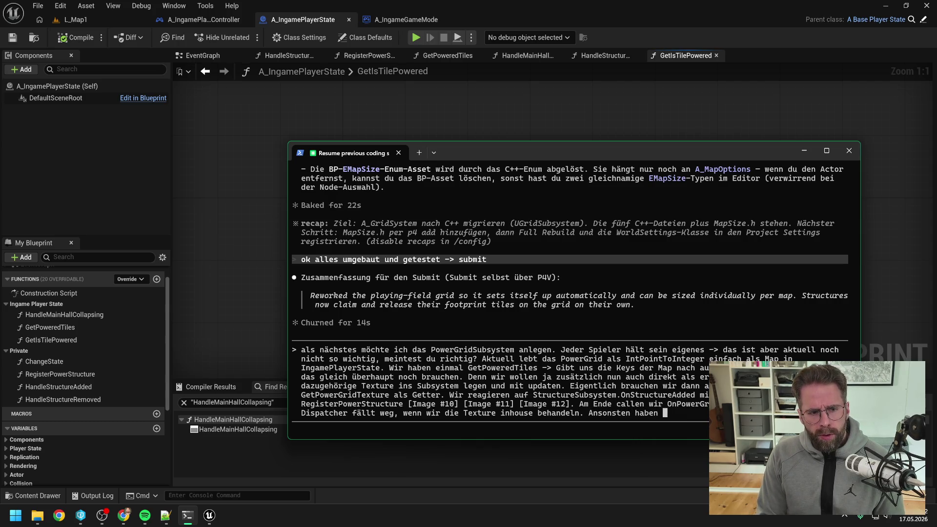
text(wir noch n)
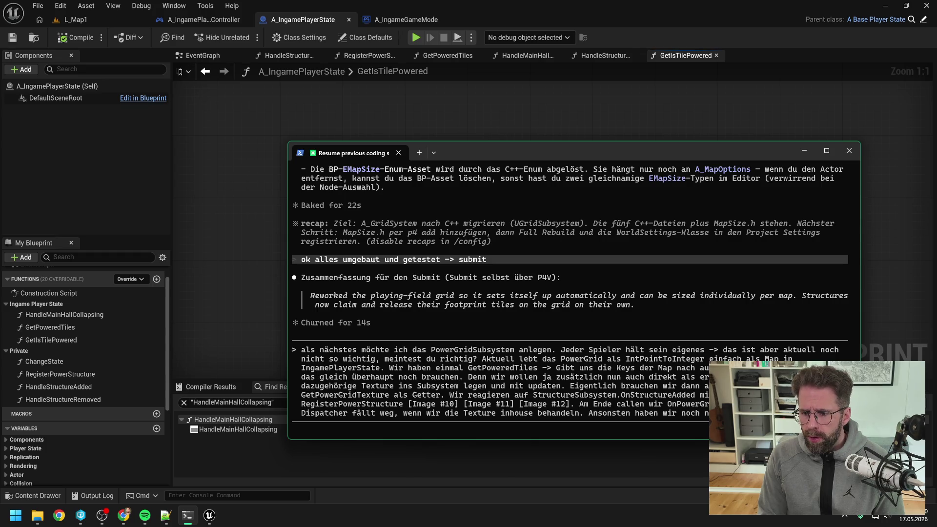
text(GetIsTilePowered)
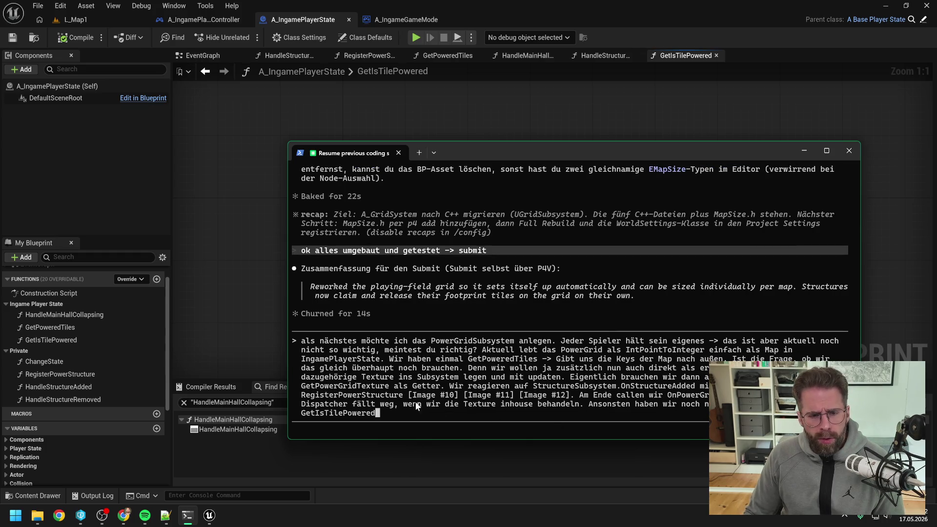
click(74, 342)
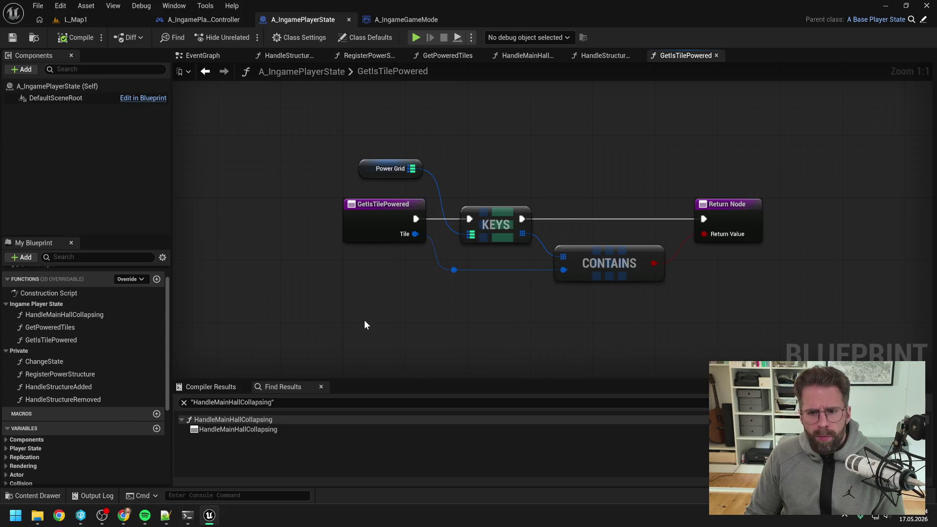
click(187, 518)
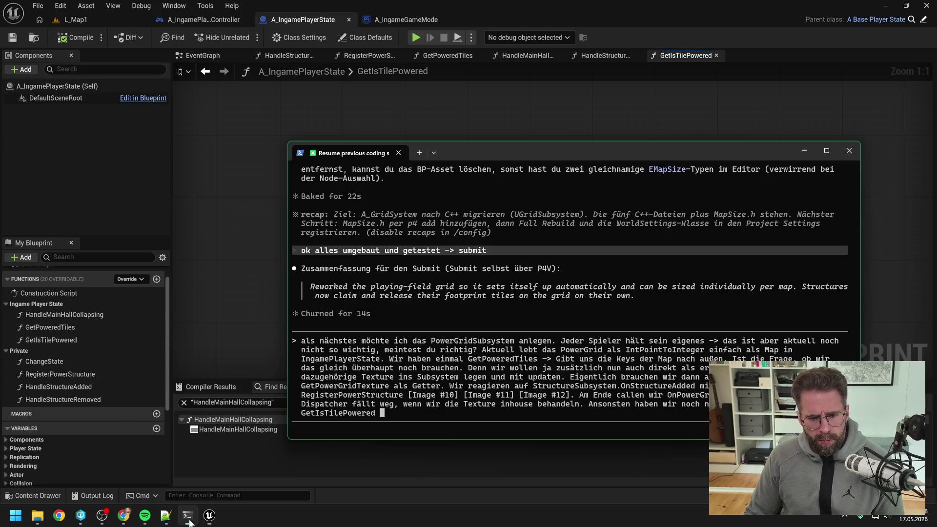
key(alt+v)
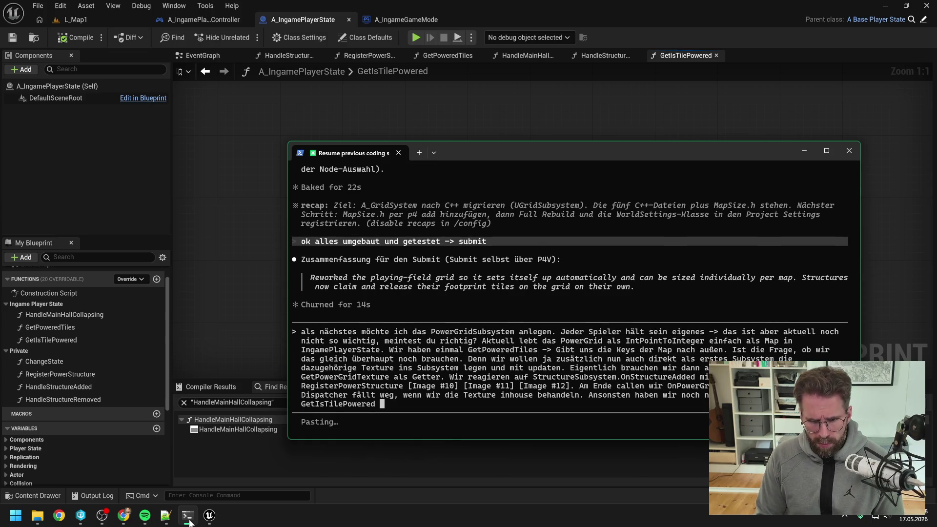
text(.)
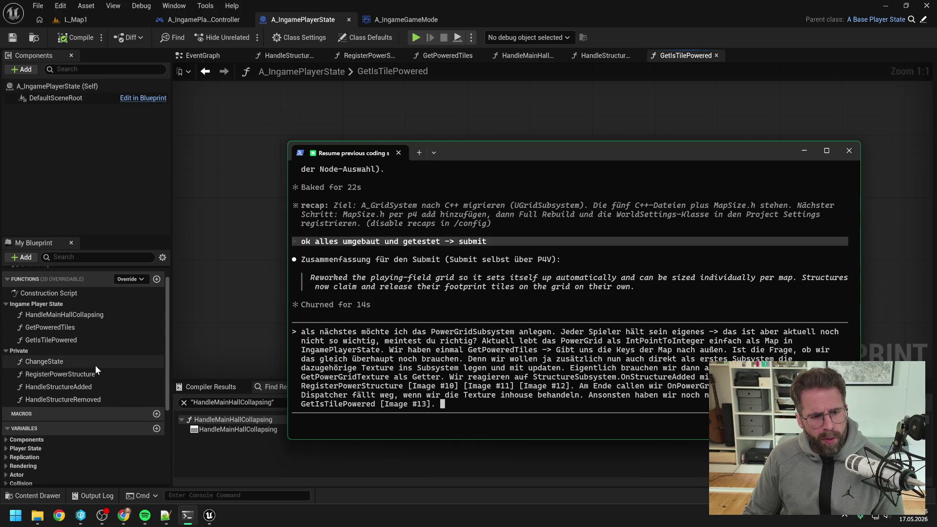
double_click(98, 399)
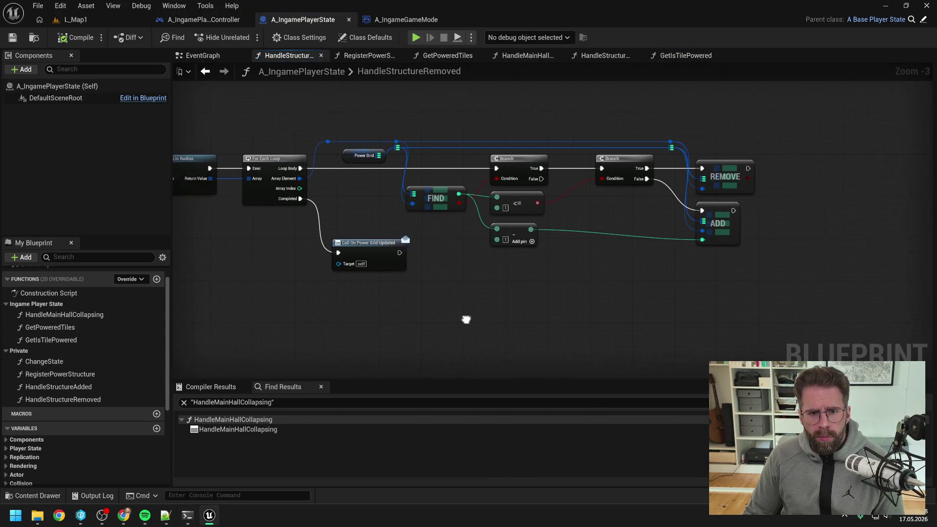
Step: Pan and zoom out HandleStructureRemoved to show its entry, Break Structure and full node chain
drag(466, 320, 561, 308)
scroll(433, 304, down, 1)
mouse_move(434, 304)
mouse_down()
mouse_move(594, 293)
mouse_move(490, 289)
mouse_up()
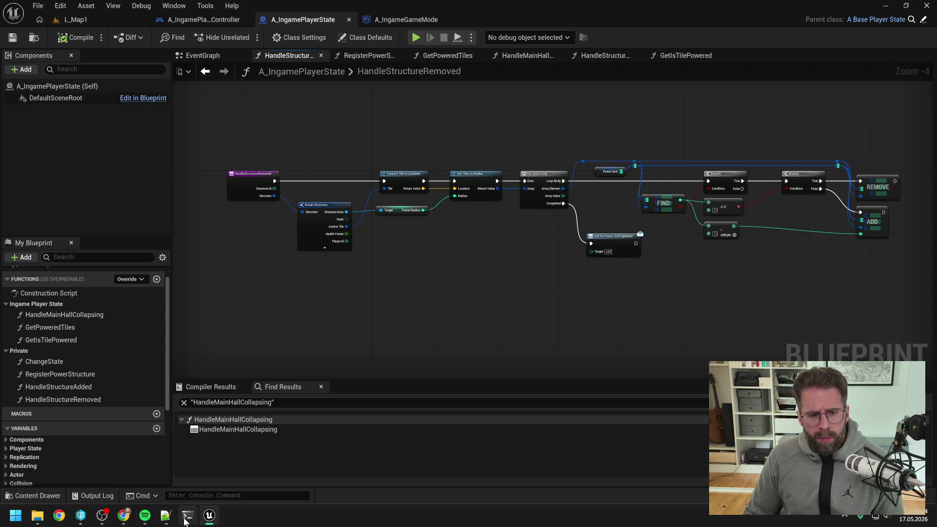
click(186, 517)
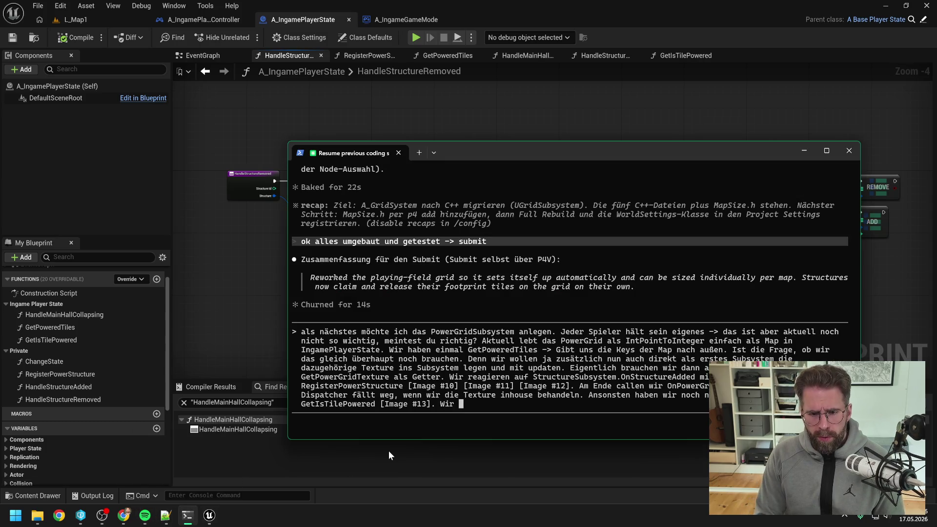
Step: Add StructureSubSystem.OnStructureRemoved with Image #14, explain tile counting removed at <= 0, and submit
text(reagieren auf S)
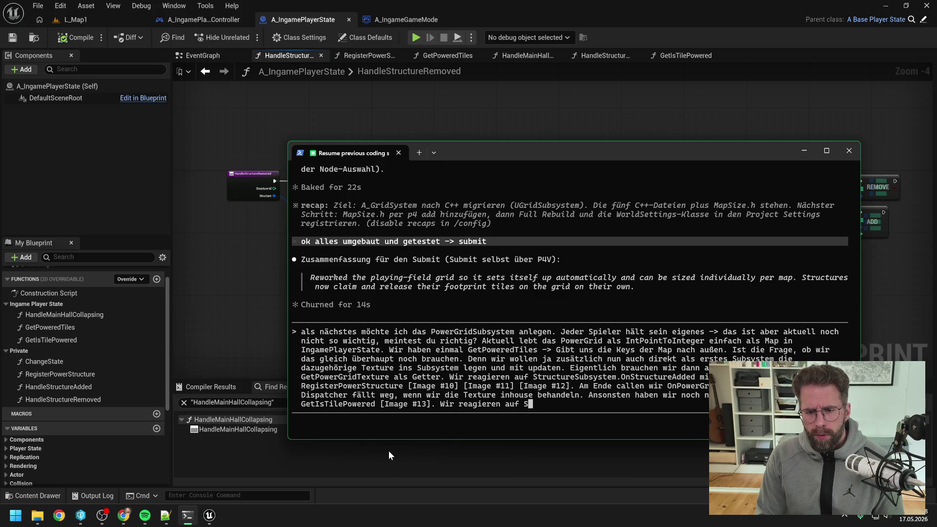
text(t)
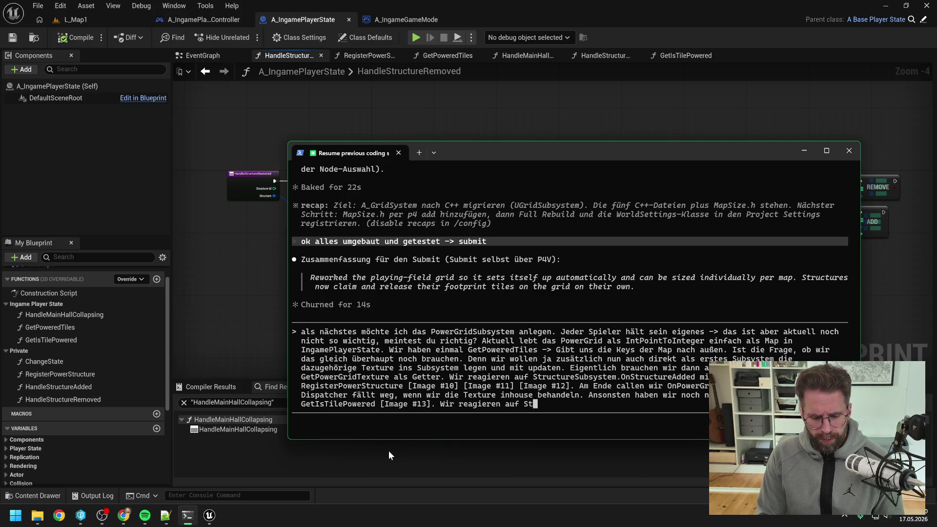
text(ructureSub)
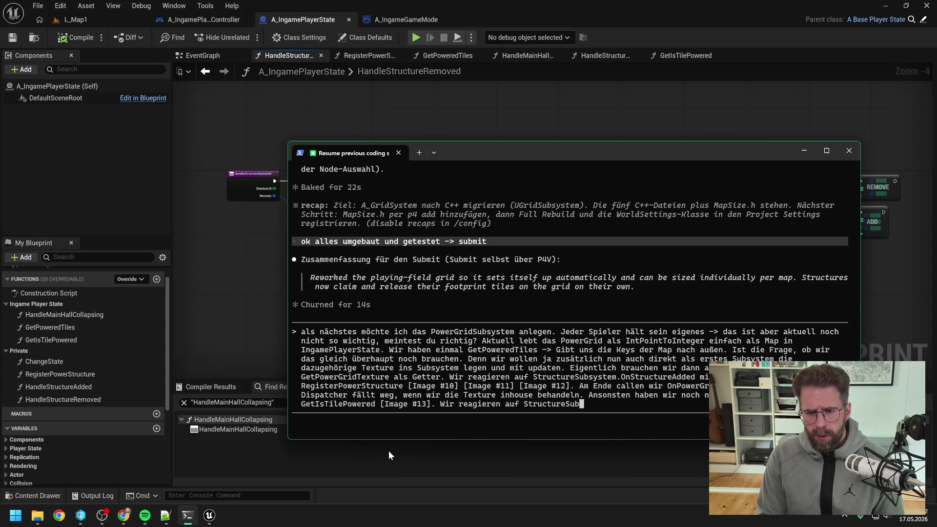
text(System.)
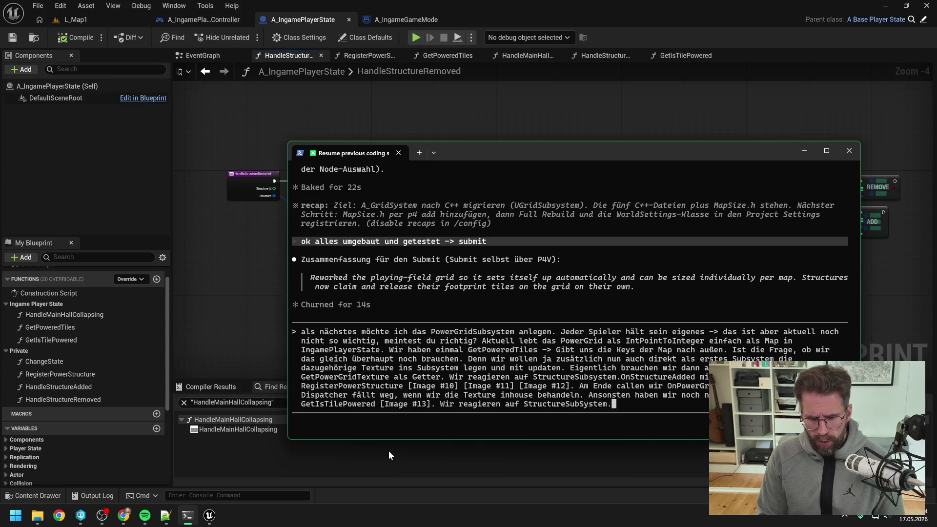
text(OnStruct)
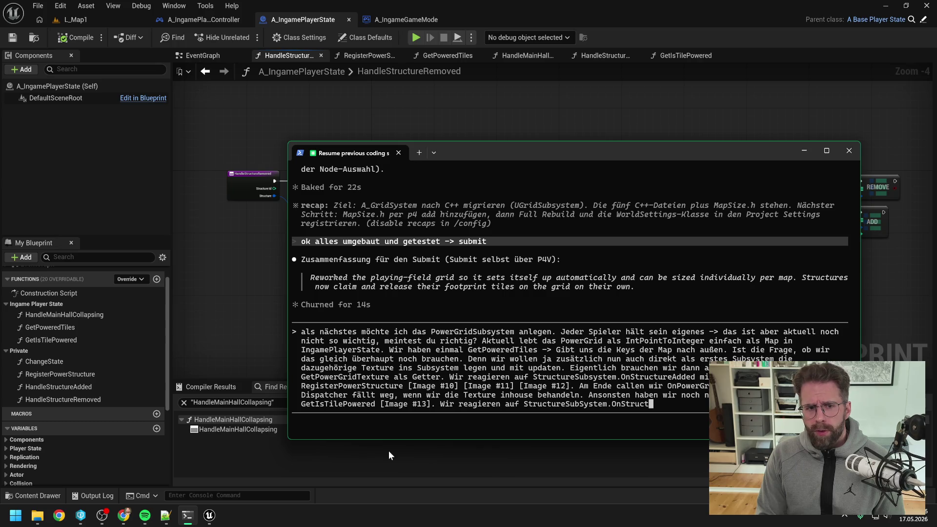
text(ure )
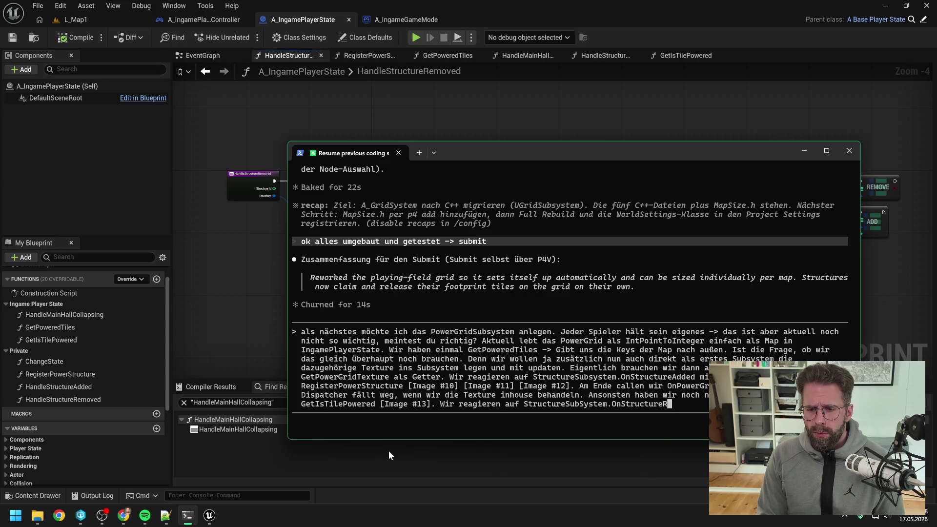
text(emoved mi)
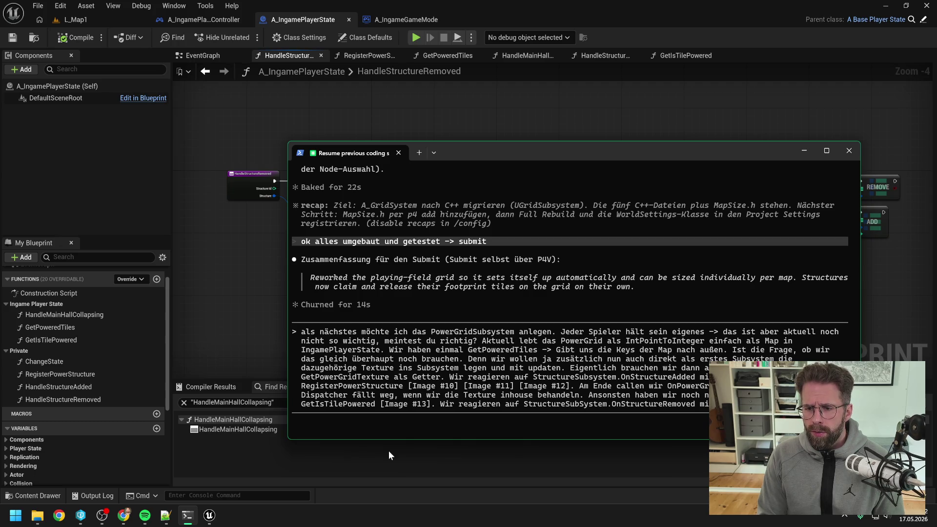
key(alt+v)
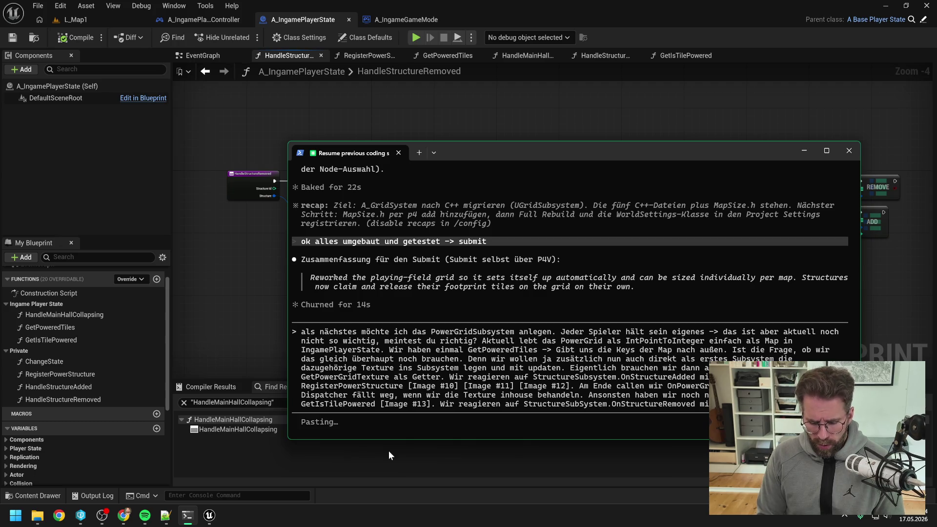
text(. Wie)
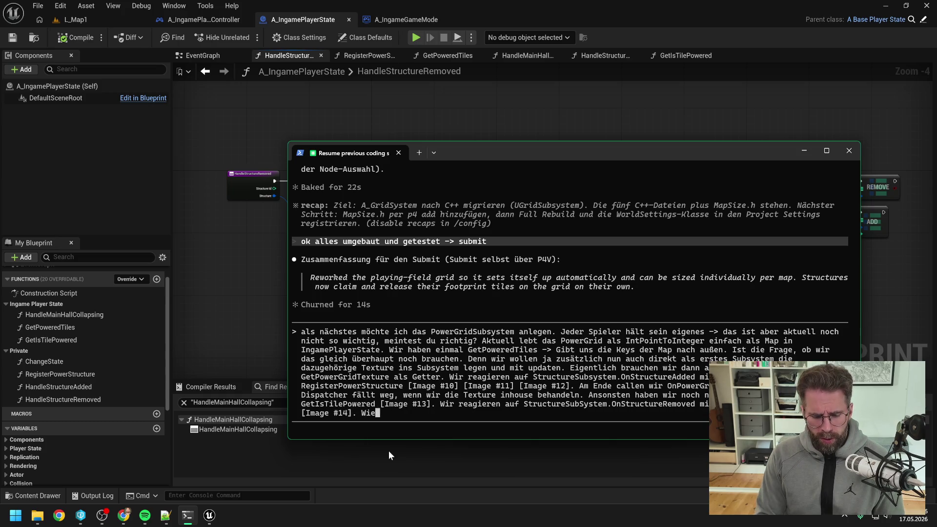
text( du erken)
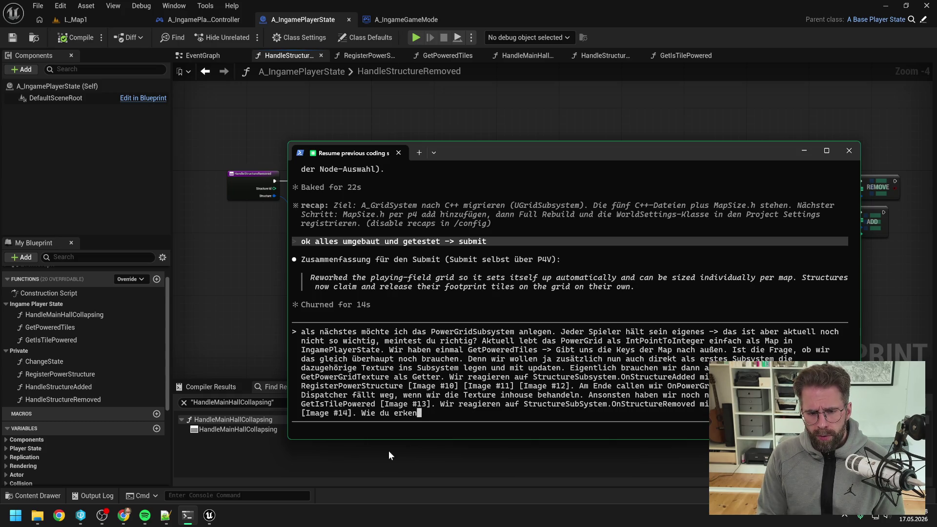
text(nen wirst h)
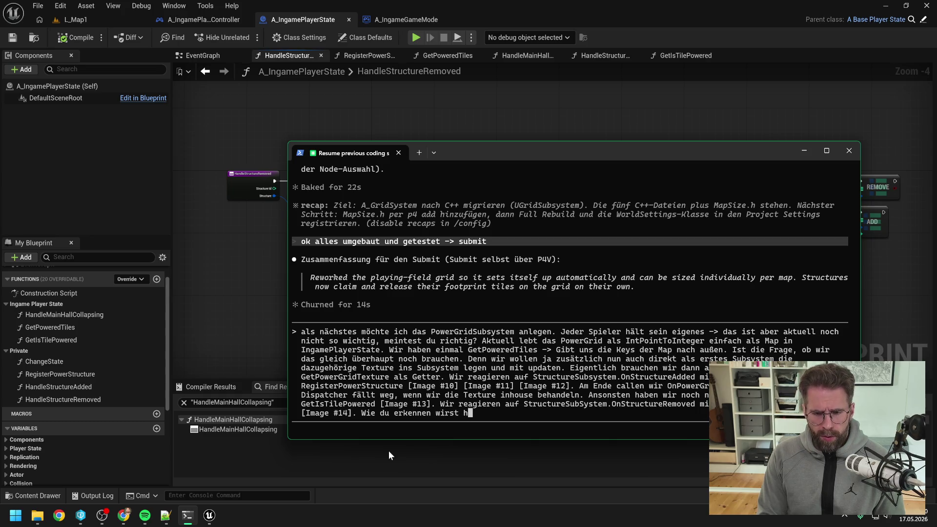
text(ab)
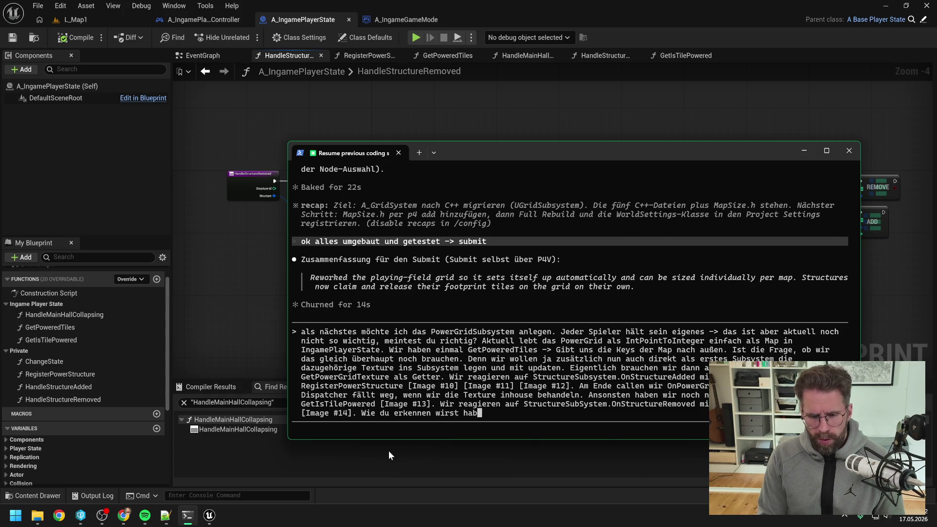
text(en wir nicht nu einfach)
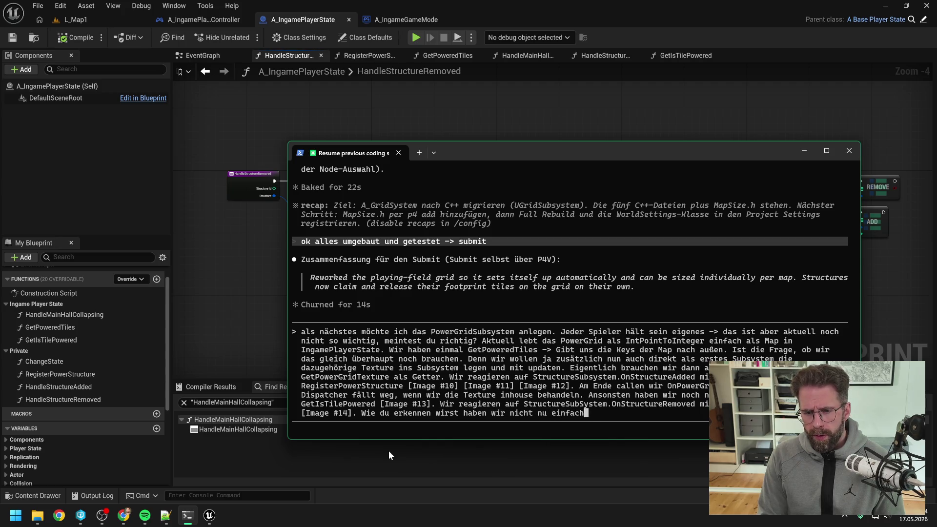
text( Add und )
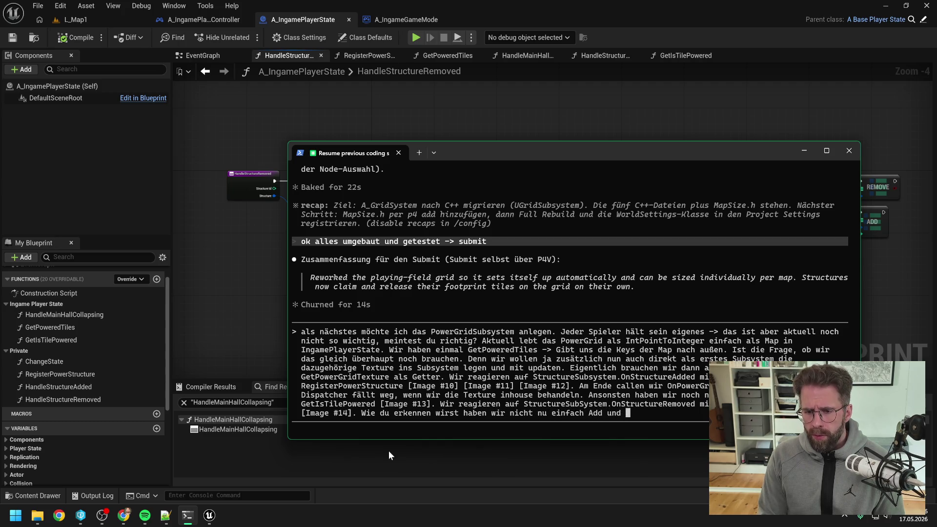
text(Re)
key(Left)
key(Left)
key(Left)
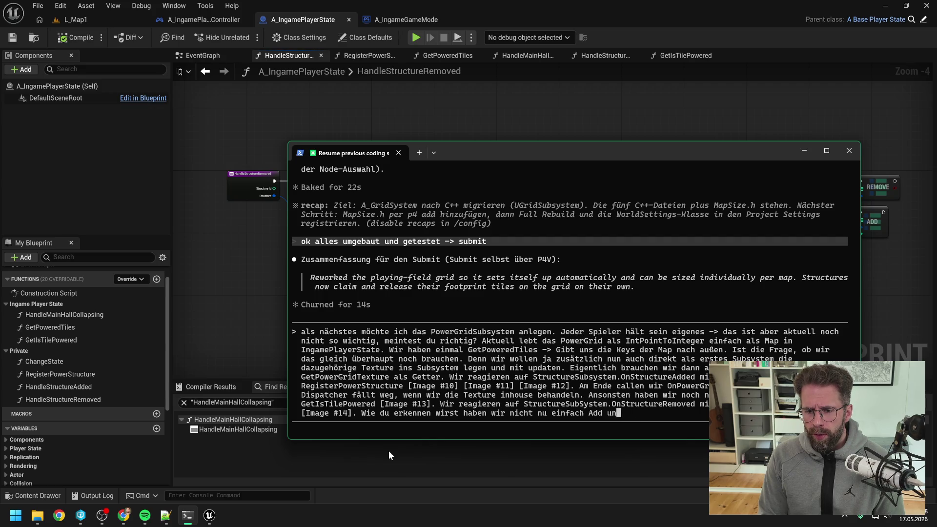
text(s)
key(Right)
key(Right)
key(Right)
text(moves, sondern)
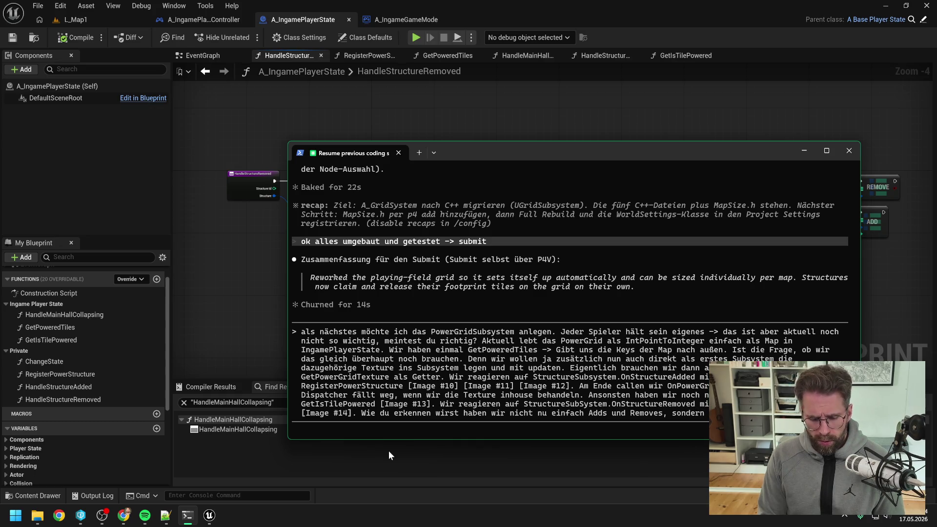
text(und run)
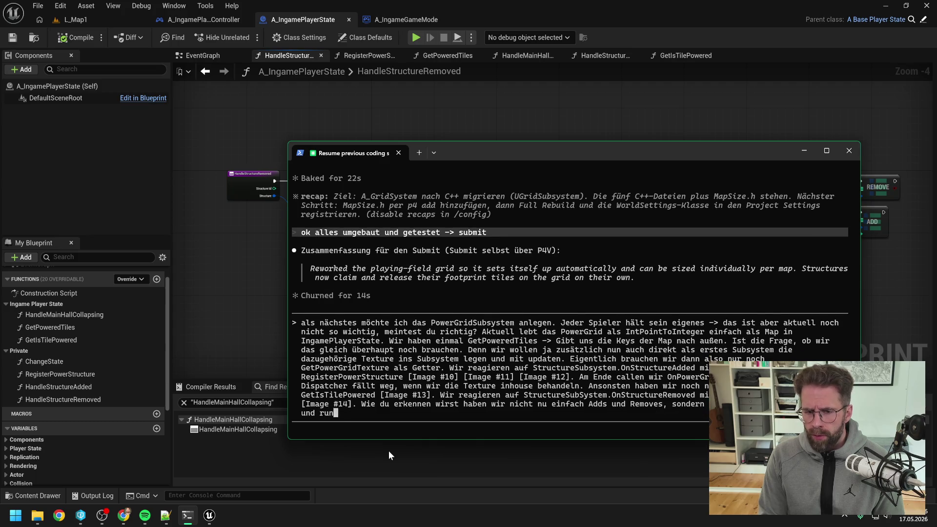
text(ter gezählt )
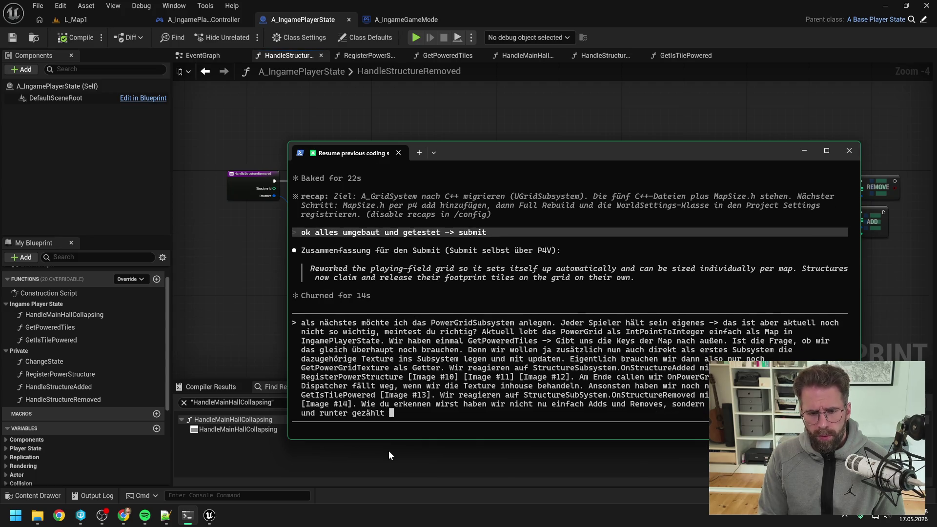
text(wird und ers)
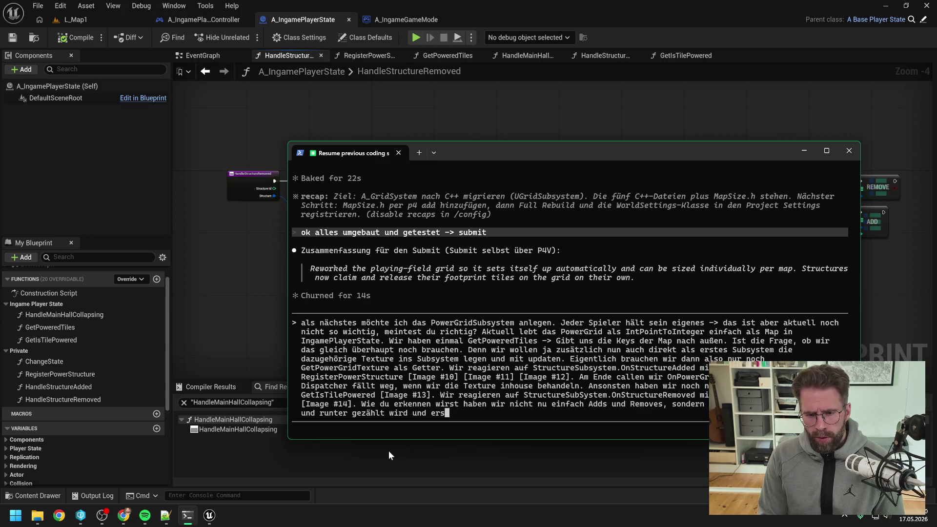
text(t removed wird w)
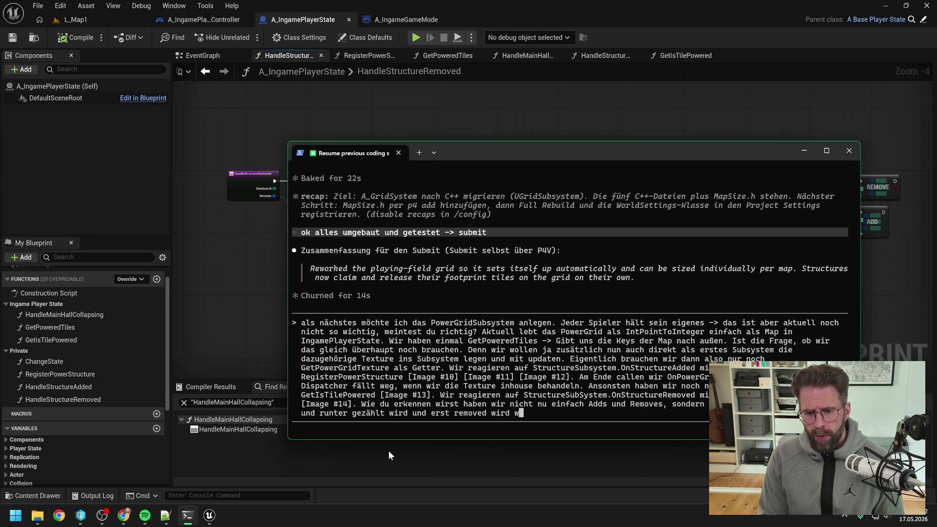
text(enn er )
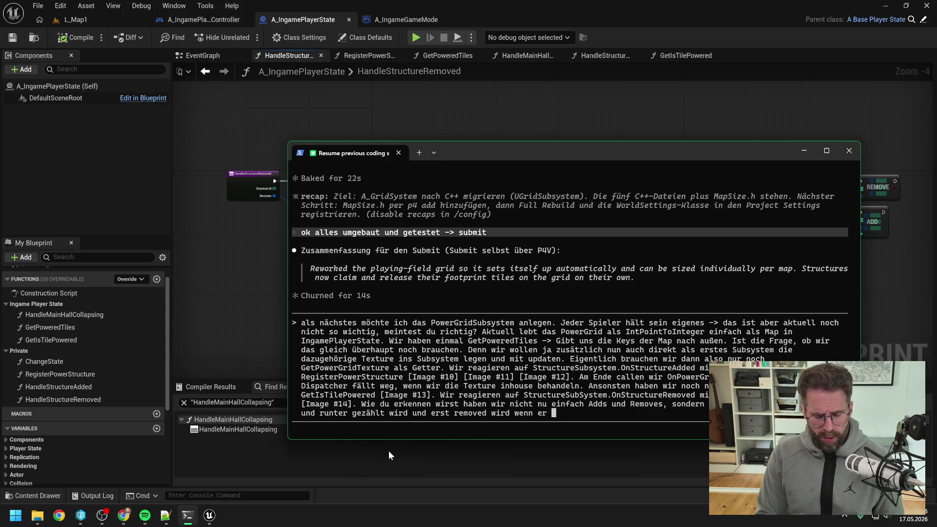
text(<= 0 is)
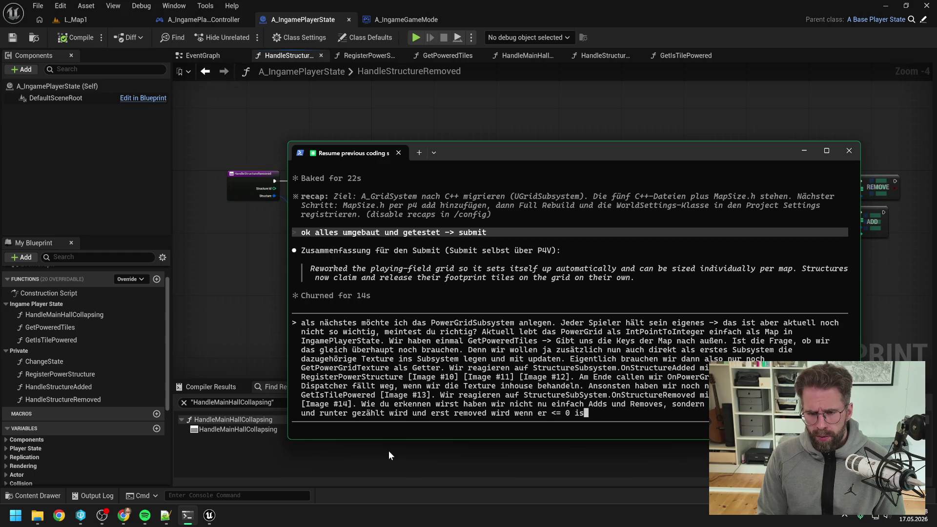
text(t. )
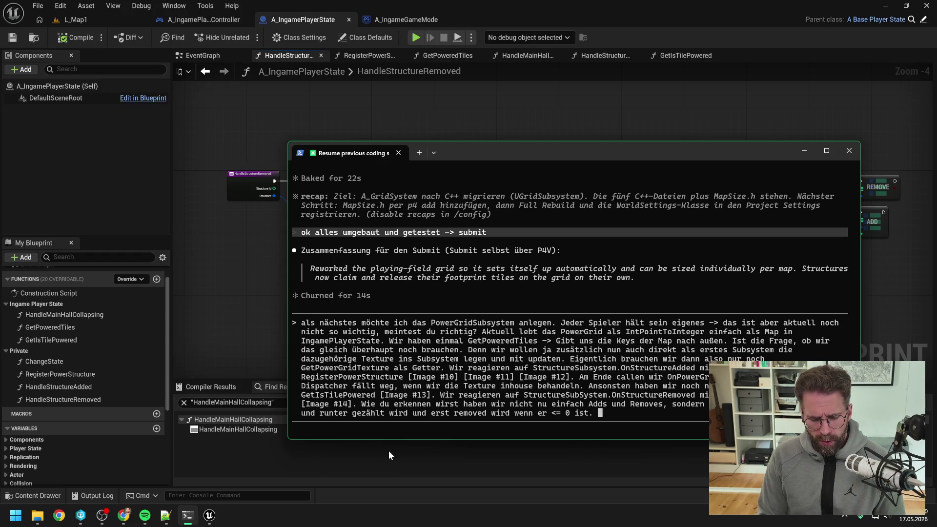
text(Denn es)
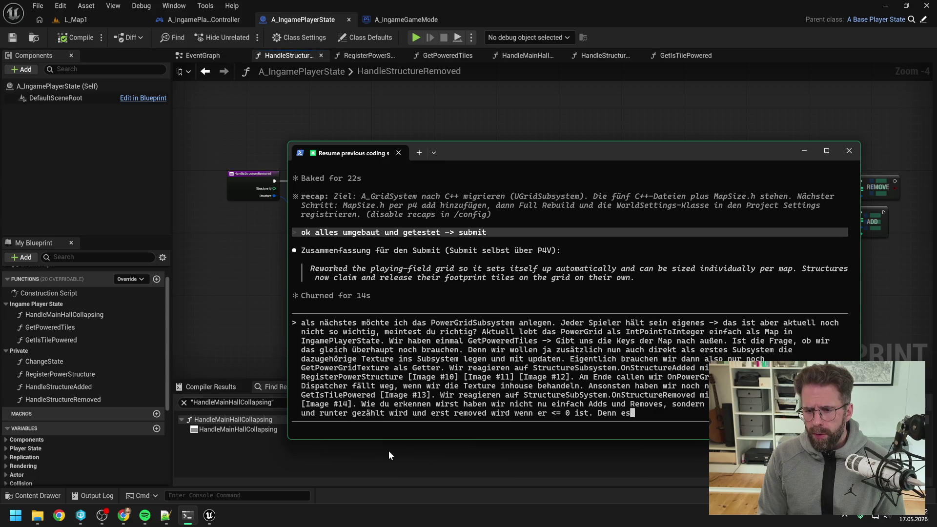
text( können ja m)
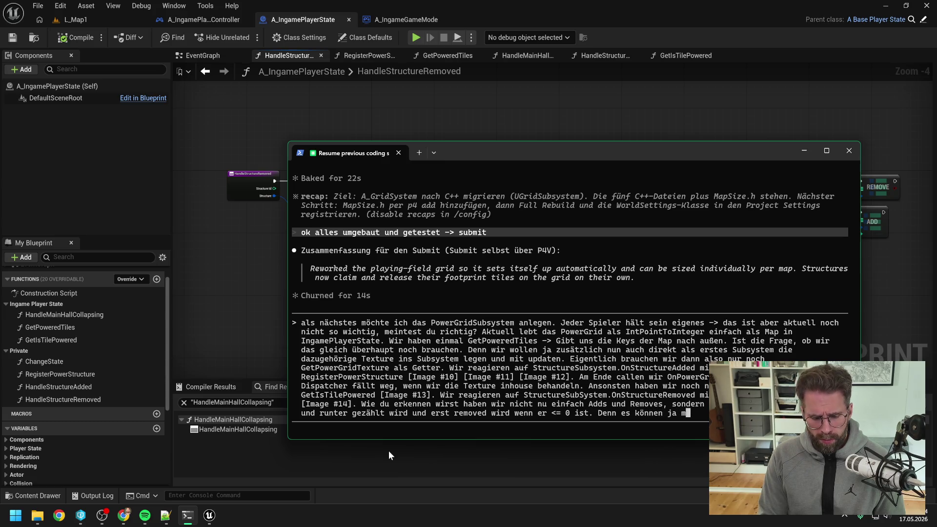
text(ehrer )
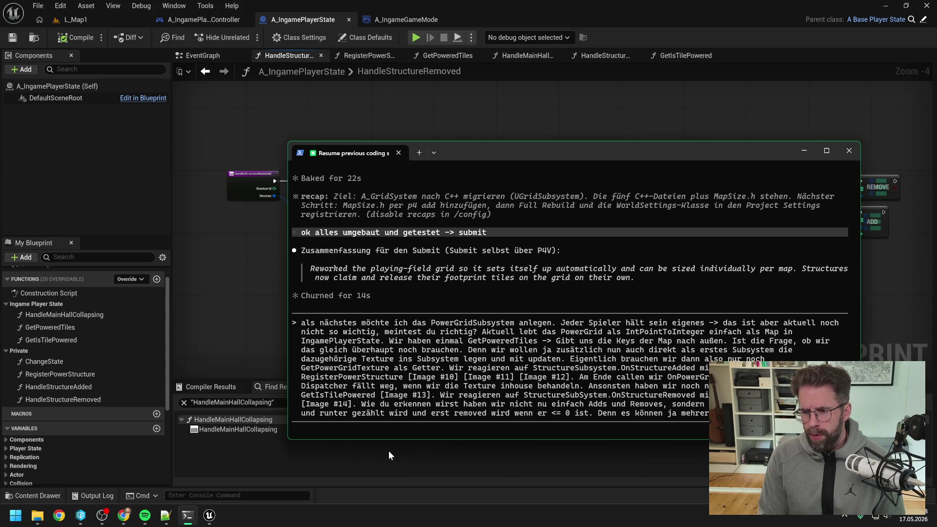
text(power)
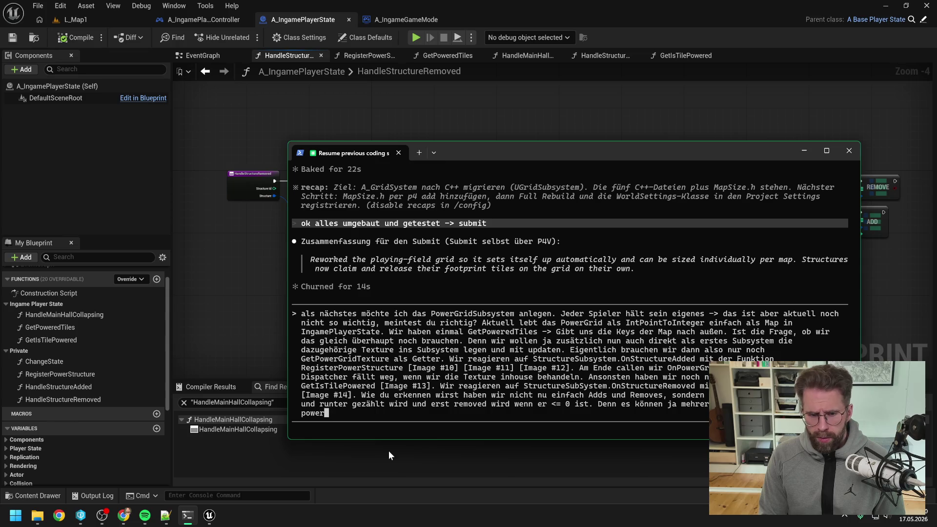
text(n)
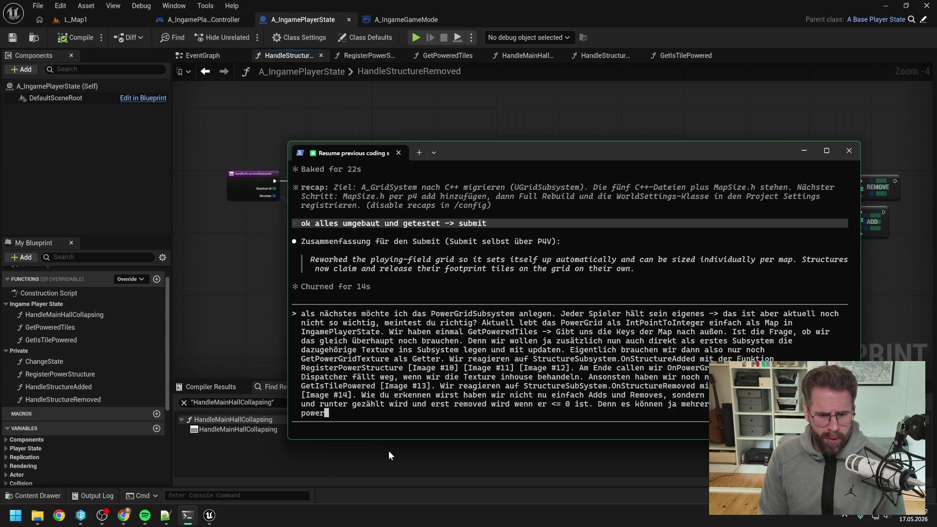
text(.)
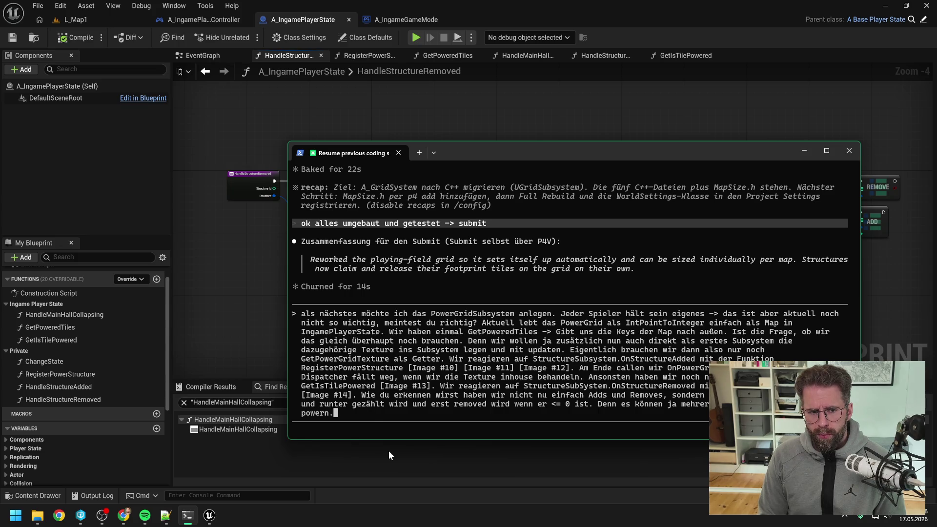
key(Return)
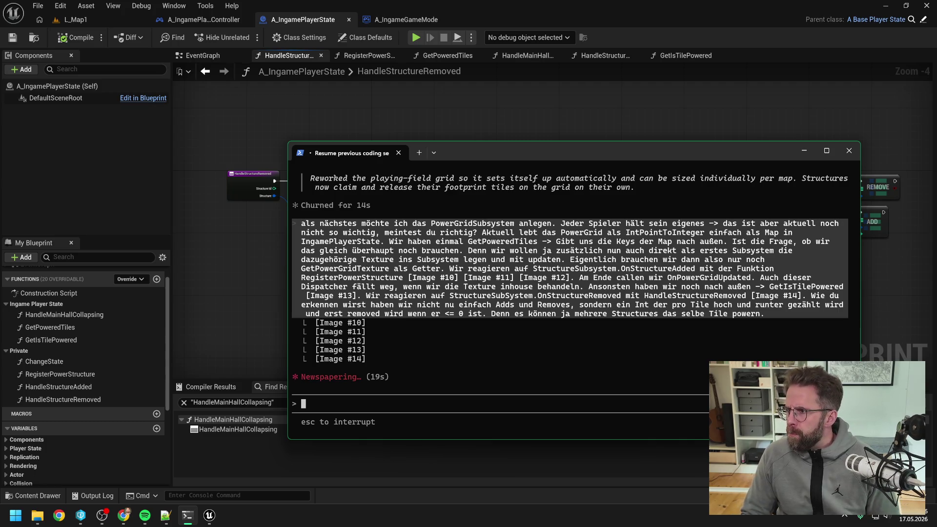
Step: Switch to Chrome while the agent drafts its UPowerGridSubsystem plan
key(alt+Tab)
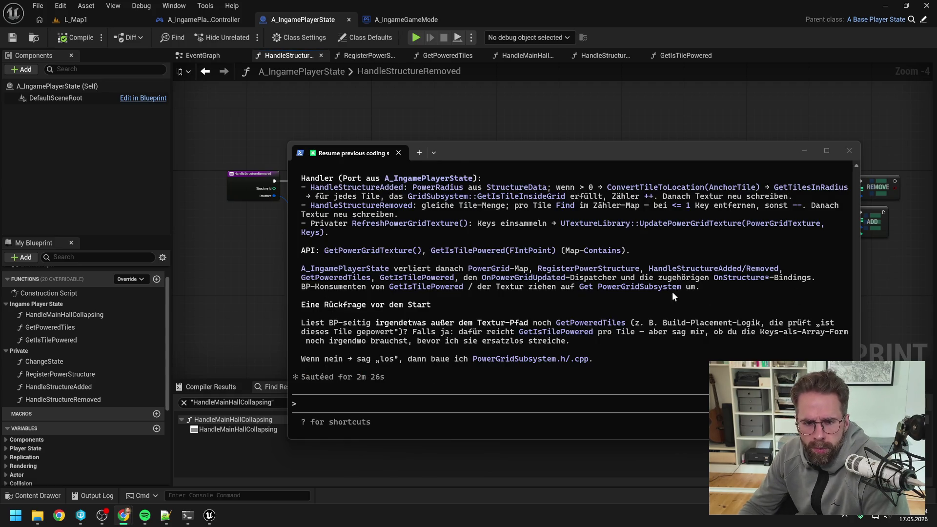
scroll(649, 327, up, 10)
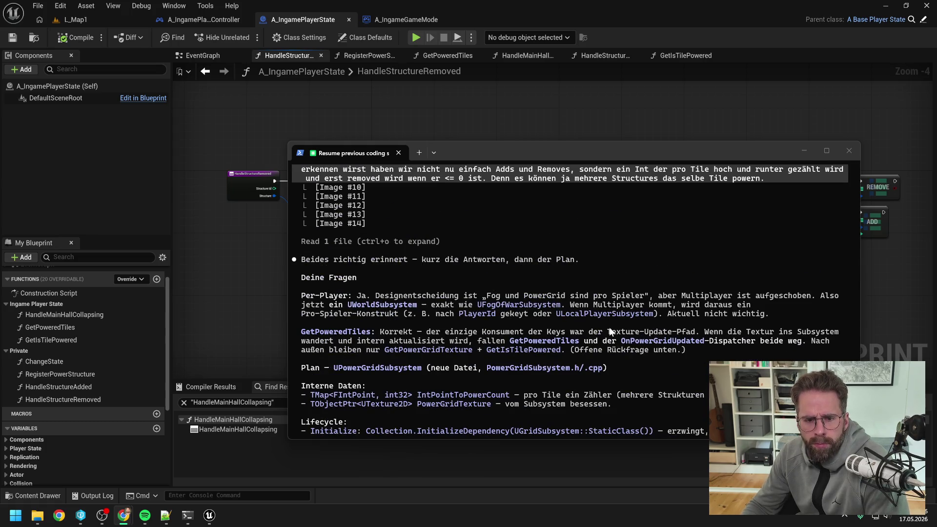
scroll(629, 320, down, 1)
scroll(630, 318, down, 1)
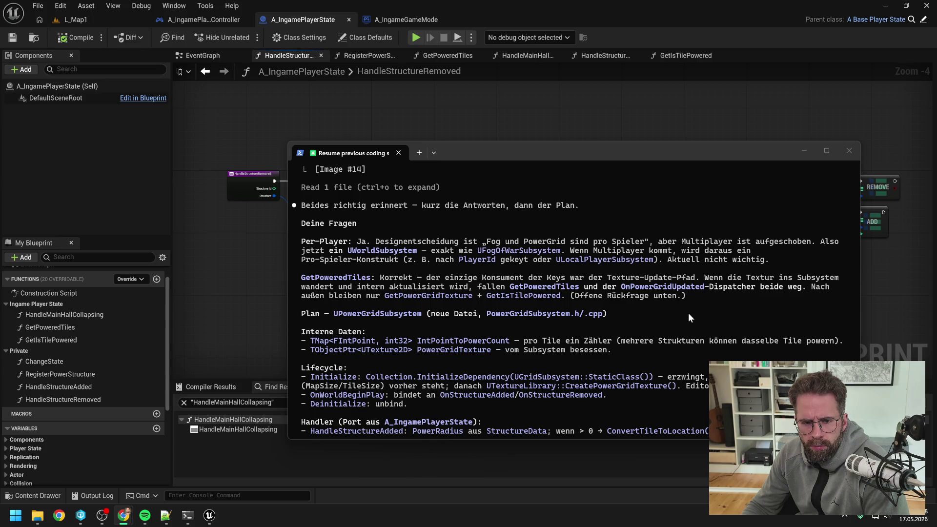
scroll(688, 317, down, 1)
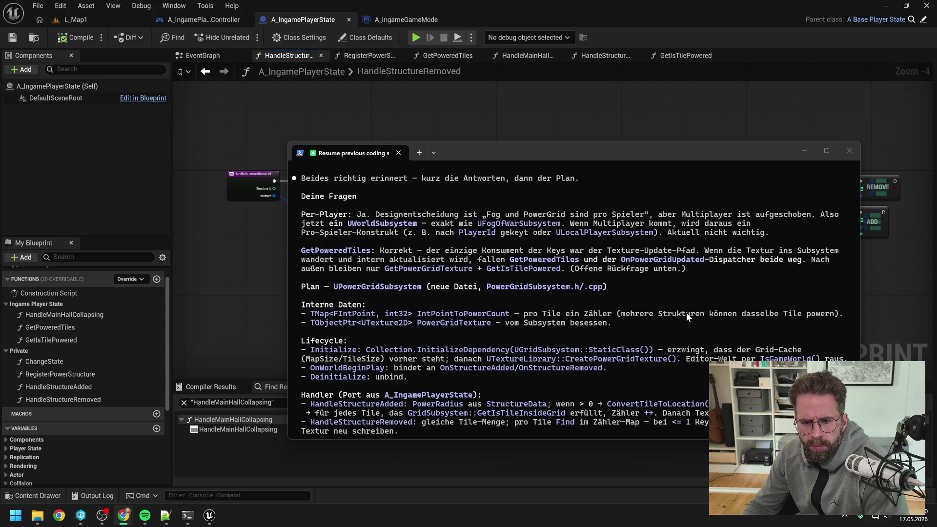
scroll(683, 320, down, 2)
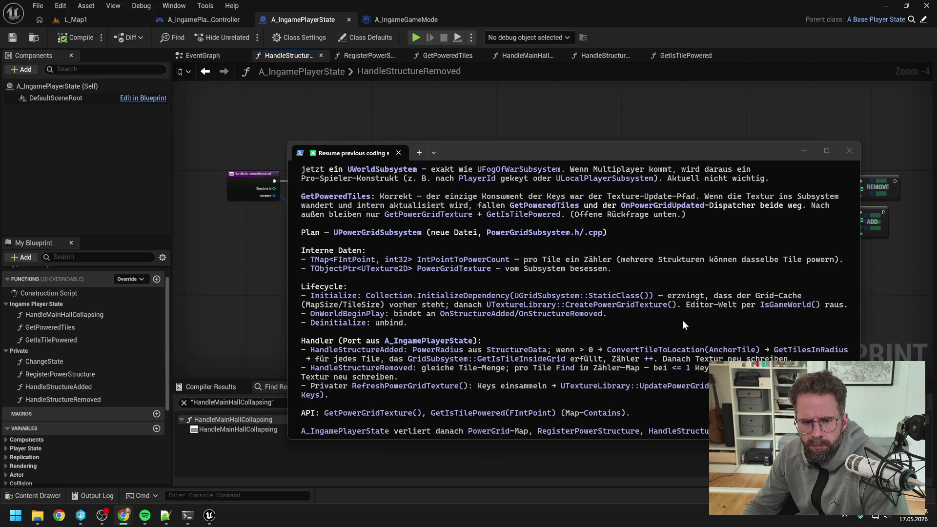
scroll(682, 309, down, 1)
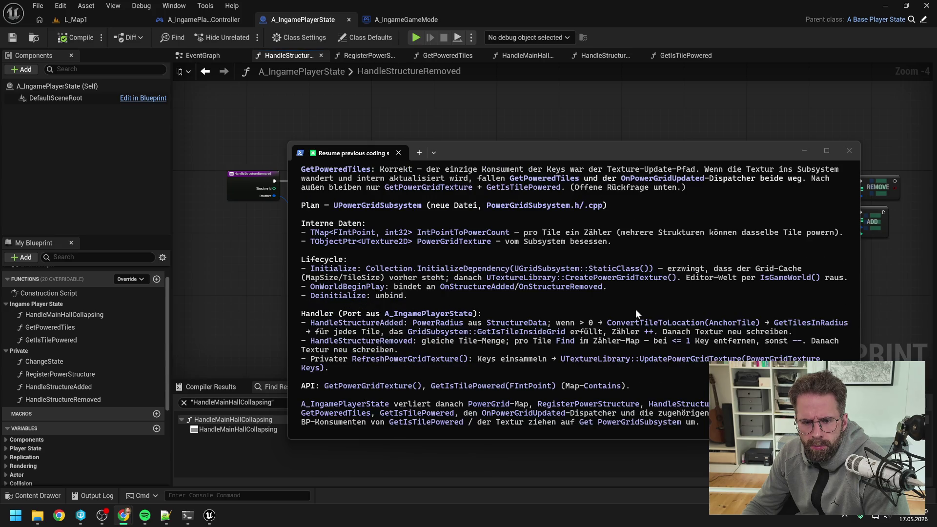
scroll(620, 297, down, 1)
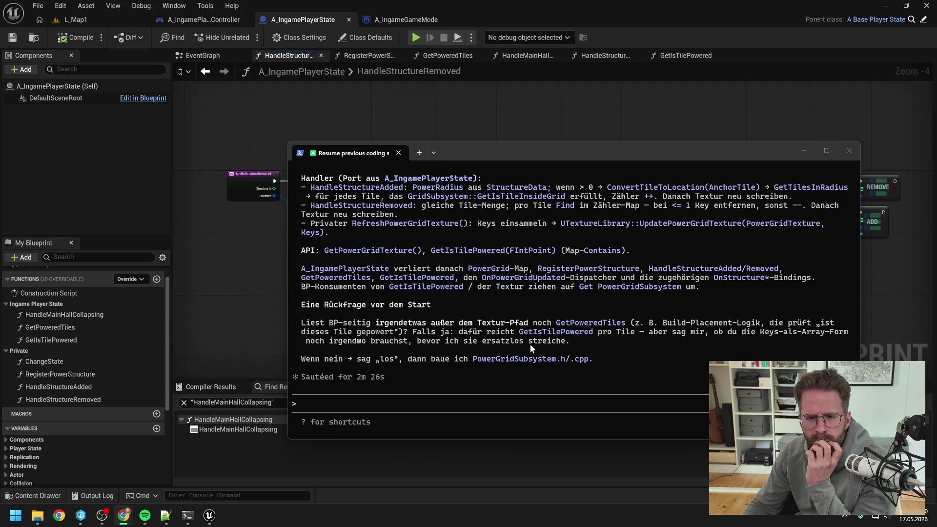
Step: Find GetPoweredTiles references by name, opening A_IngamePlayerController's HandlePowerGridUpdated graph
click(257, 331)
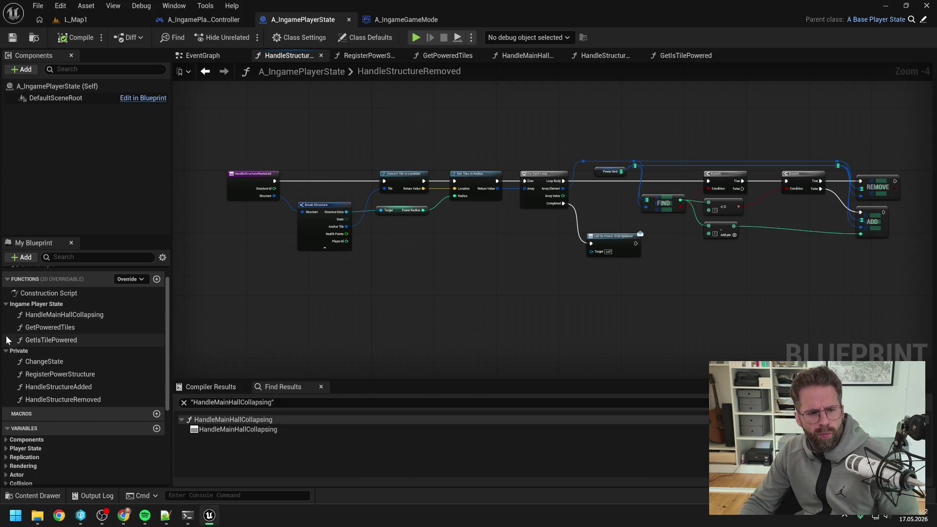
right_click(48, 331)
mouse_move(80, 385)
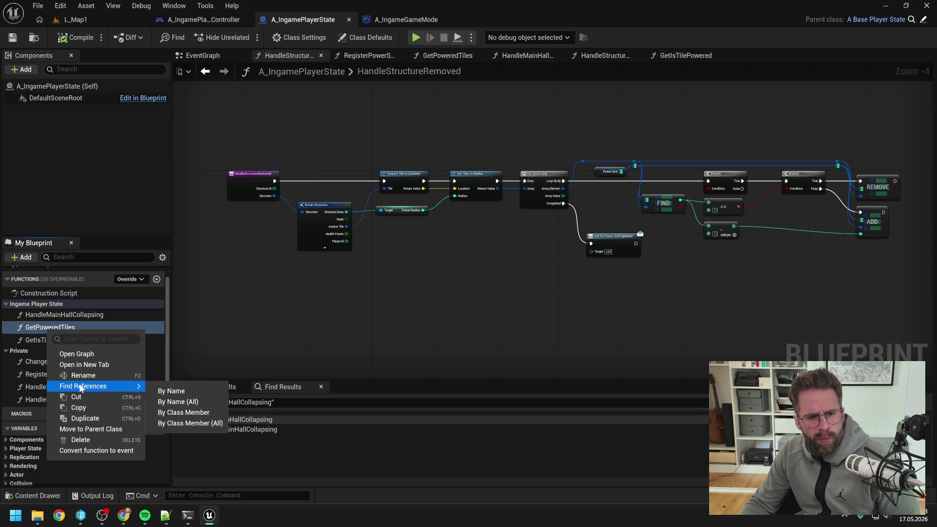
click(171, 389)
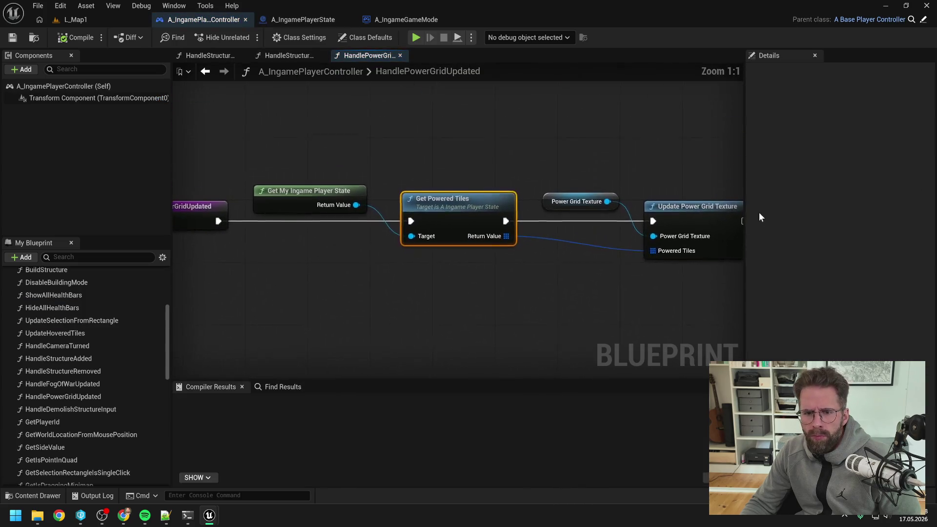
click(188, 515)
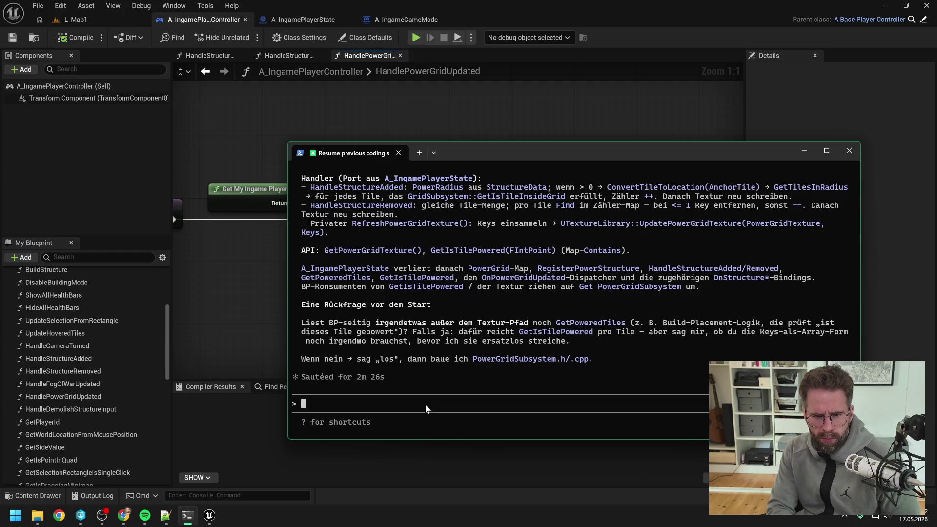
Step: Send the go-ahead 'los' and pan the HandlePowerGridUpdated graph to its entry meanwhile
text(los)
key(Return)
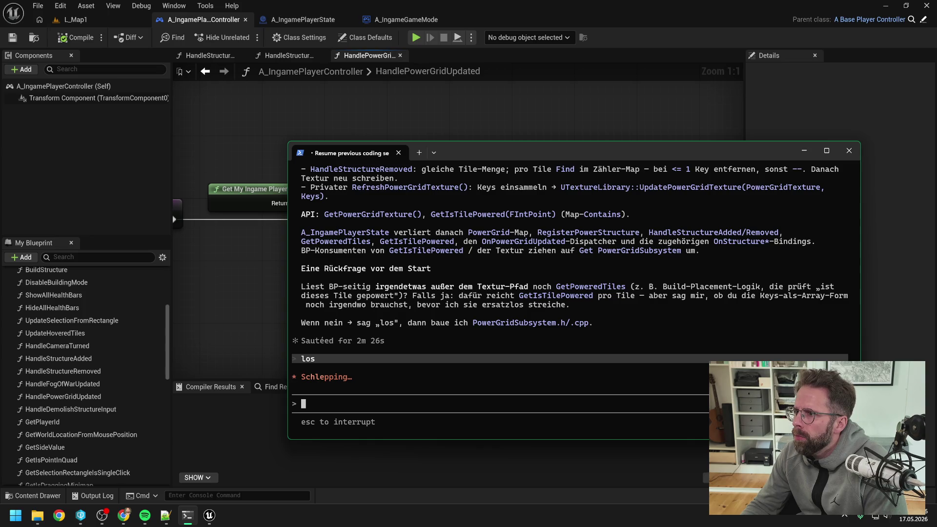
key(alt+Tab)
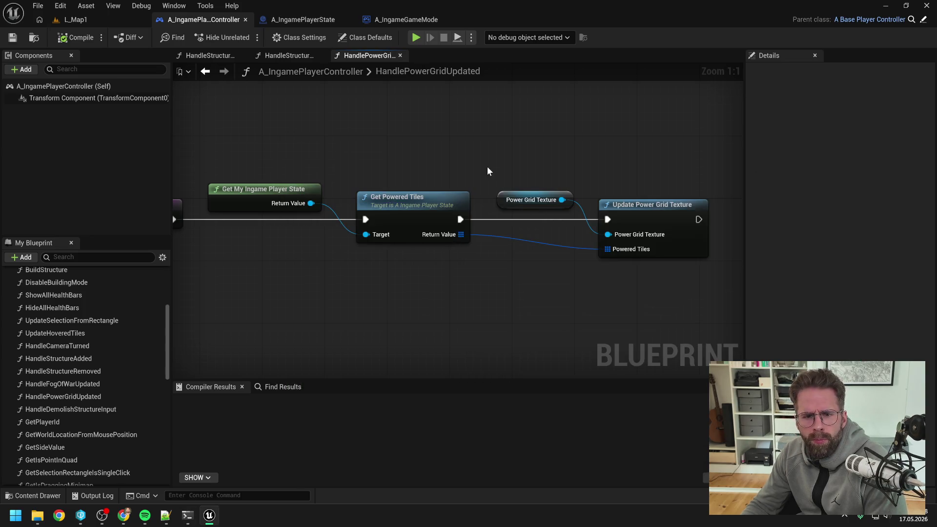
drag(487, 166, 545, 166)
scroll(545, 166, down, 1)
click(188, 515)
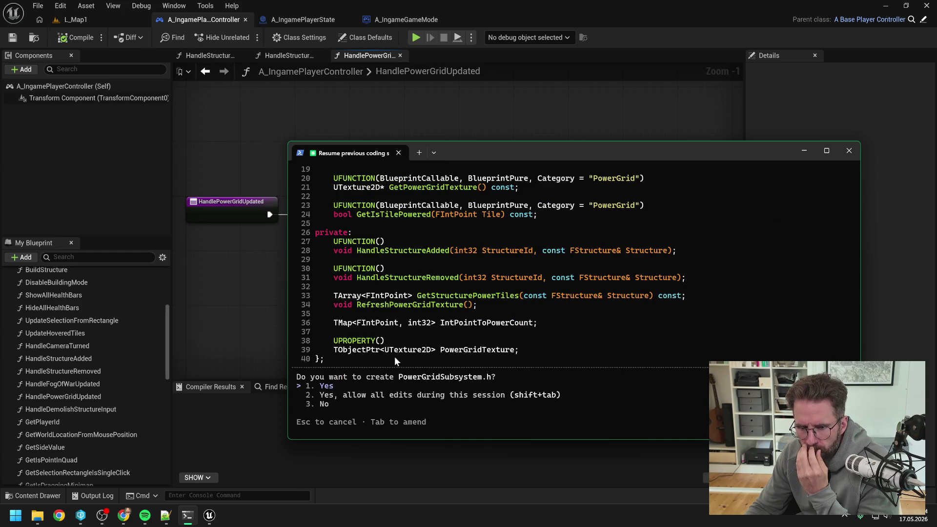
Step: Approve creating PowerGridSubsystem.h and look through the proposed PowerGridSubsystem.cpp
key(Return)
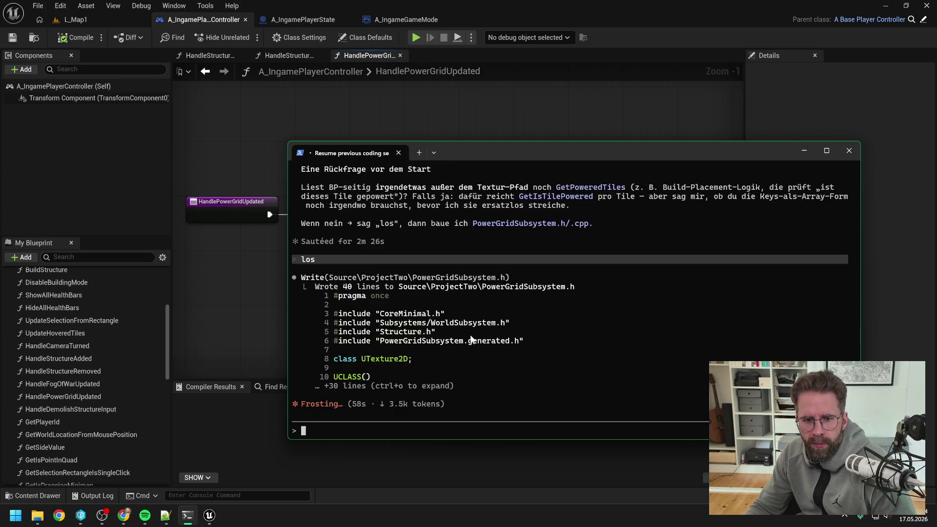
scroll(470, 338, up, 3)
scroll(550, 341, down, 20)
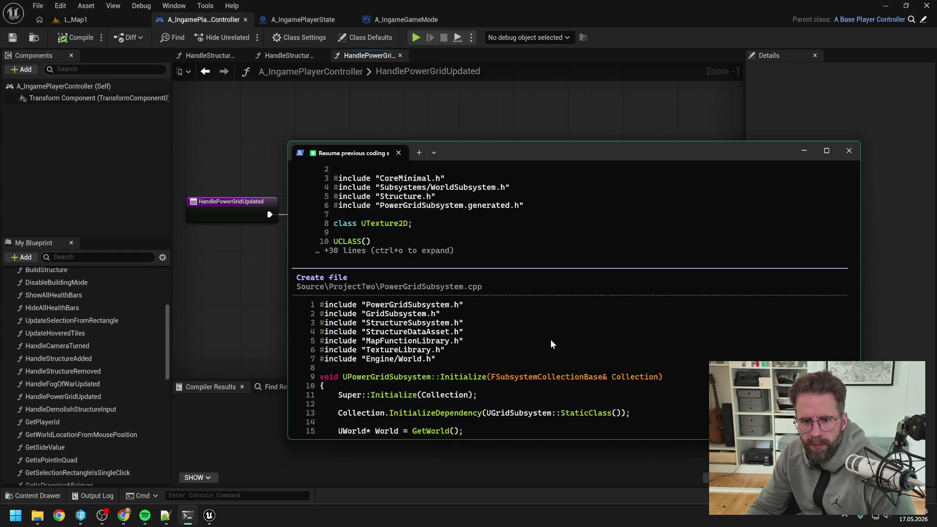
scroll(549, 346, down, 14)
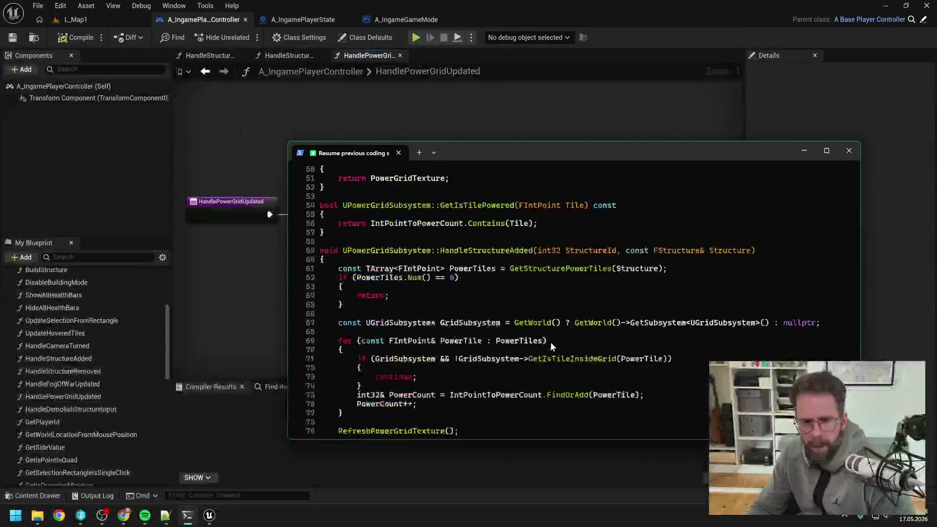
scroll(550, 342, down, 10)
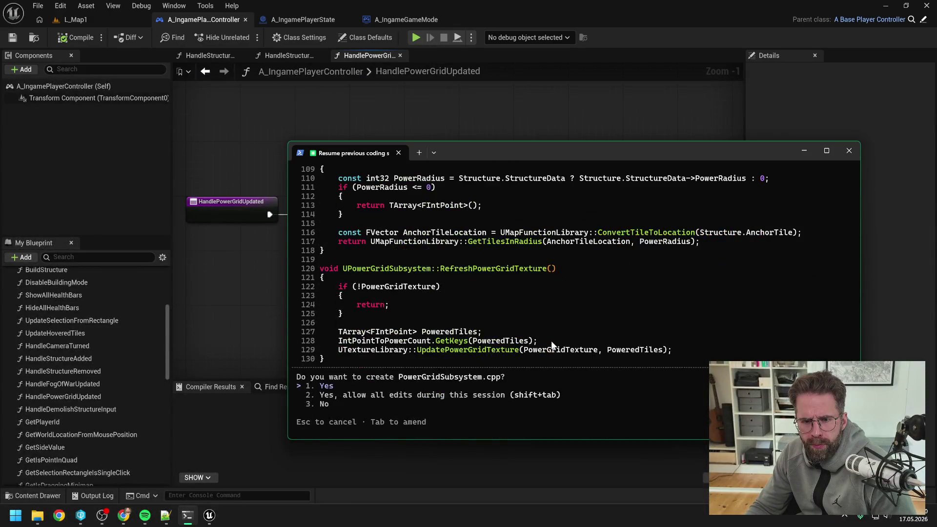
Step: Approve the 130-line PowerGridSubsystem.cpp, review the TODO summary, and minimize the terminal
key(Return)
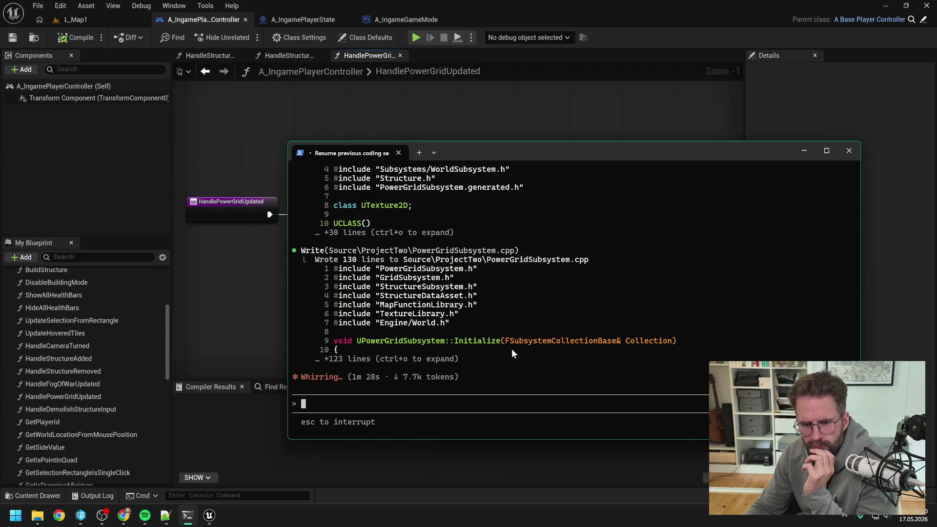
scroll(525, 332, up, 4)
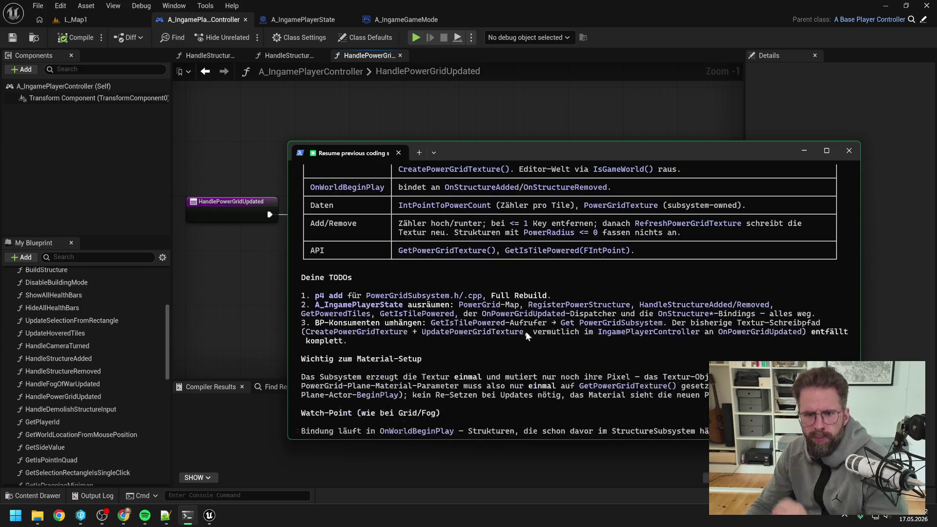
scroll(536, 329, up, 5)
scroll(538, 329, down, 9)
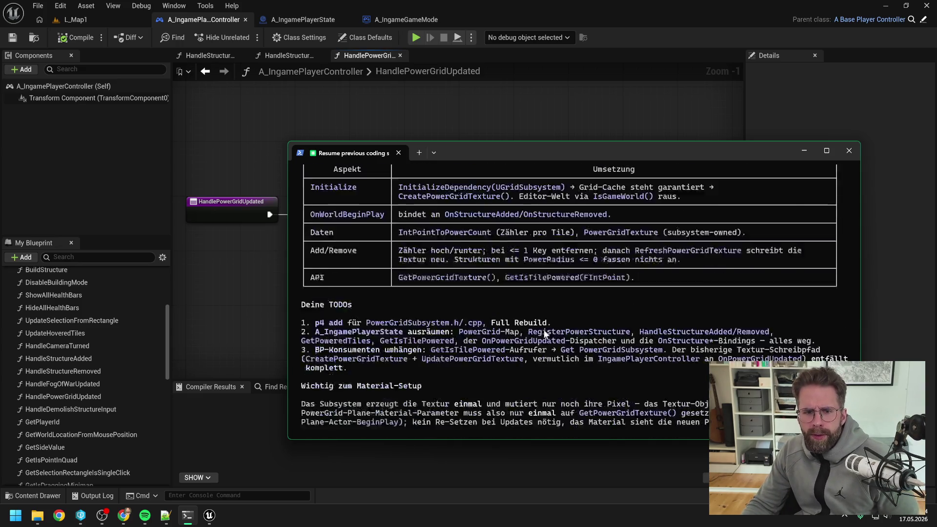
click(804, 150)
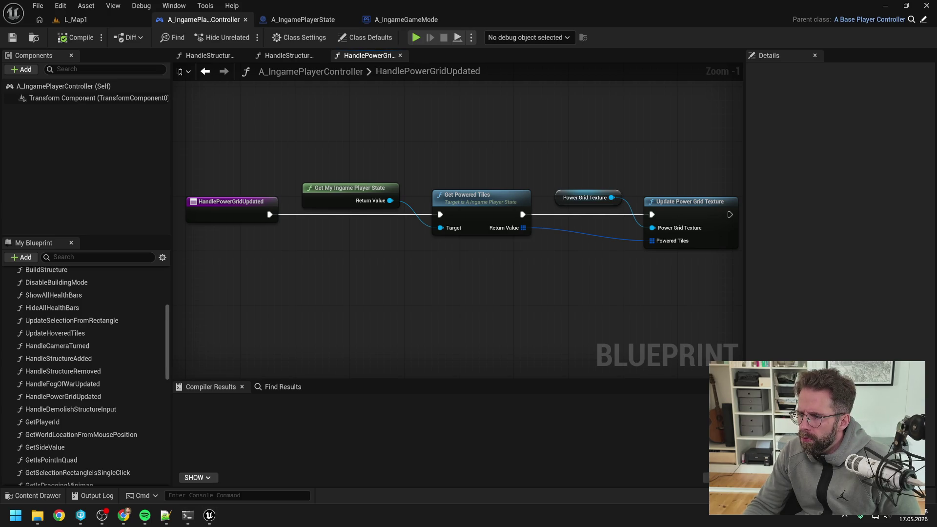
key(alt+Tab)
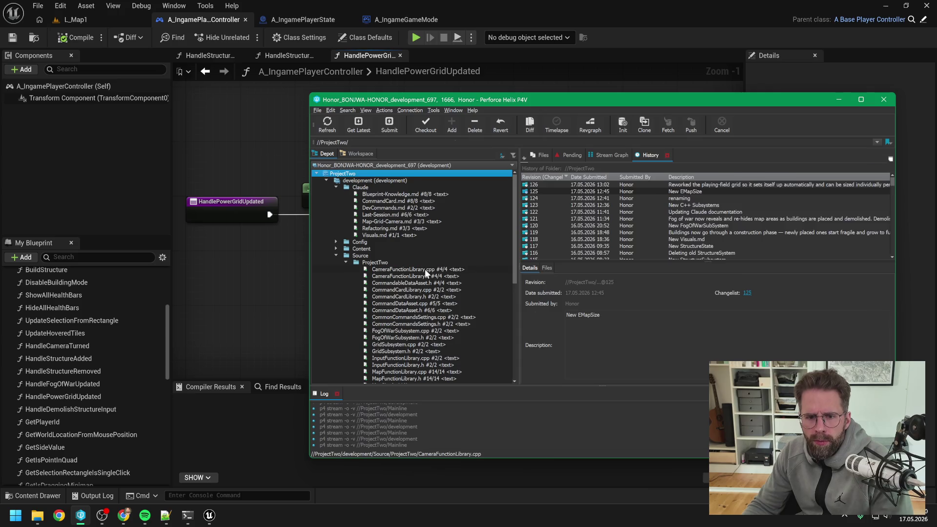
Step: Check revision history of CameraFunctionLibrary.cpp, ProjectTwoGameplayTags.h and Structure.h
click(425, 269)
scroll(439, 250, down, 2)
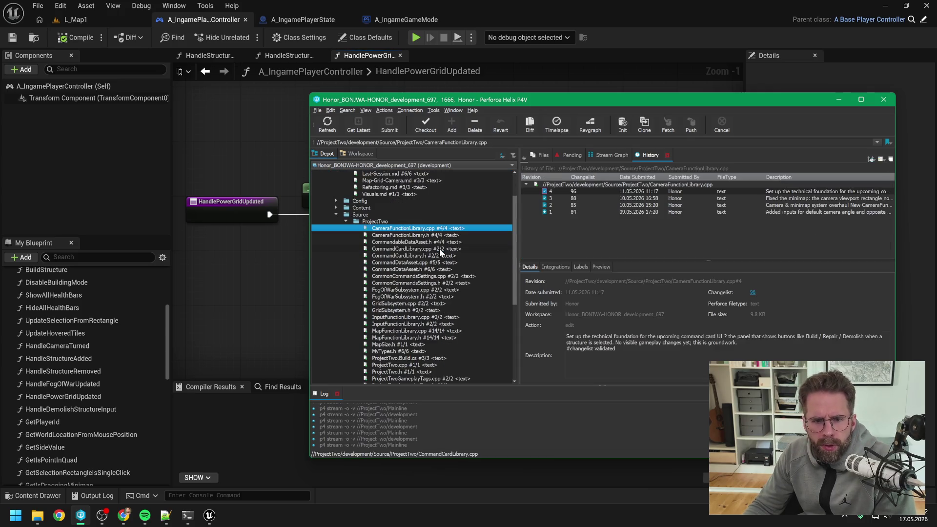
scroll(439, 248, down, 5)
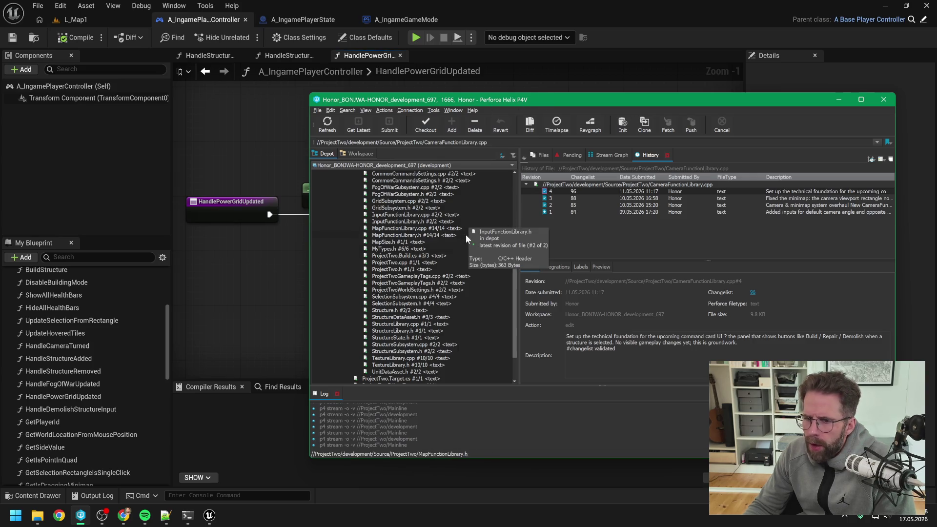
click(446, 282)
scroll(447, 262, down, 2)
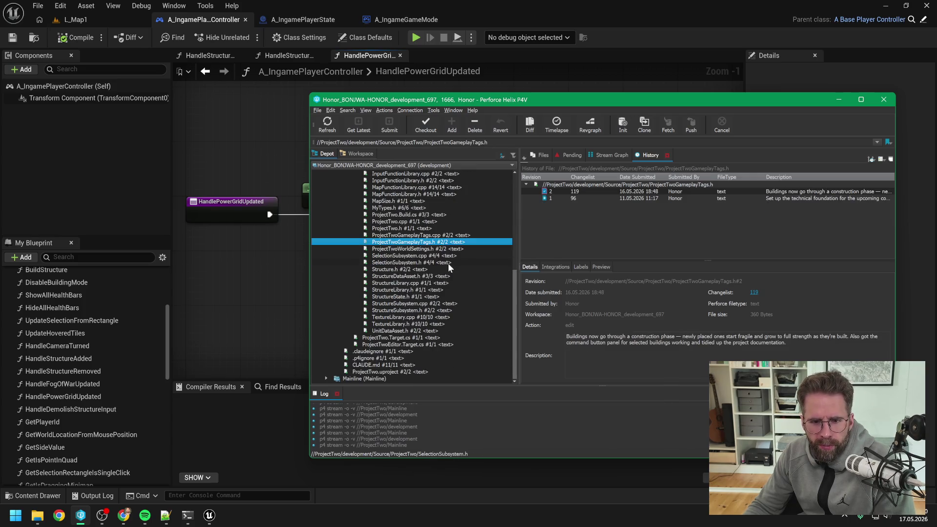
click(439, 268)
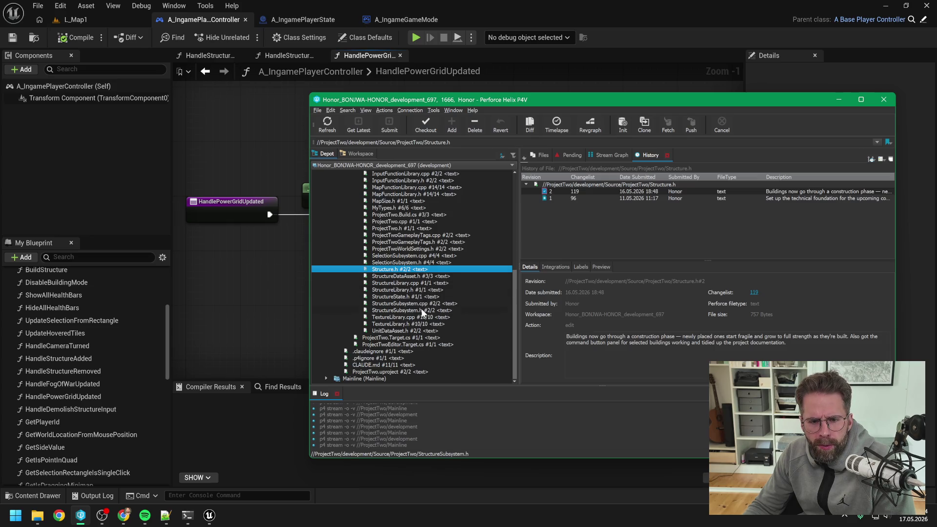
scroll(429, 303, up, 2)
scroll(430, 303, up, 5)
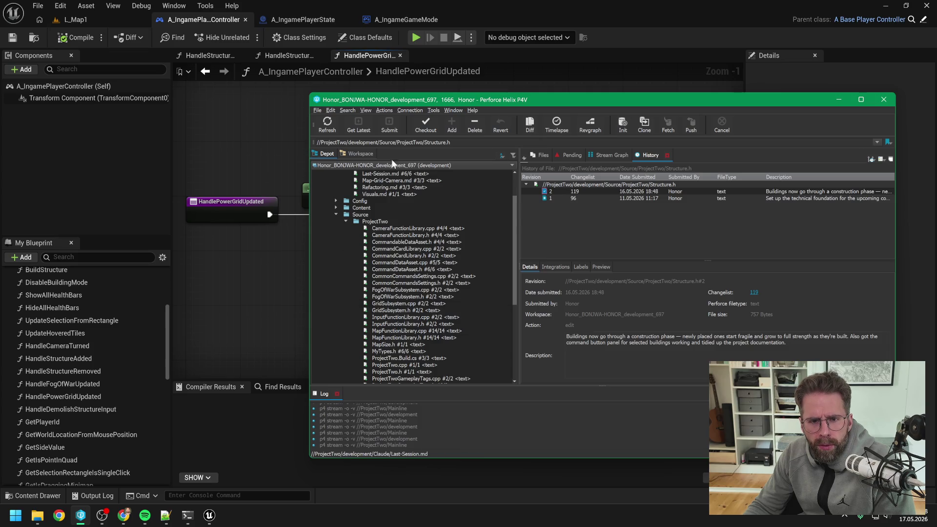
Step: Mark PowerGridSubsystem.h and PowerGridSubsystem.cpp for add from the Workspace tree
click(360, 153)
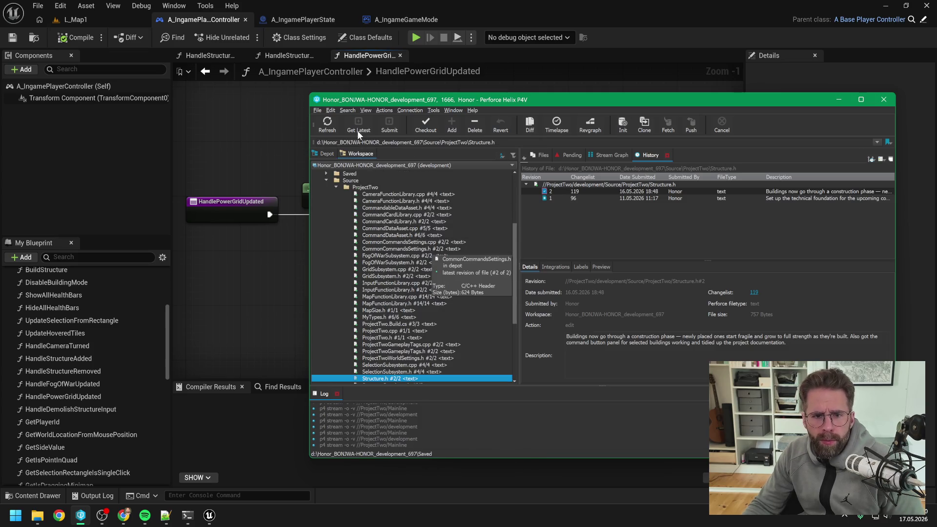
scroll(437, 259, down, 4)
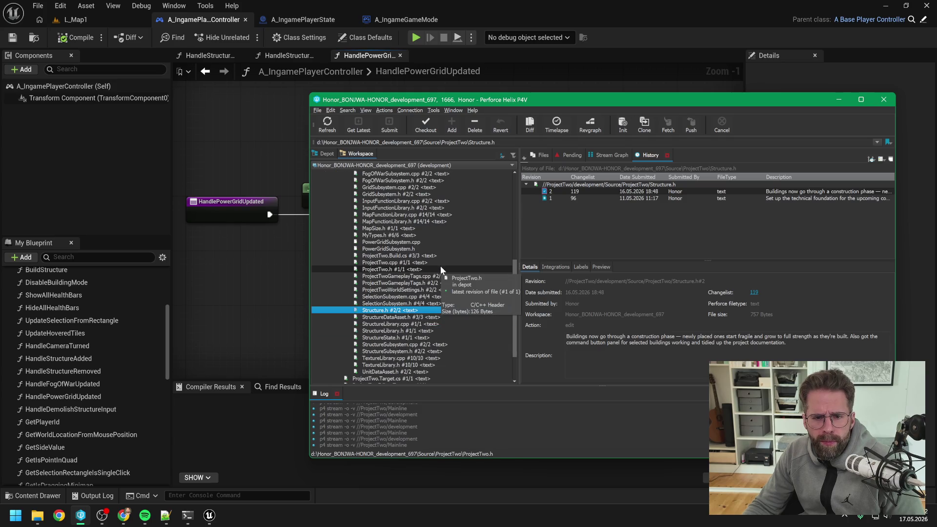
click(410, 249)
ctrl+click(405, 242)
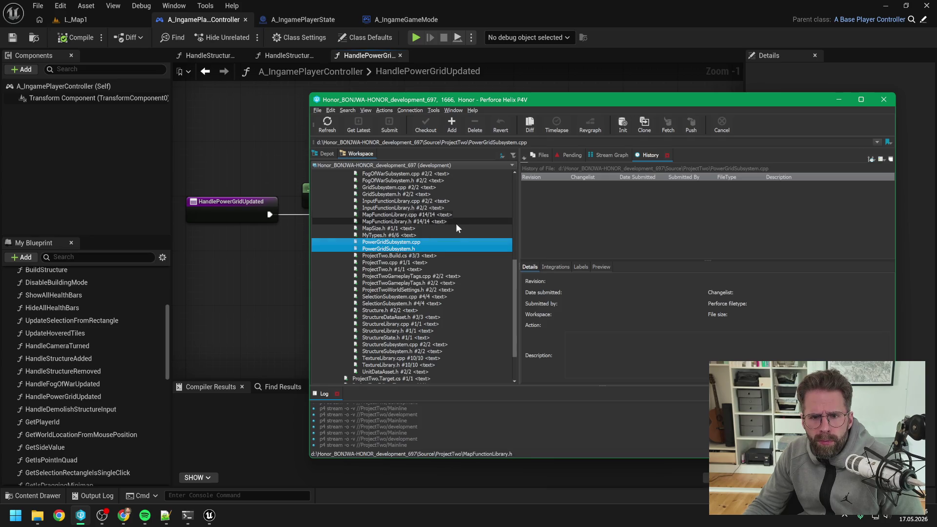
click(452, 123)
Step: Submit change 127 with the description 'New PowerGridSubsystem'
click(385, 128)
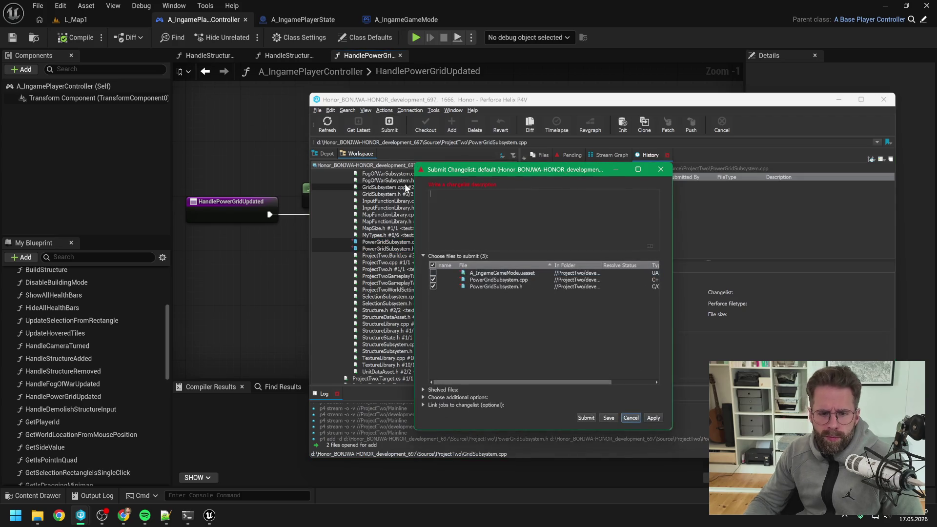
text(New PowerGridSubs)
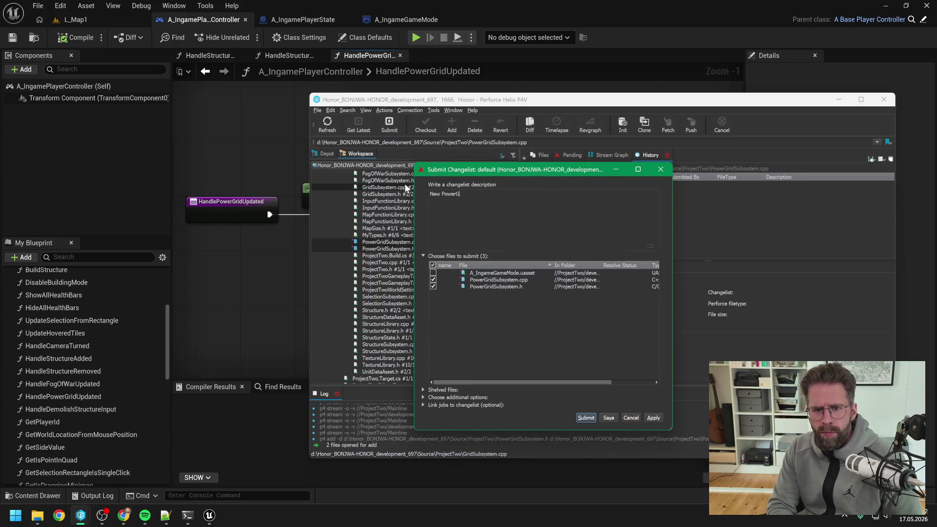
text(ystem)
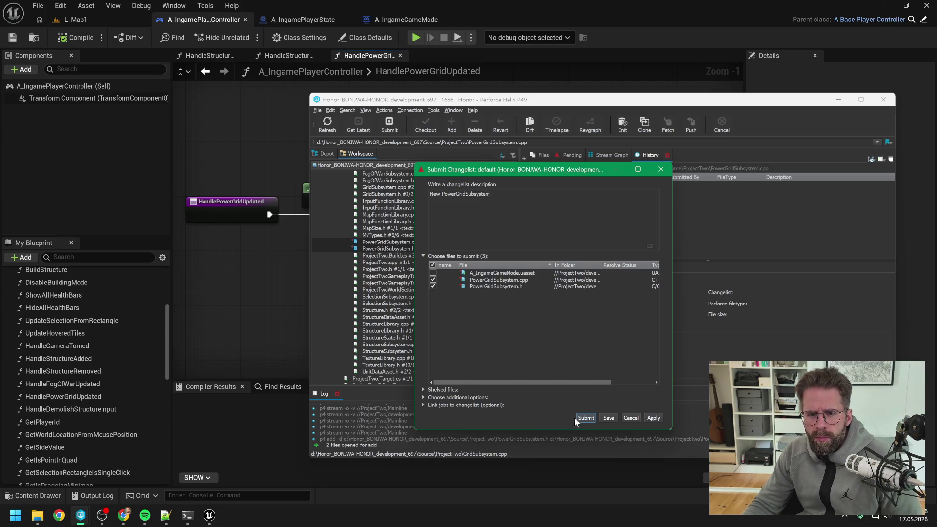
click(587, 418)
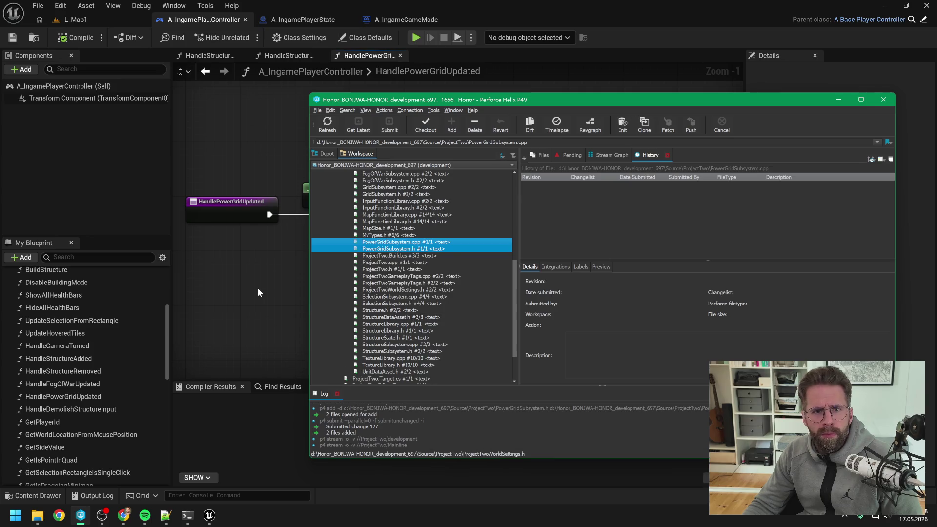
Step: Close the Unreal Editor from the A_IngameGameMode tab and bring the ProjectTwo folder forward
click(257, 288)
click(405, 19)
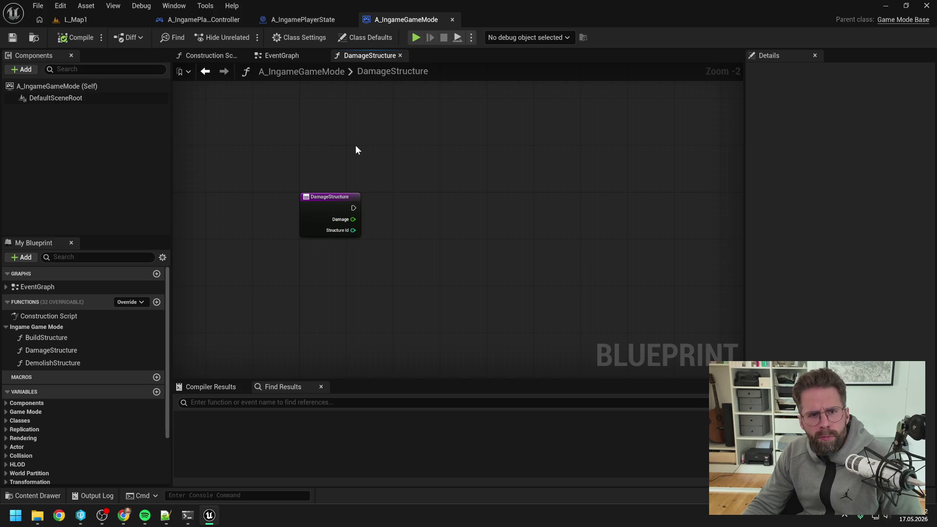
click(926, 6)
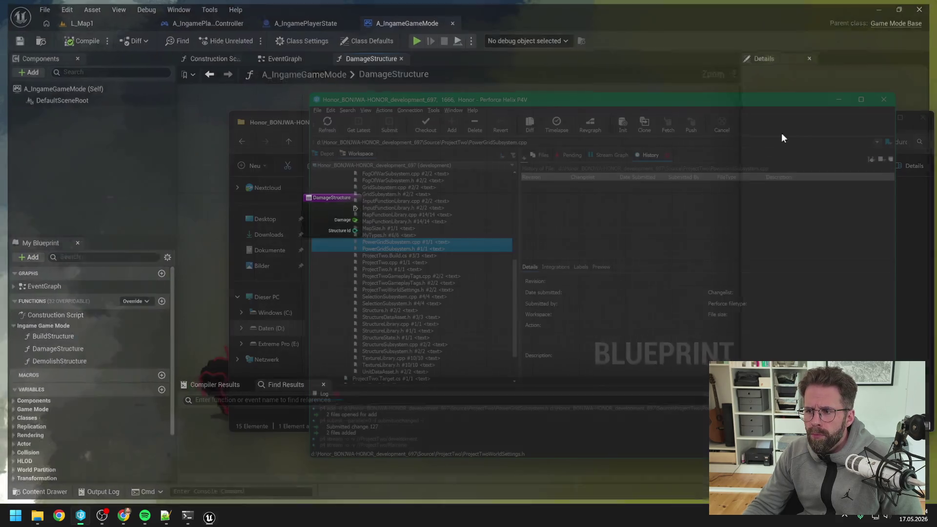
click(273, 398)
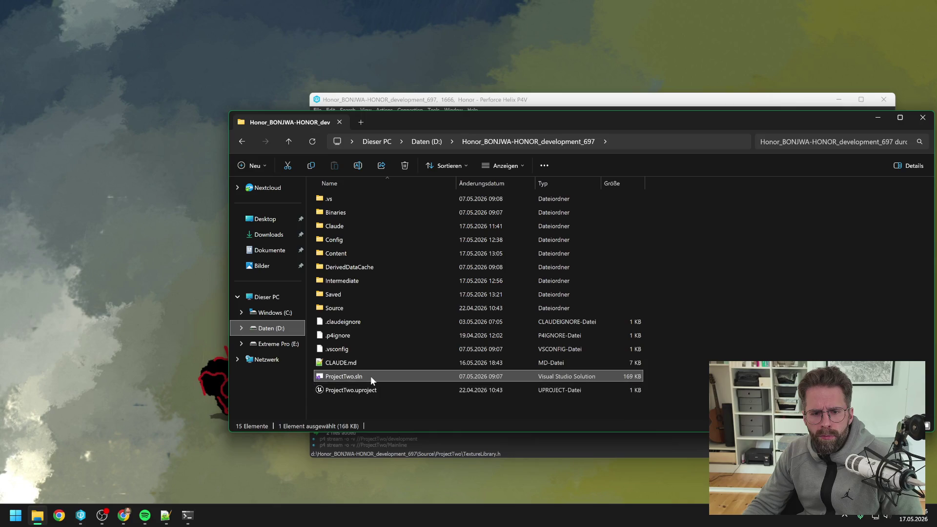
Step: Open ProjectTwo.sln in Visual Studio 2022 and select the ProjectTwo game project
double_click(370, 376)
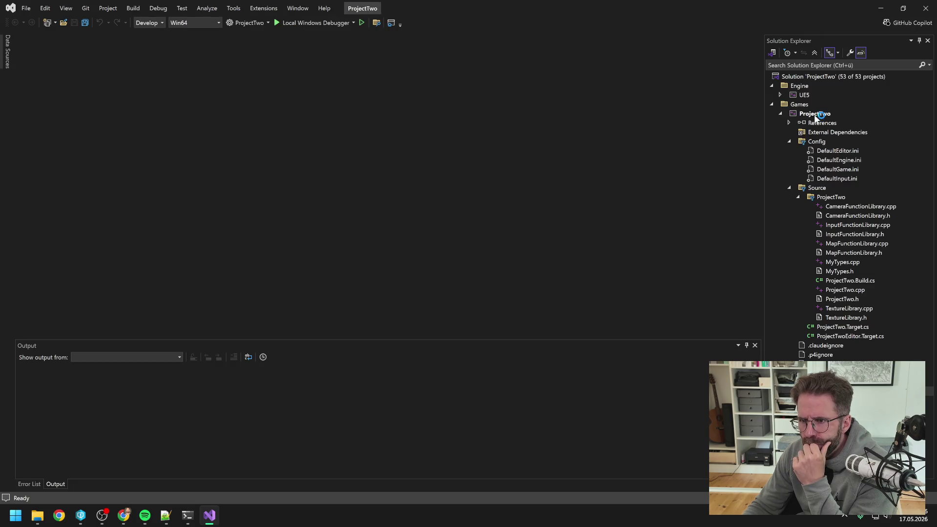
click(814, 115)
Step: Rebuild the ProjectTwo project and close Visual Studio once the rebuild succeeds
right_click(814, 114)
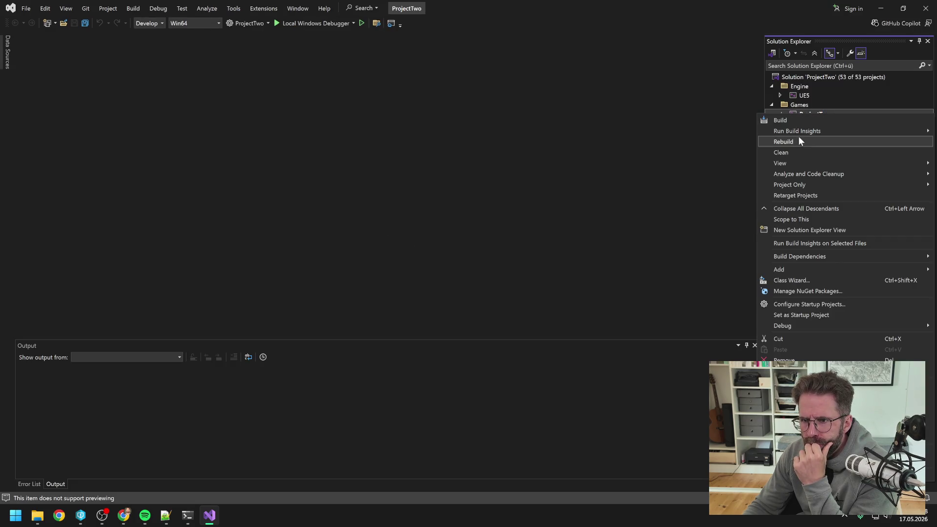
click(795, 140)
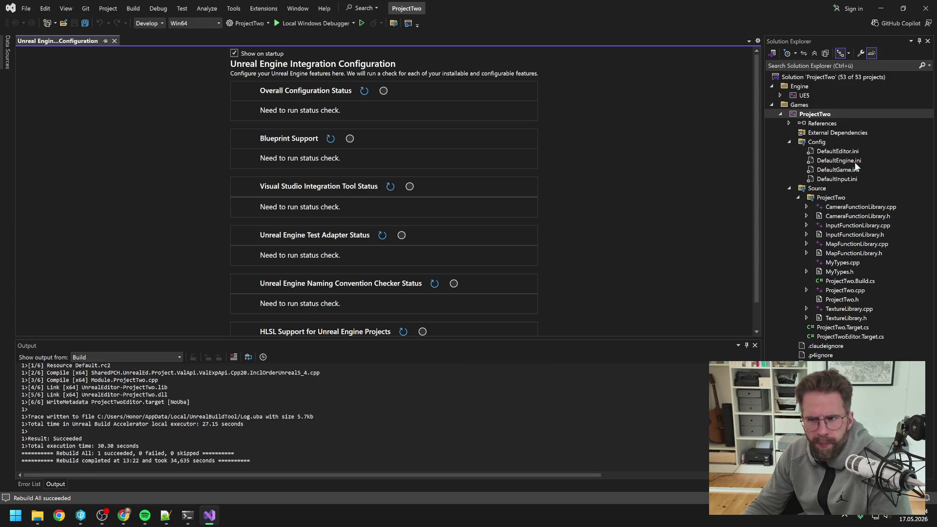
click(926, 8)
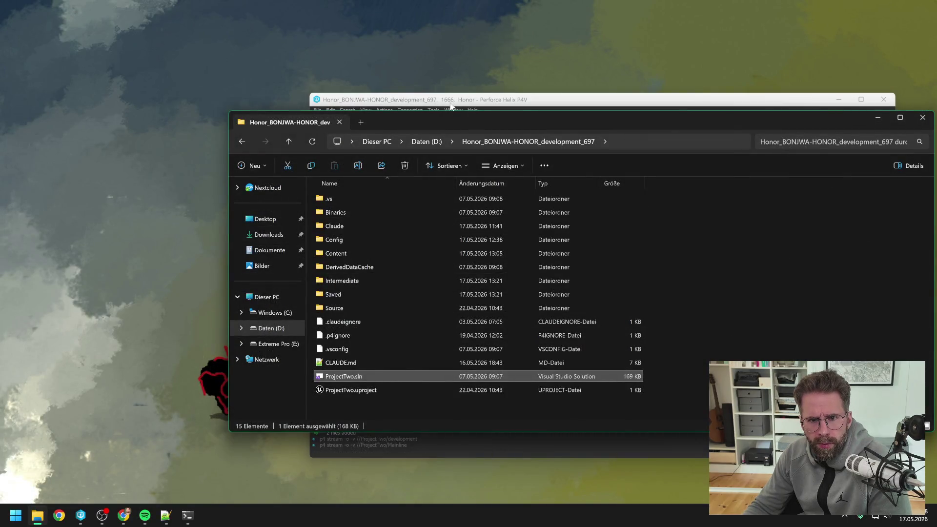
Step: Relaunch the Unreal Editor by opening ProjectTwo.uproject from Perforce P4V
click(396, 441)
scroll(390, 303, down, 3)
click(382, 378)
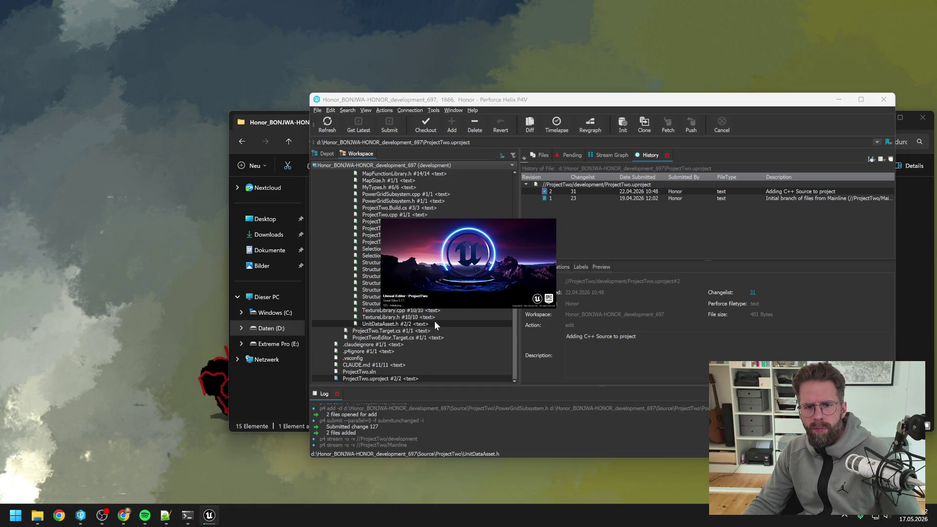
Step: Scroll the P4V workspace tree back up while ProjectTwo's L_Map1 loads in Unreal Editor
scroll(435, 322, up, 10)
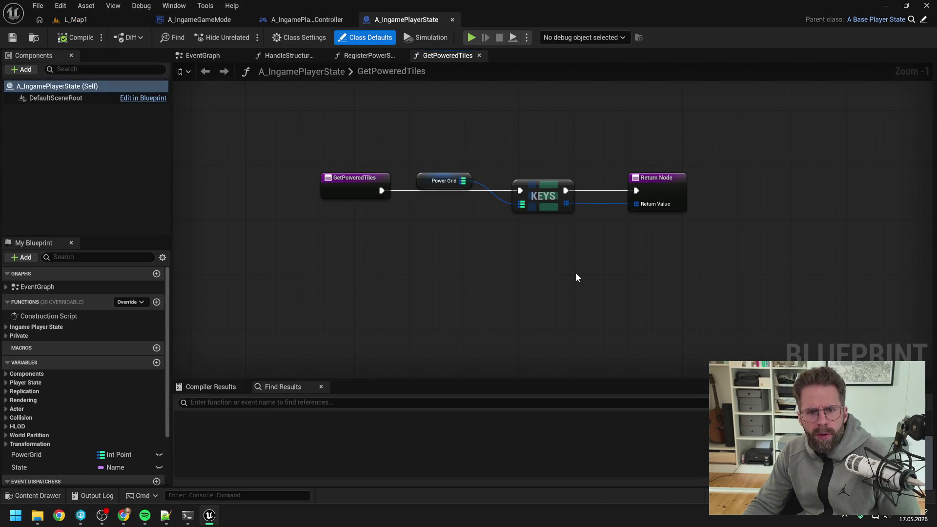
Step: Inspect GetPoweredTiles and the player state's EventGraph binding chains up to BeginPlay
scroll(555, 272, down, 1)
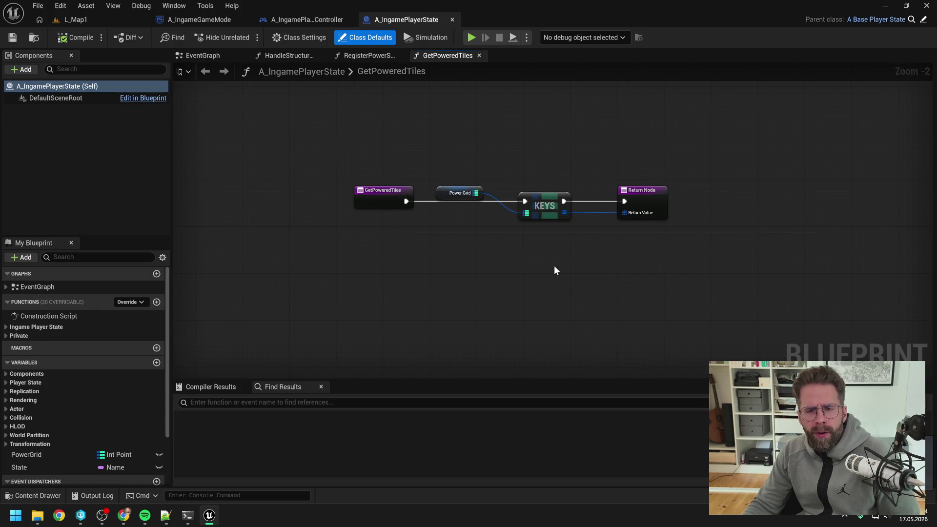
drag(537, 263, 592, 261)
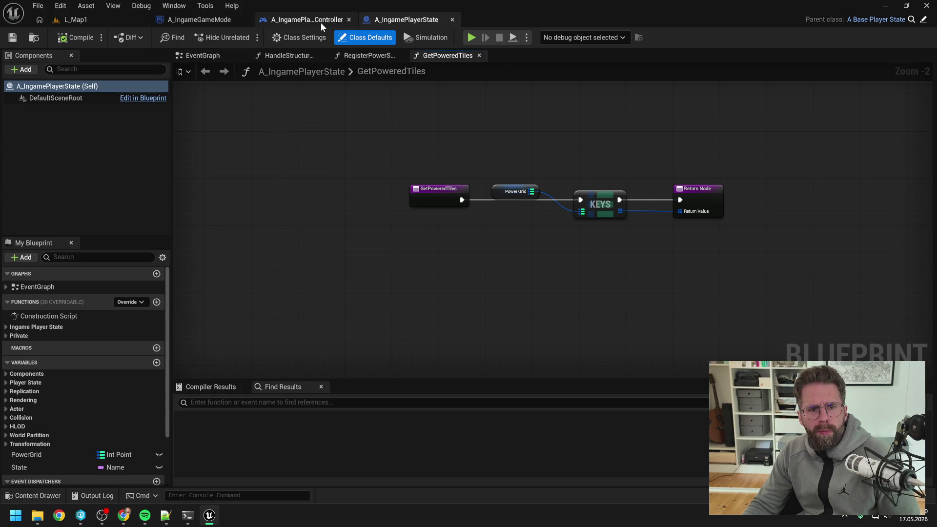
click(196, 53)
drag(386, 155, 591, 161)
drag(253, 297, 312, 296)
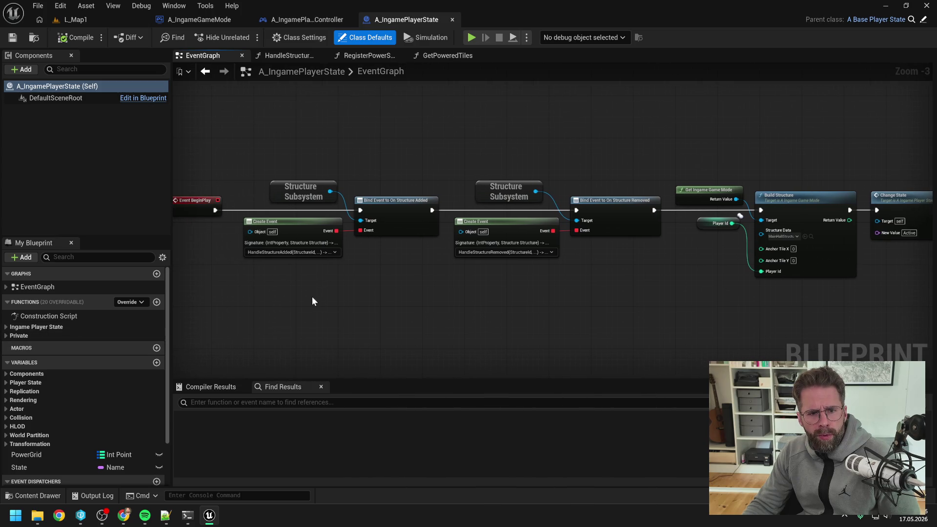
Step: Delete the private HandleStructureAdded and HandleStructureRemoved functions from A_IngamePlayerState
click(8, 336)
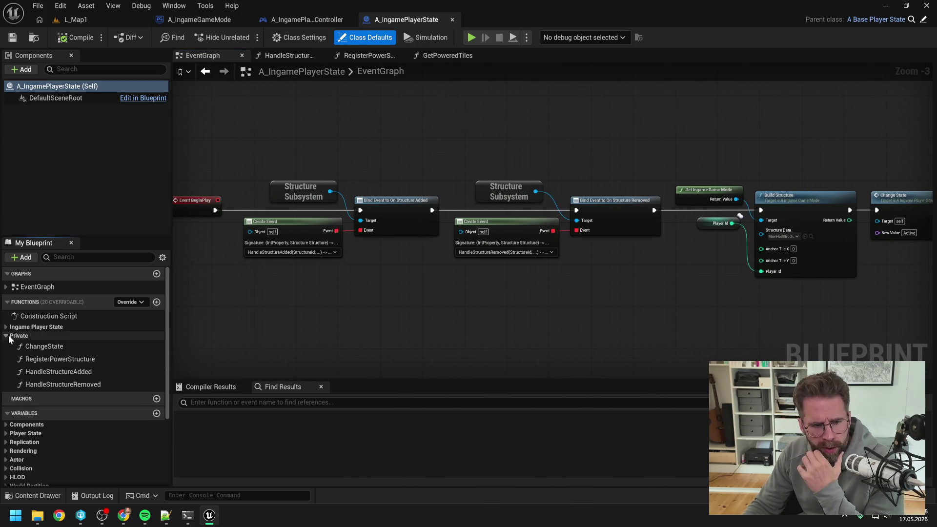
double_click(62, 372)
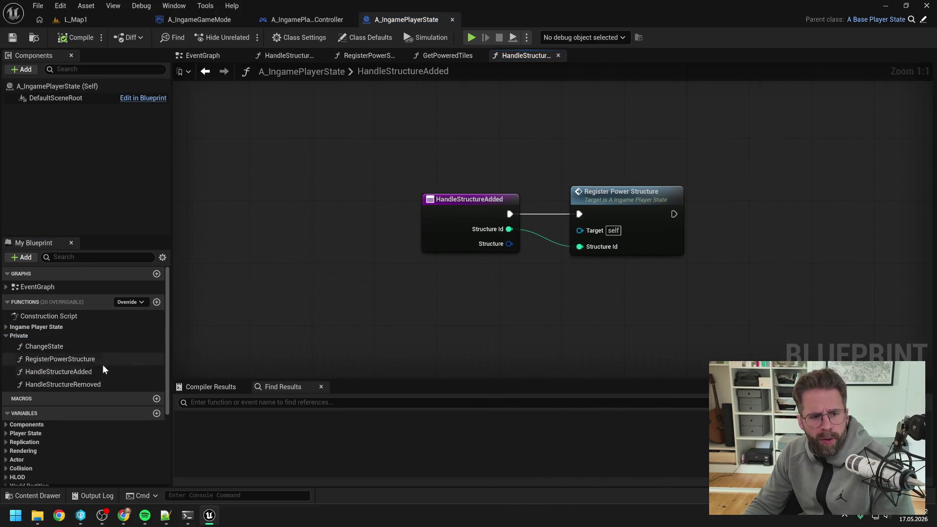
click(65, 372)
key(Delete)
double_click(116, 370)
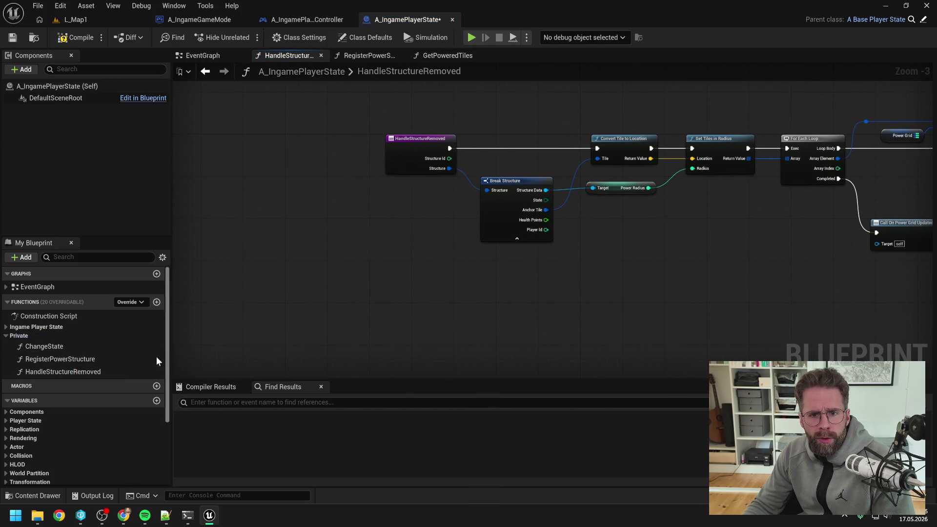
click(93, 373)
key(Delete)
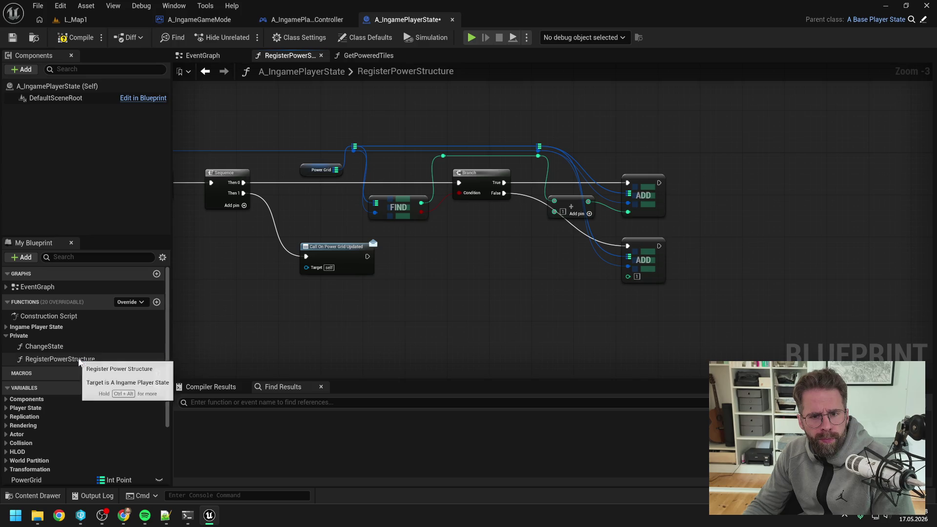
Step: Review and delete the RegisterPowerStructure function, then return to the EventGraph
click(75, 361)
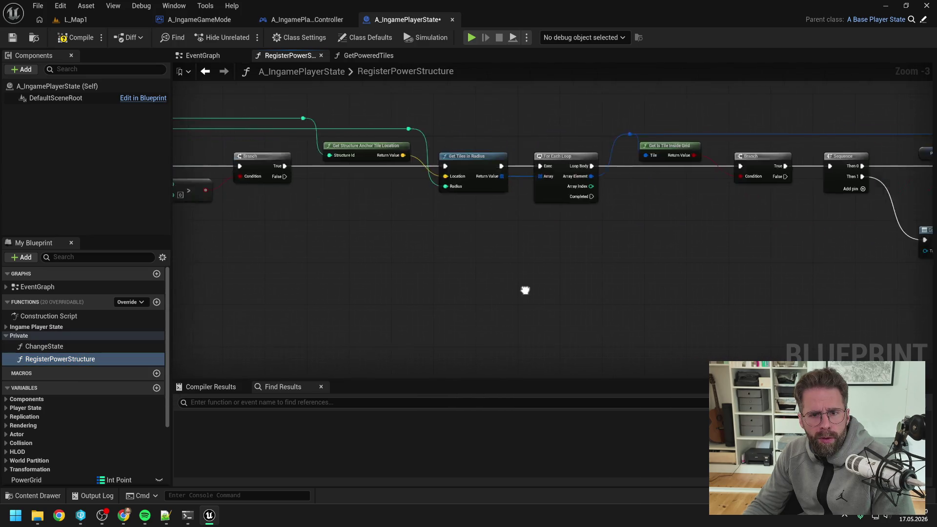
click(136, 345)
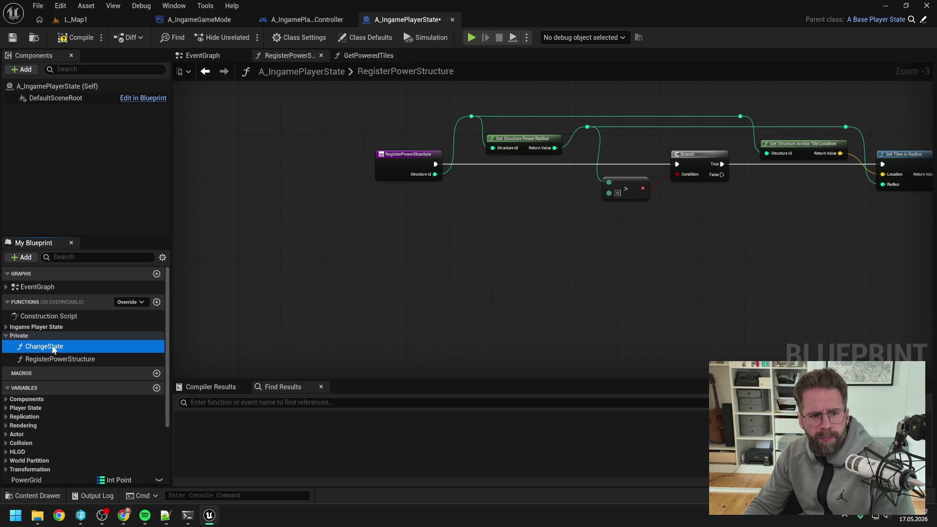
click(129, 357)
key(Delete)
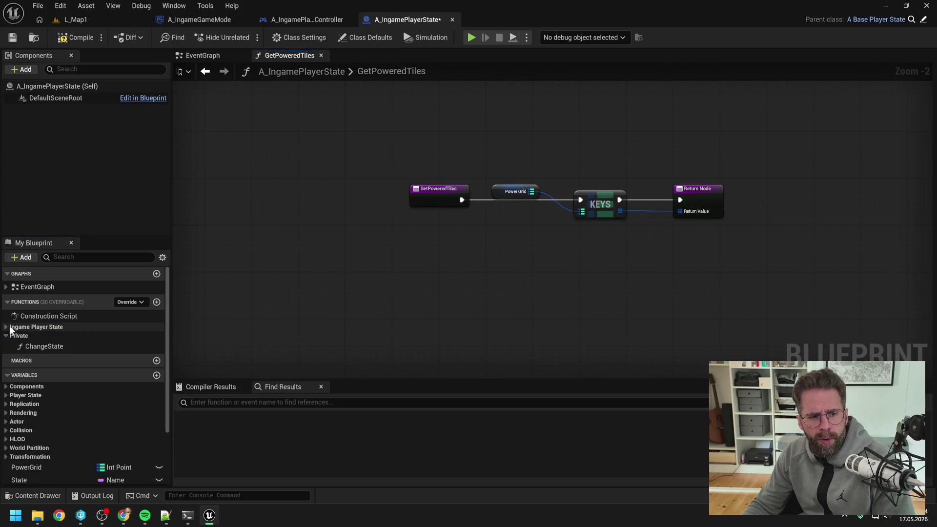
click(6, 327)
click(221, 59)
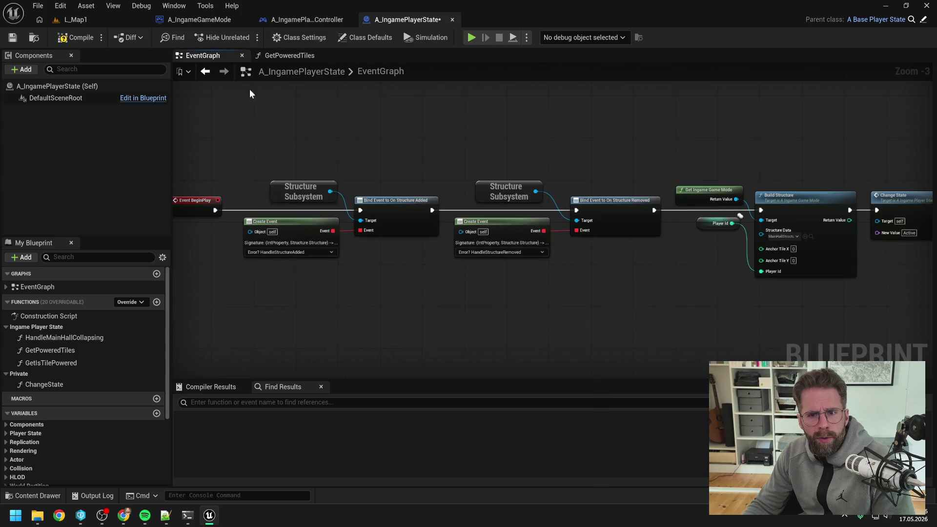
Step: Delete the Structure Subsystem bind nodes, wire BeginPlay to Build Structure, then compile and save
drag(279, 149, 622, 272)
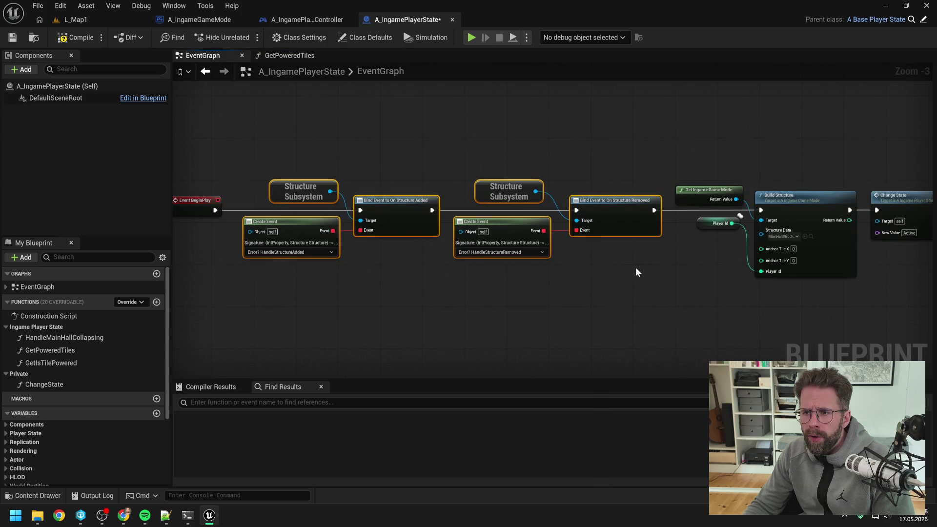
key(Delete)
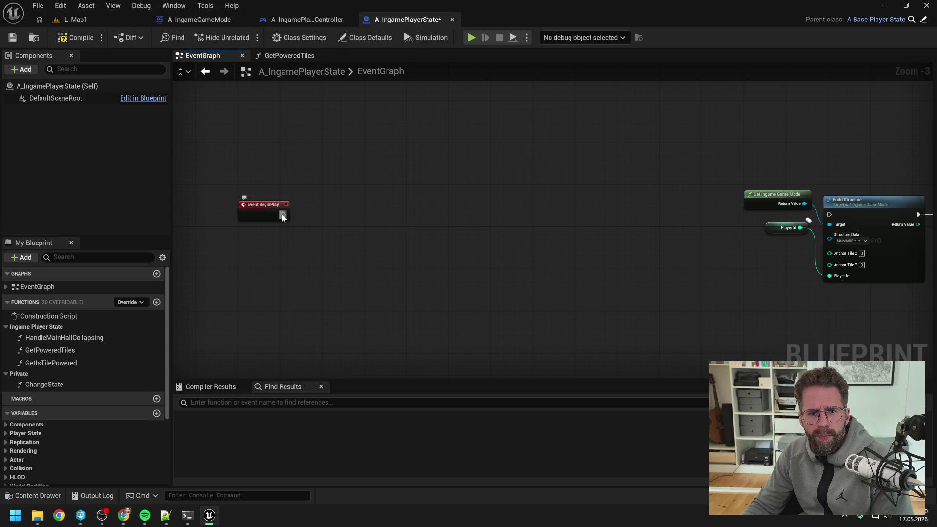
mouse_move(282, 215)
mouse_down()
mouse_move(815, 206)
mouse_move(829, 214)
mouse_up()
drag(586, 169, 794, 277)
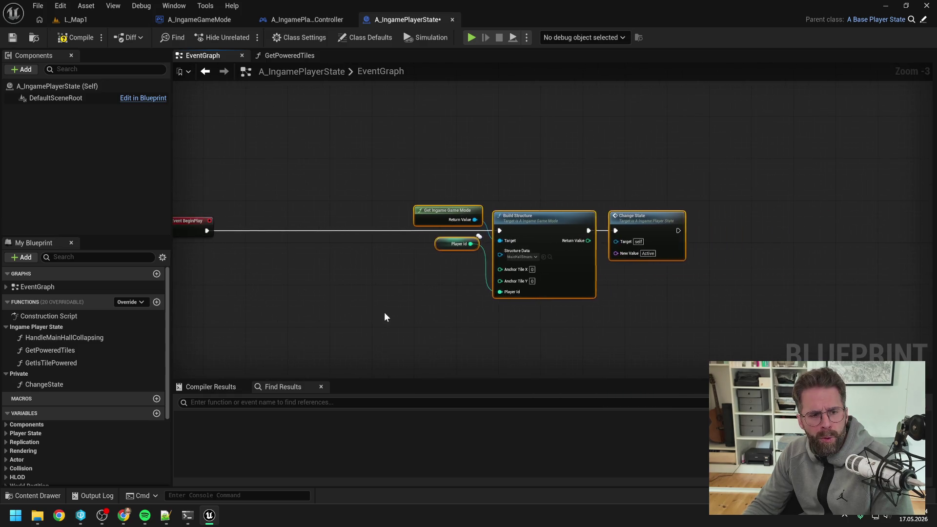
click(459, 315)
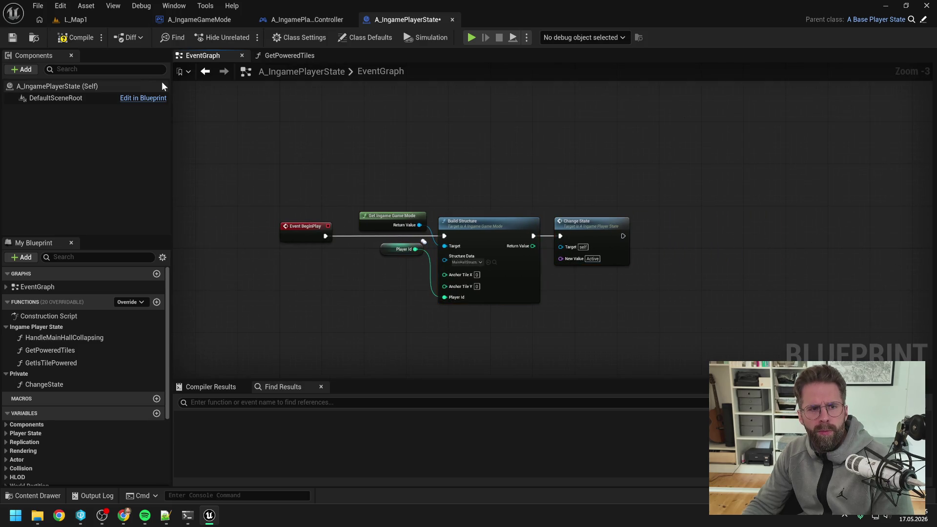
click(72, 39)
key(ctrl+s)
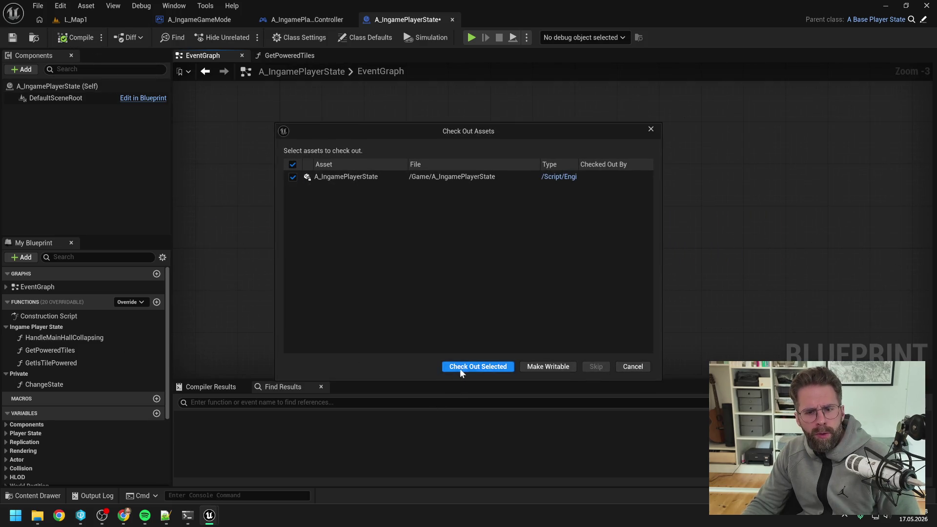
click(459, 368)
Step: Find references to GetPoweredTiles and jump to its use in the player controller
click(75, 350)
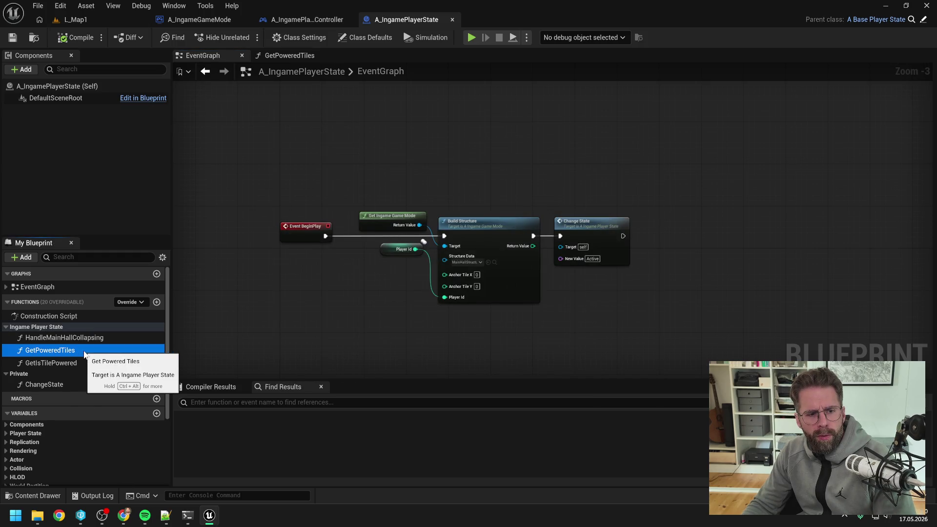
right_click(83, 351)
mouse_move(145, 408)
click(230, 414)
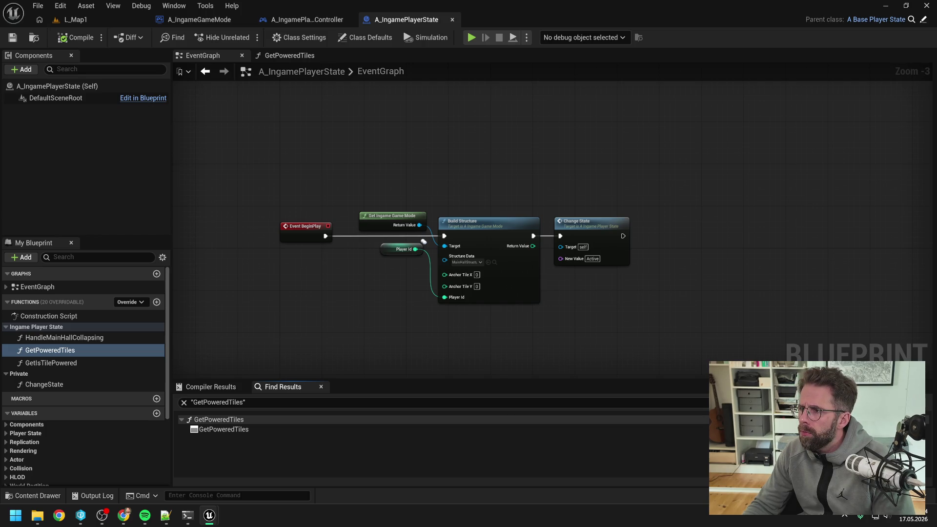
key(alt+Left)
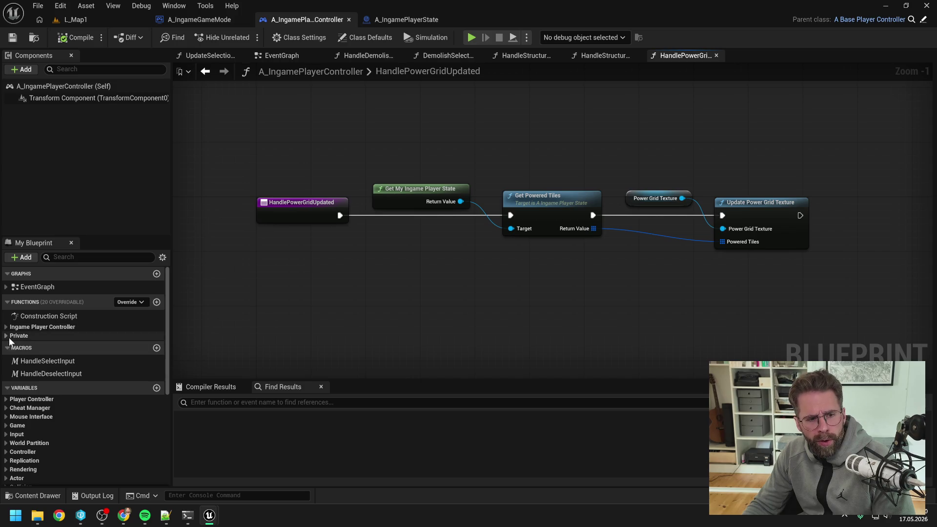
Step: Delete the HandlePowerGridUpdated function from A_IngamePlayerController and compile
click(113, 335)
click(98, 327)
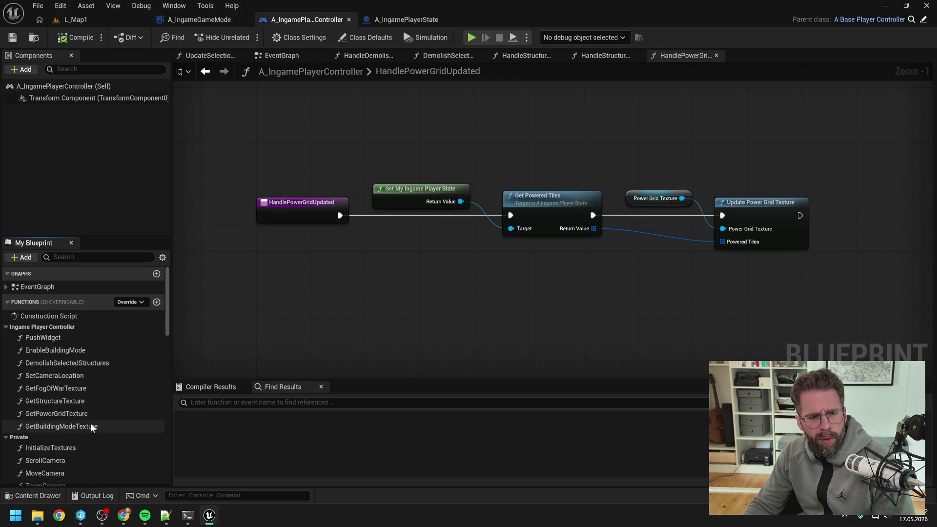
scroll(90, 376, down, 5)
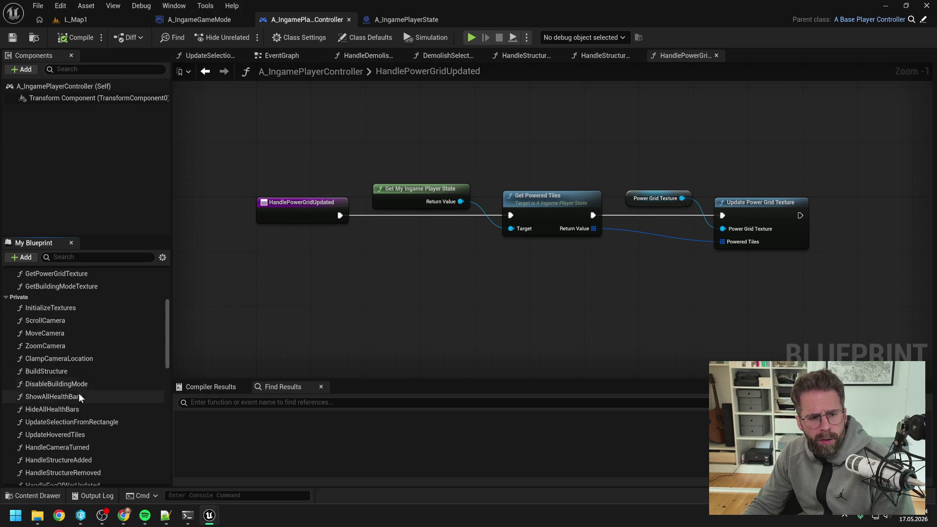
scroll(74, 377, down, 1)
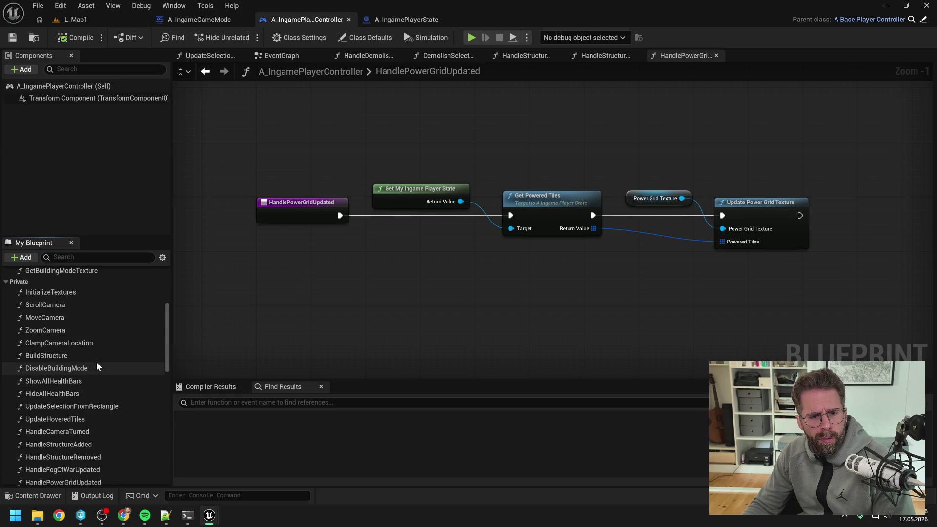
scroll(97, 363, down, 2)
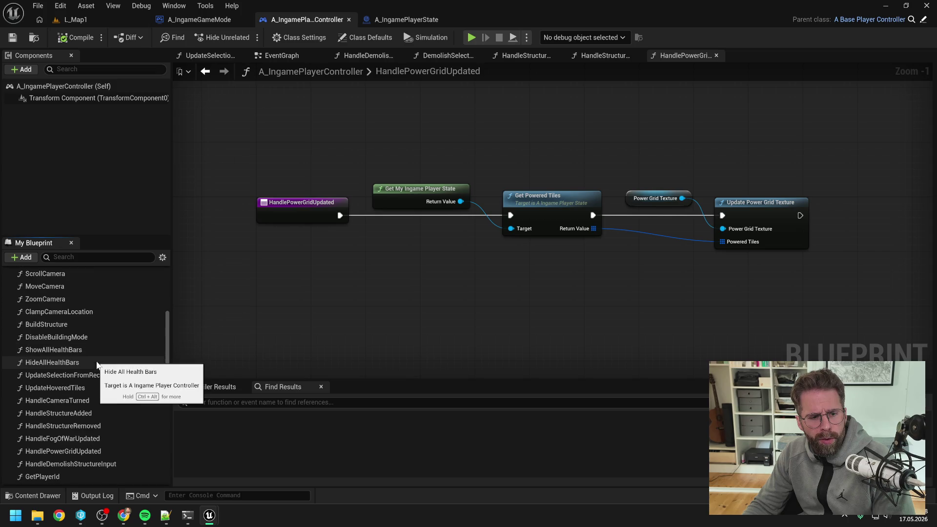
click(98, 424)
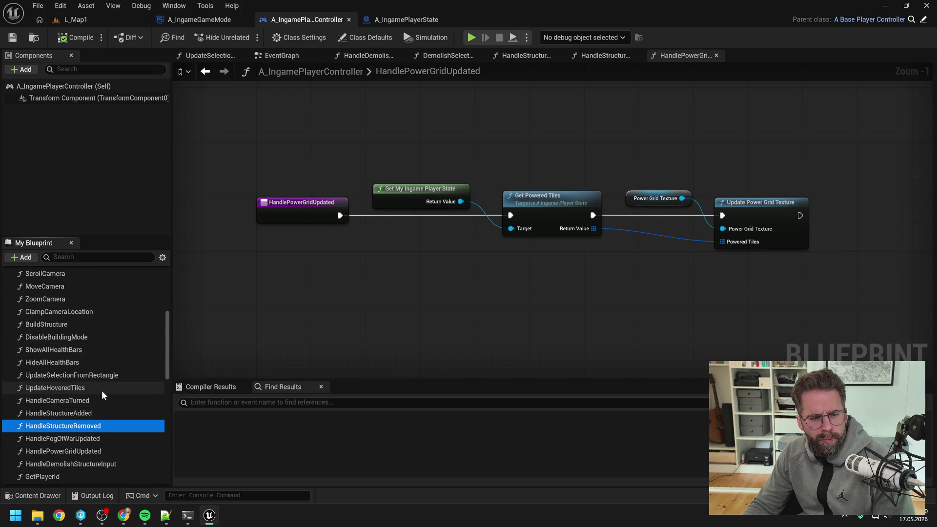
click(89, 450)
key(Delete)
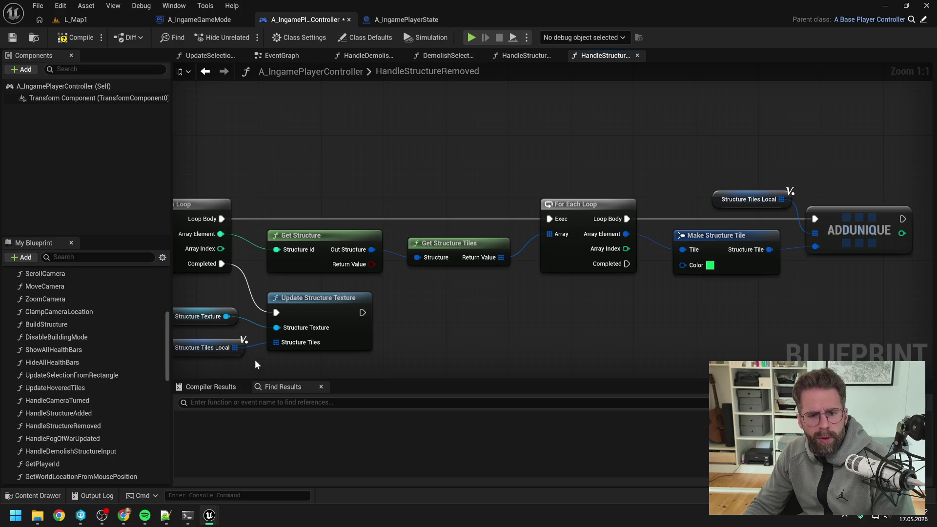
click(75, 38)
Step: Remove the broken power-grid Bind Event nodes from the controller's EventGraph and recompile
click(278, 56)
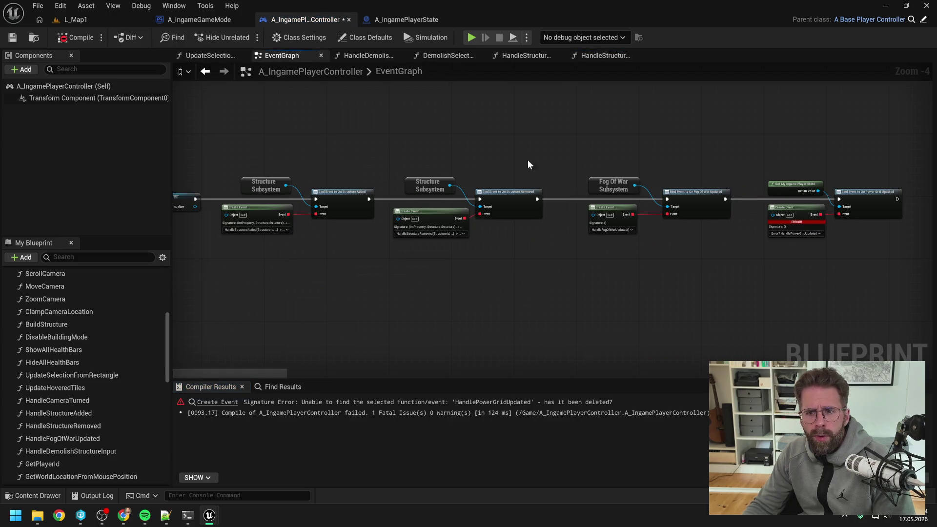
drag(593, 143, 764, 237)
key(Delete)
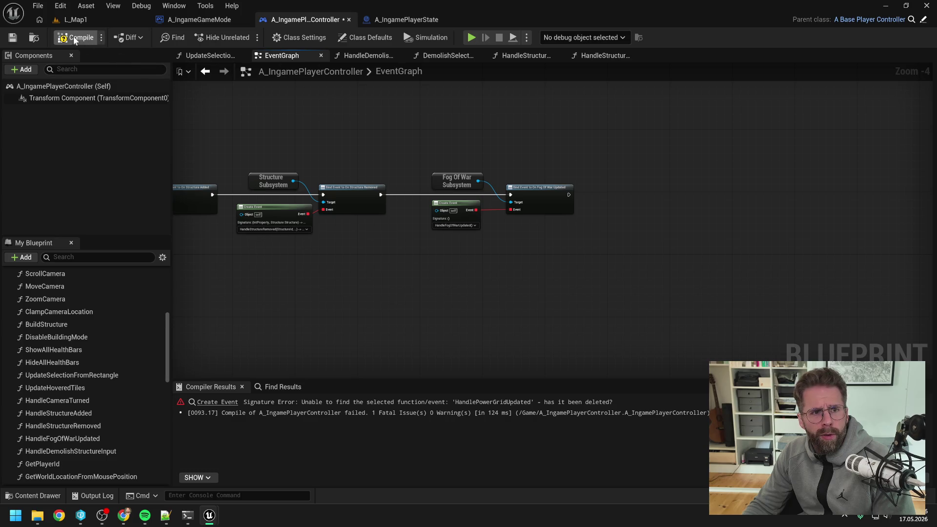
click(76, 38)
click(406, 20)
scroll(98, 388, down, 3)
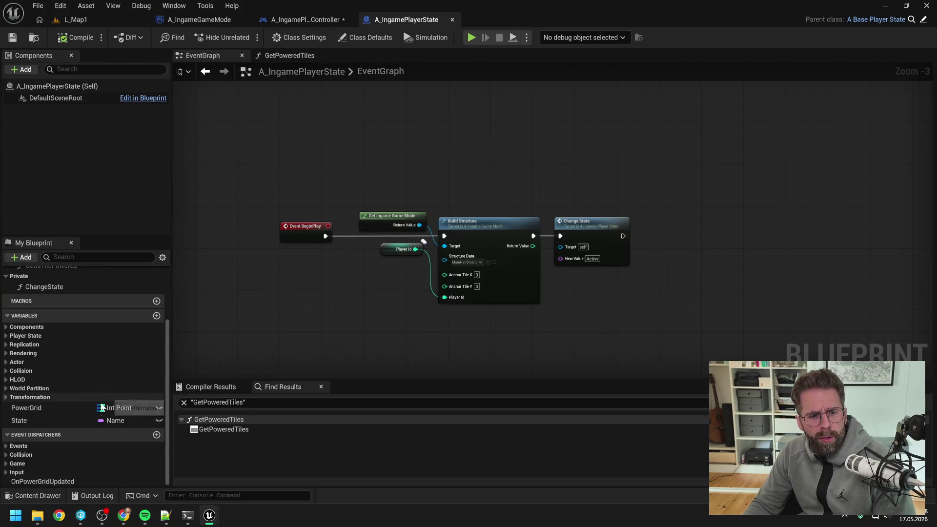
Step: Delete the OnPowerGridUpdated dispatcher, PowerGrid variable and GetPoweredTiles function from A_IngamePlayerState
click(47, 480)
key(Delete)
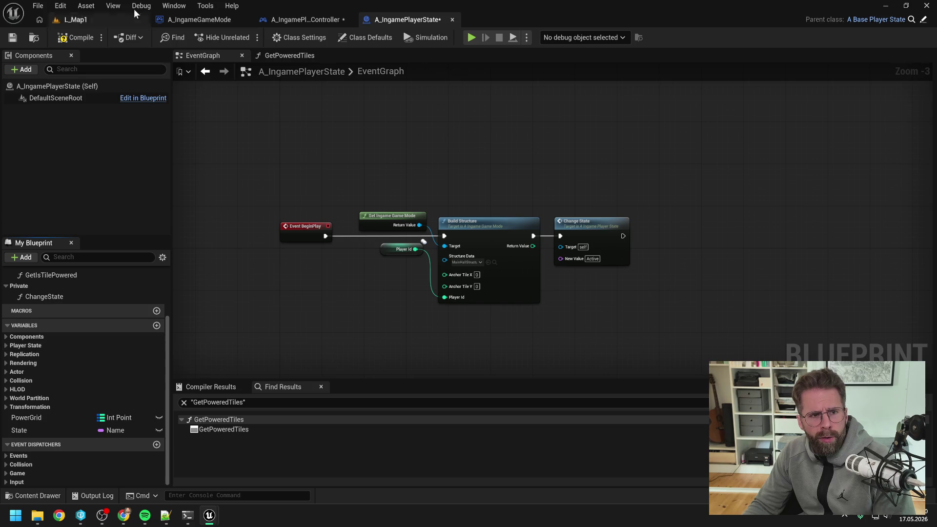
click(86, 417)
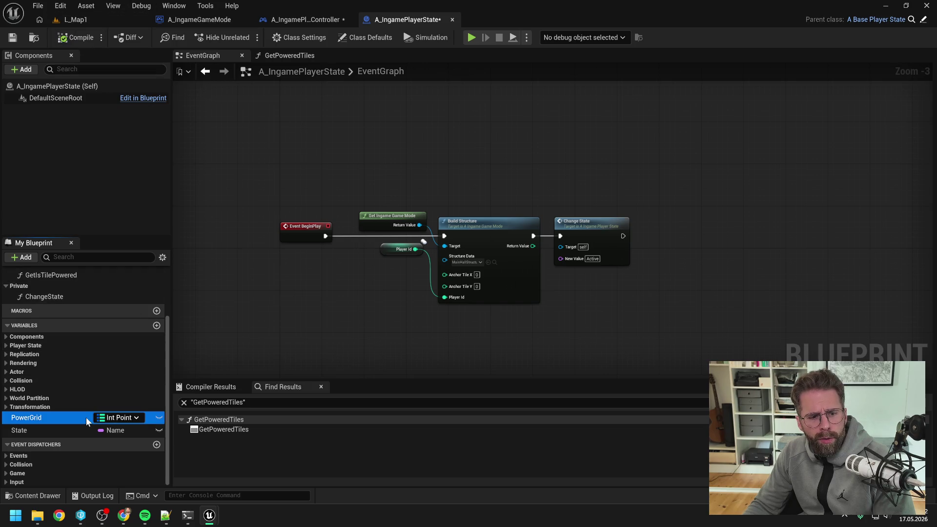
key(Delete)
click(527, 275)
scroll(133, 297, up, 2)
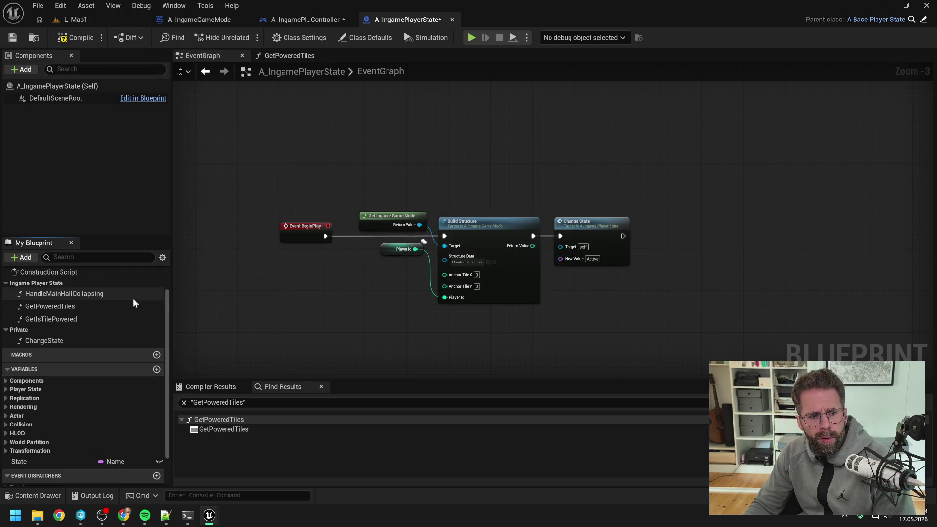
click(69, 306)
key(Delete)
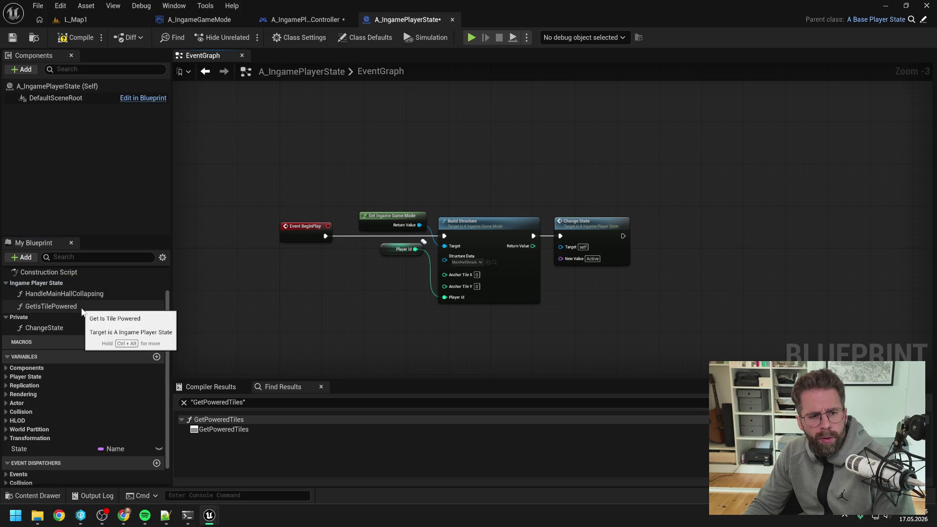
Step: Open GetIsTilePowered, compile and save the player state, then find its references
double_click(67, 306)
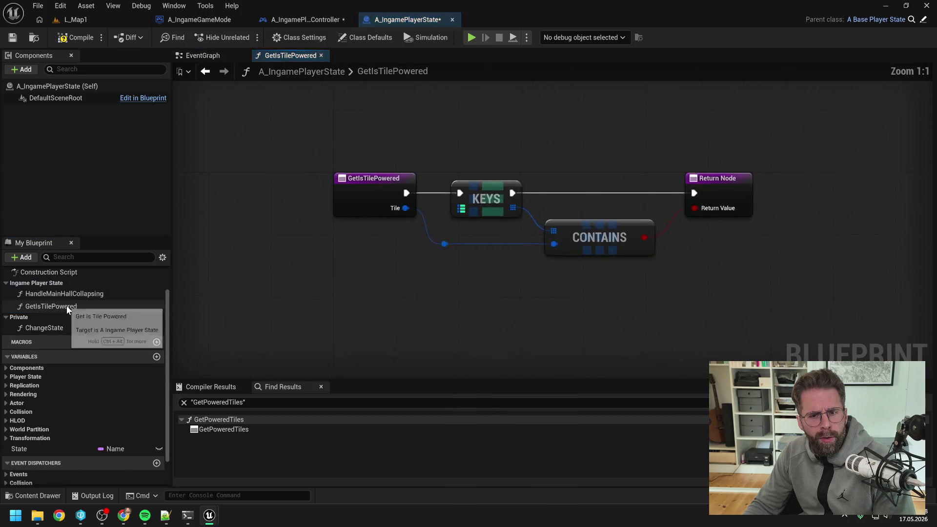
click(75, 37)
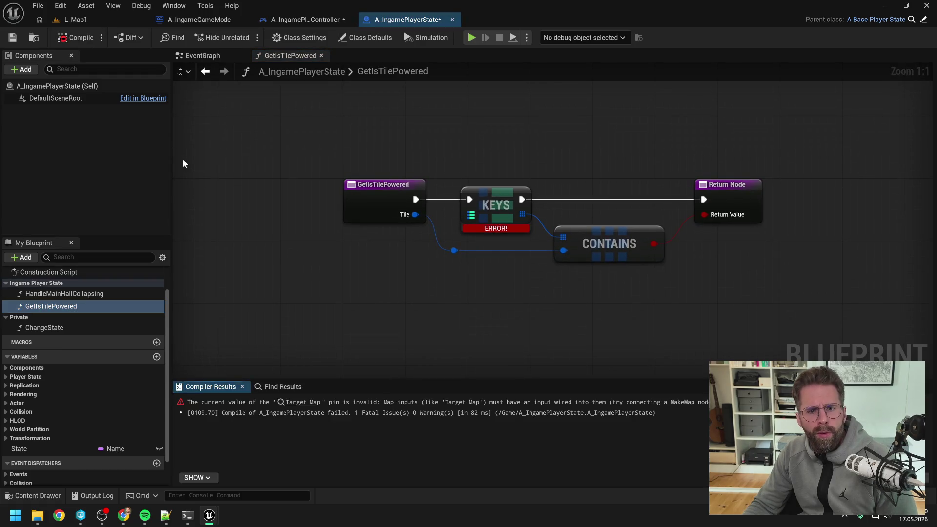
key(ctrl+shift+s)
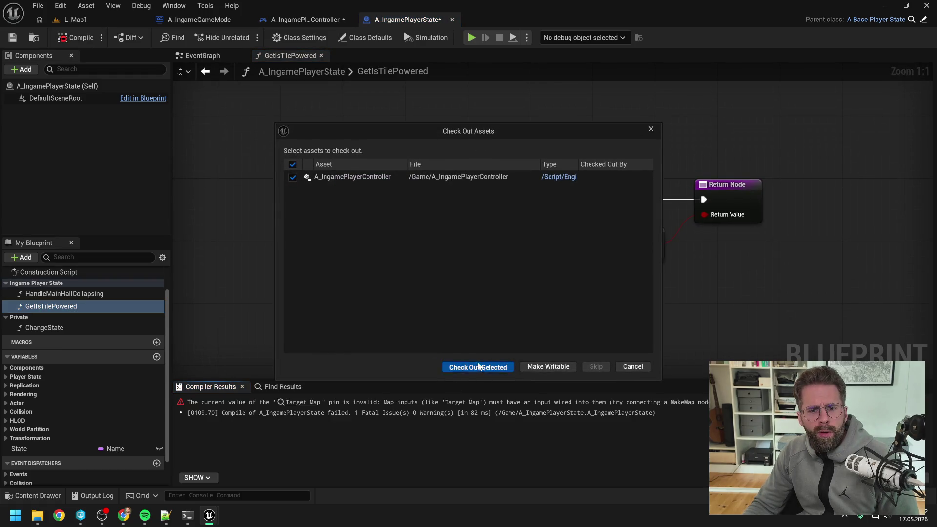
click(476, 366)
right_click(65, 306)
mouse_move(104, 364)
click(198, 368)
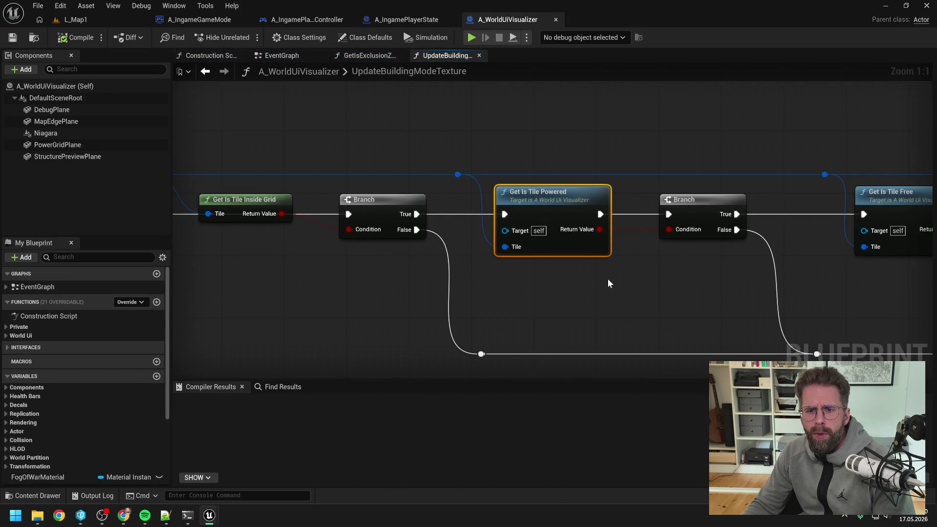
Step: Open A_WorldUiVisualizer's GetIsTilePowered graph, tidy the Get My Ingame Player State node, and save
double_click(547, 193)
drag(534, 222, 535, 207)
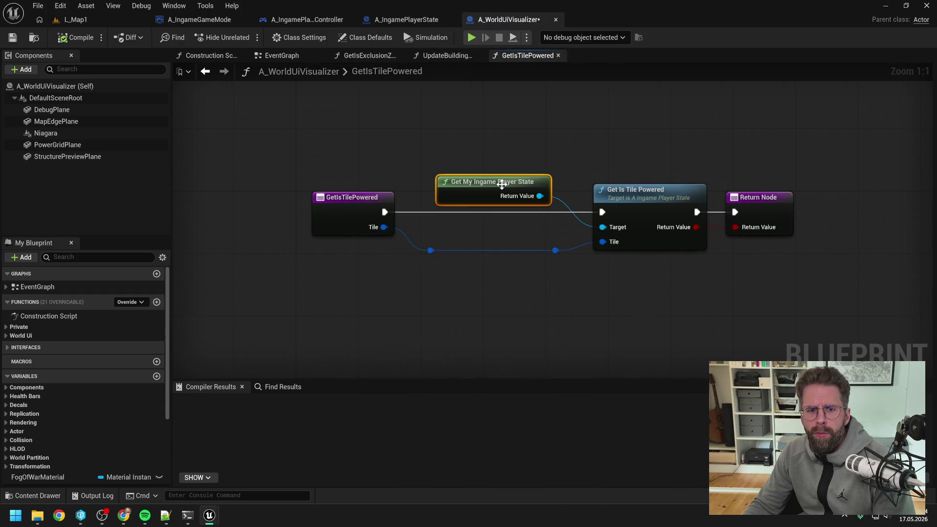
key(ctrl+s)
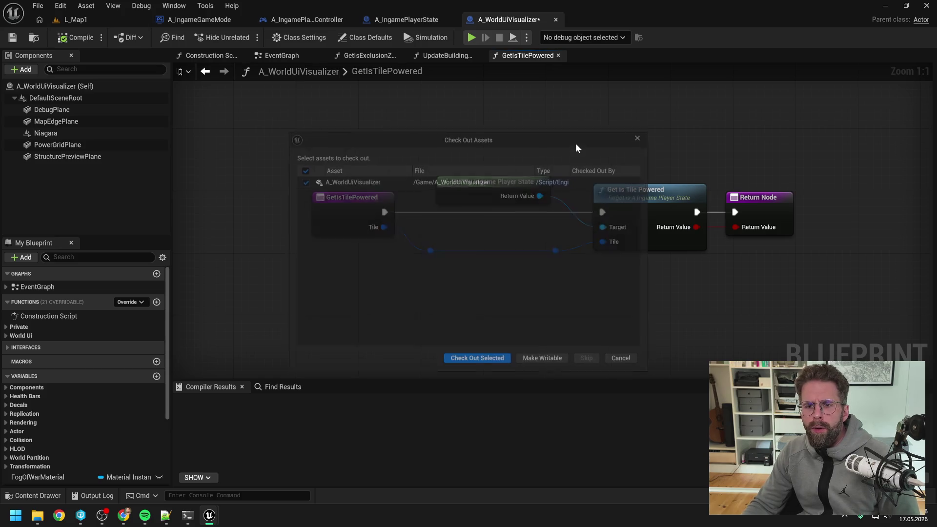
click(483, 365)
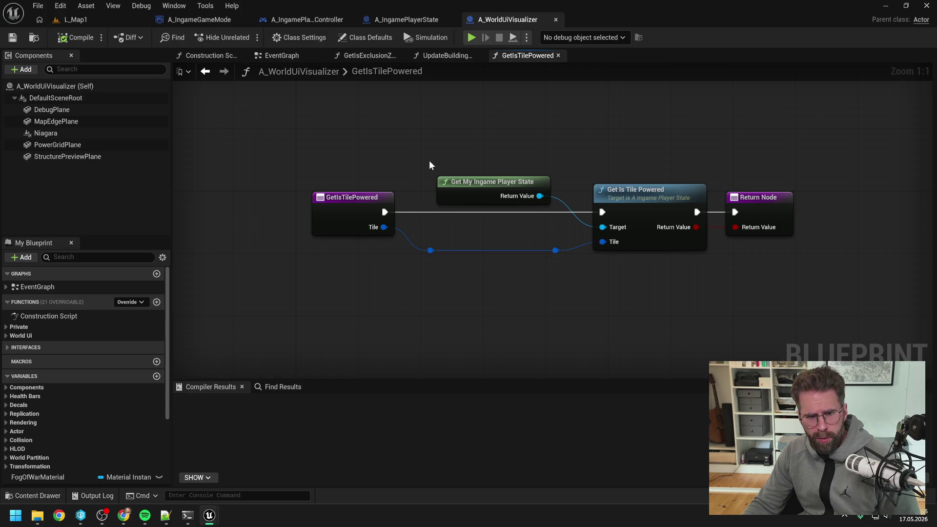
click(6, 336)
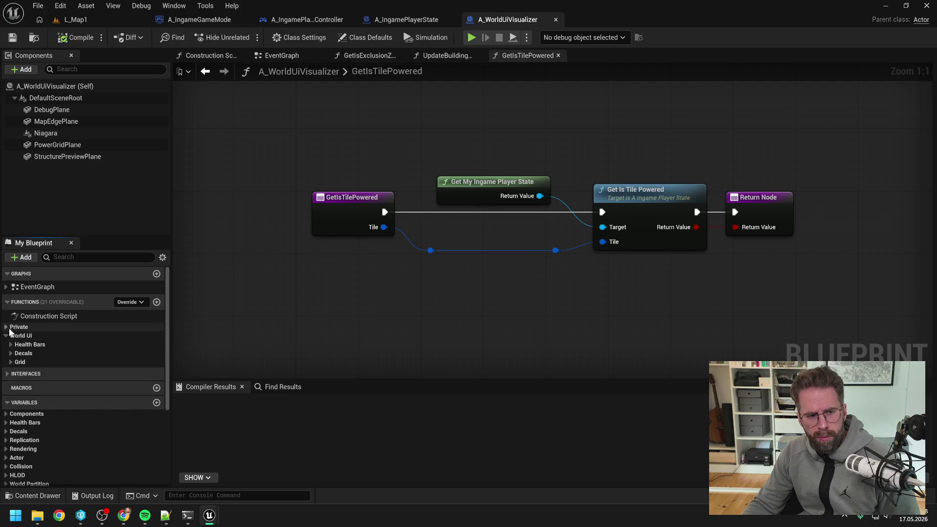
Step: Search the content for 'bpfl' and select BPFL_General
key(ctrl+space)
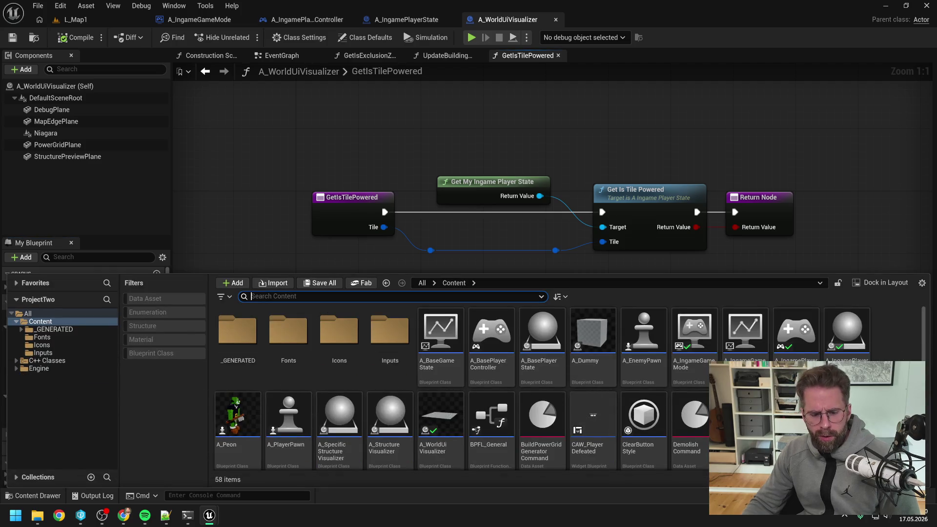
text(bpfl)
click(253, 337)
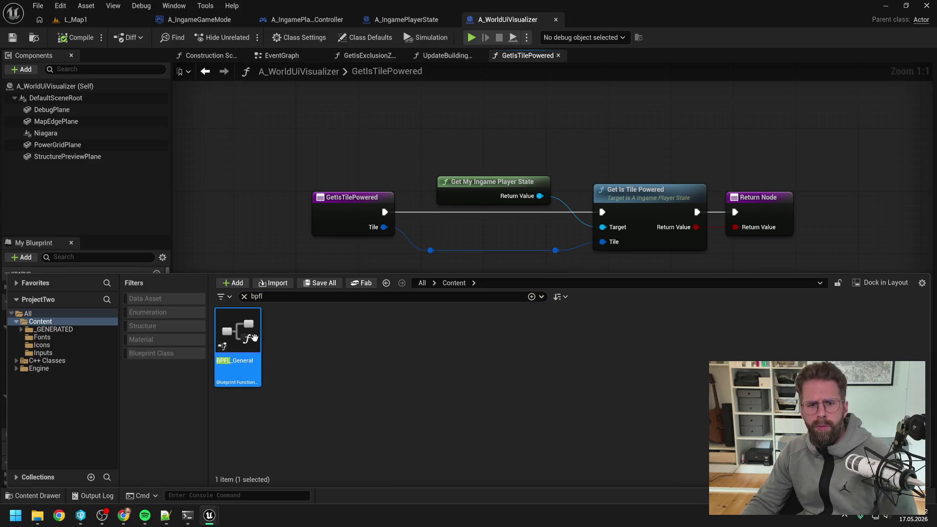
Step: In BPFL_General, add a new function named GetIsTilesPowered and check out the asset
double_click(254, 338)
text(power)
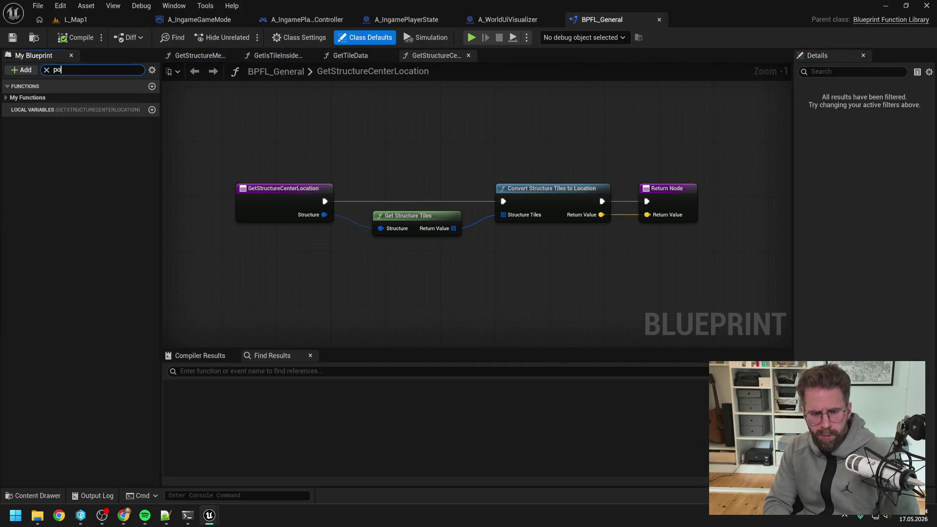
click(78, 177)
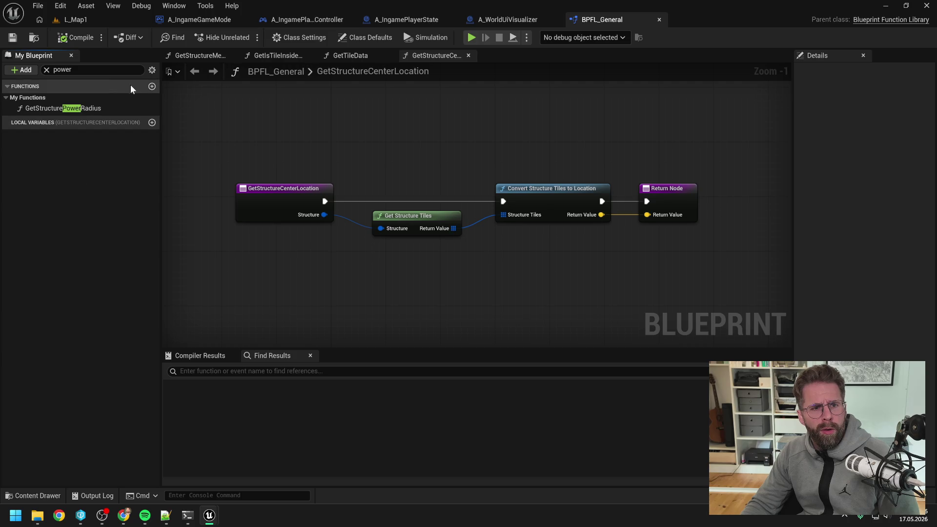
click(151, 86)
text(GetIsTilesPowered)
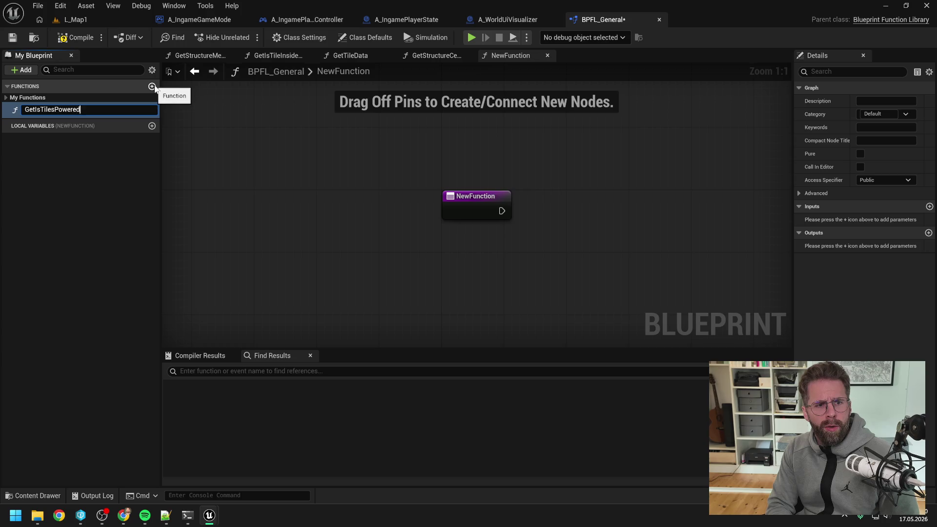
key(Return)
click(472, 369)
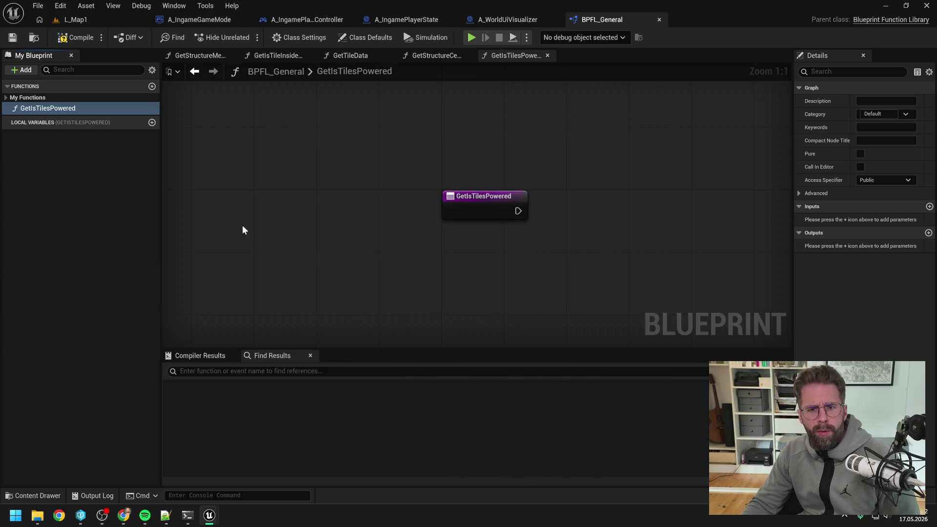
Step: Move GetIsTilesPowered into My Functions beside the tile functions, then save and compile
drag(43, 108, 34, 98)
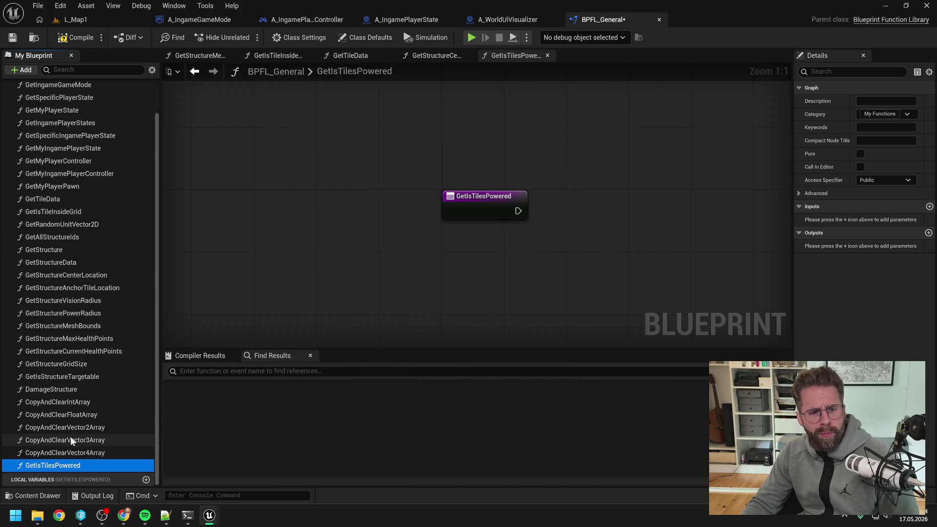
mouse_move(69, 465)
mouse_down()
mouse_move(71, 330)
mouse_move(104, 381)
mouse_move(65, 344)
mouse_move(59, 240)
mouse_move(68, 228)
mouse_up()
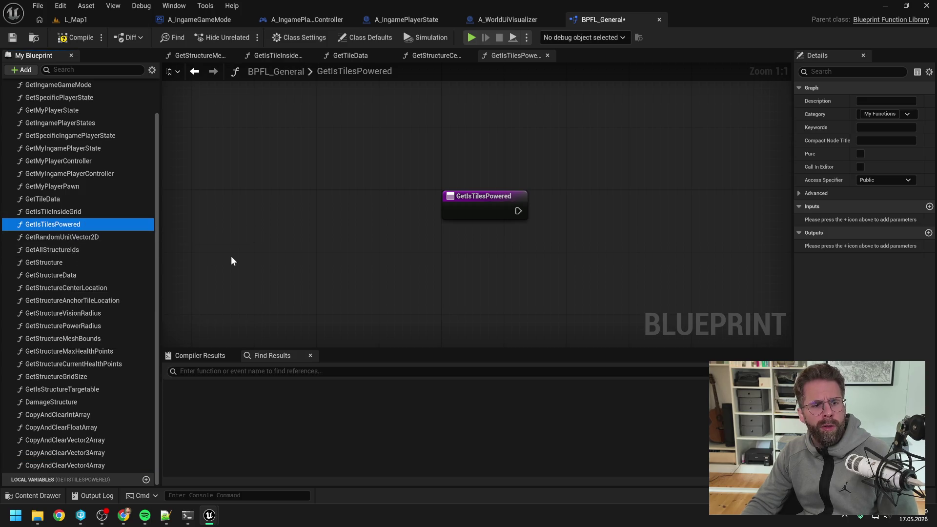
key(ctrl+s)
click(85, 35)
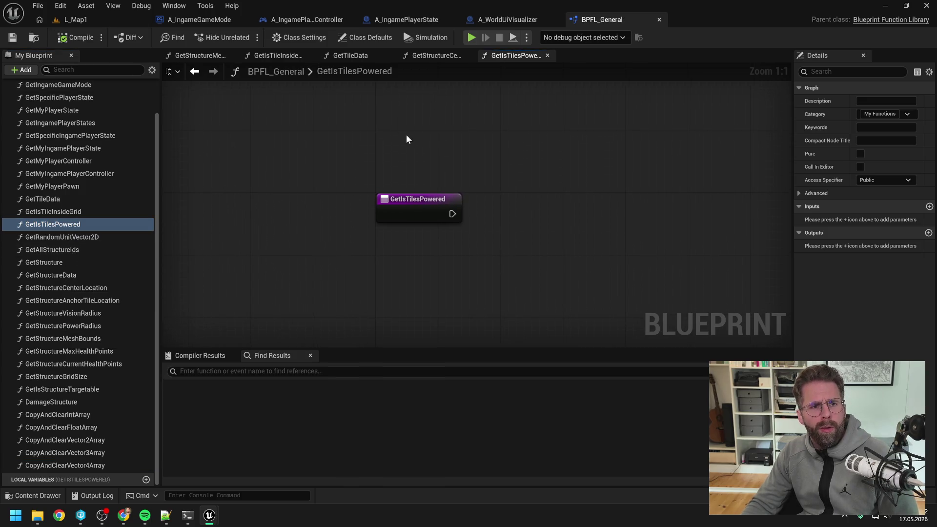
Step: Return to A_WorldUiVisualizer's UpdateBuildingModeTexture graph
click(513, 22)
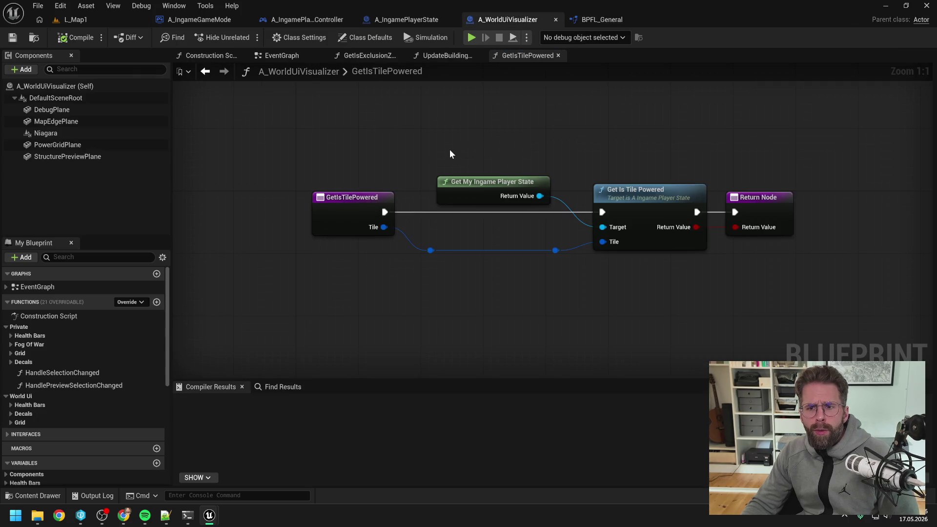
right_click(343, 213)
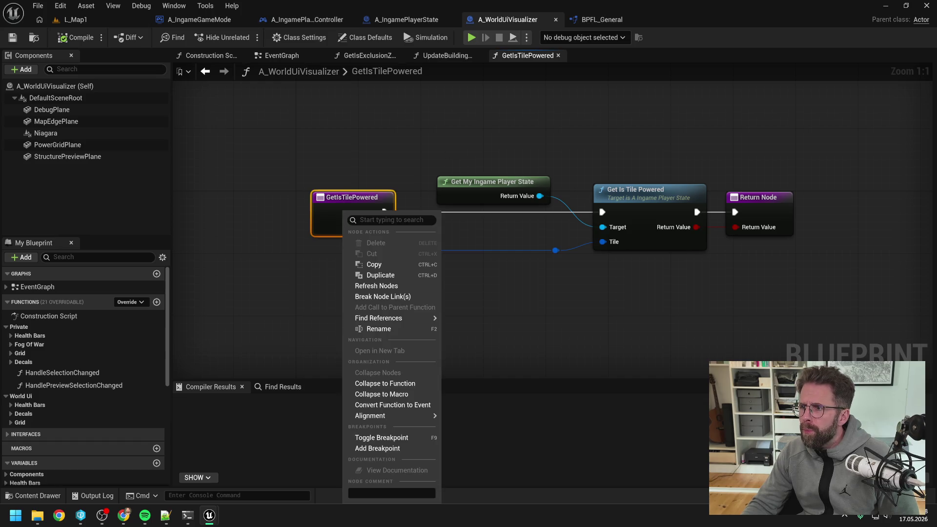
key(Escape)
key(alt+Left)
Step: Add a Get Is Tiles Powered node to the graph and open its BPFL_General definition
right_click(508, 297)
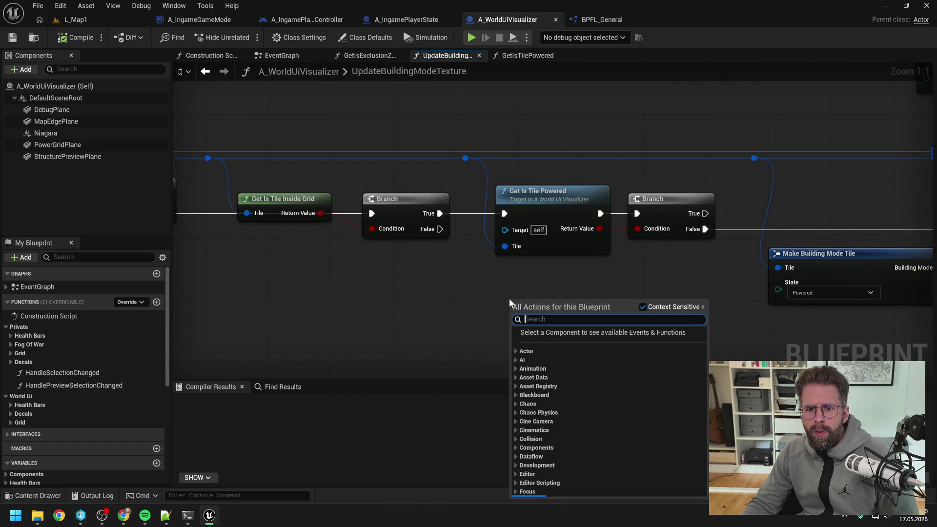
text(get is tile p)
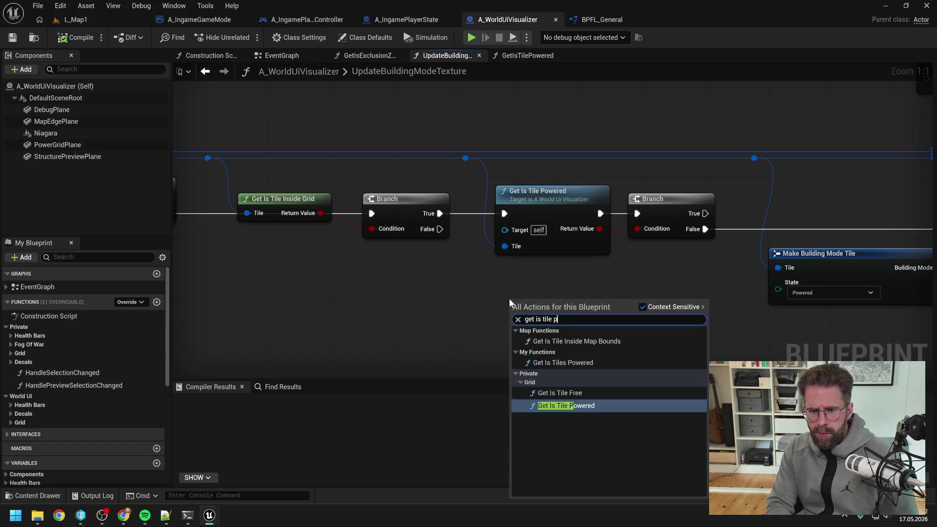
text(o)
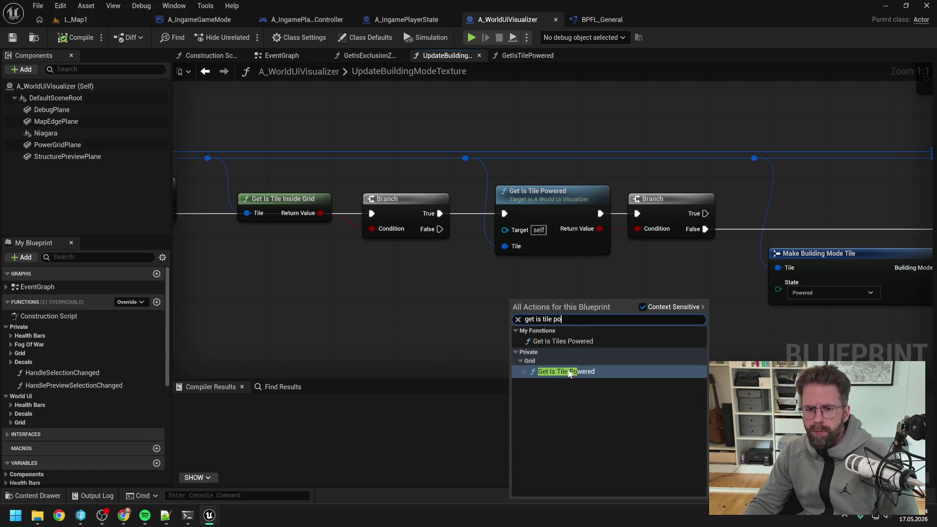
click(565, 341)
click(645, 329)
drag(645, 329, 607, 326)
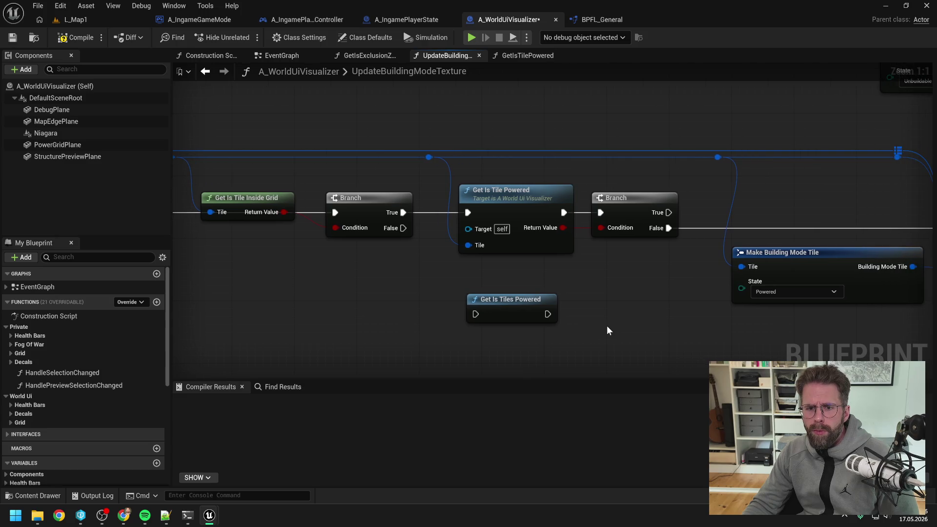
scroll(602, 312, down, 1)
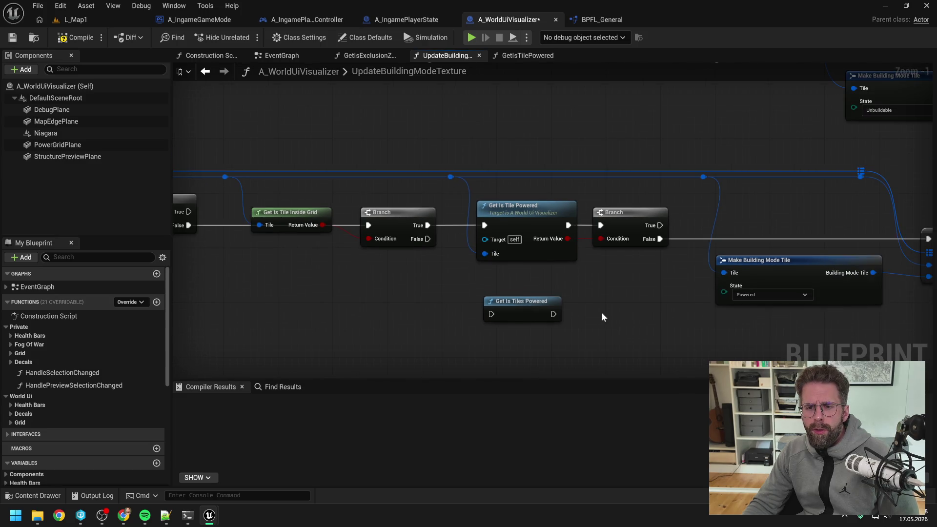
double_click(521, 312)
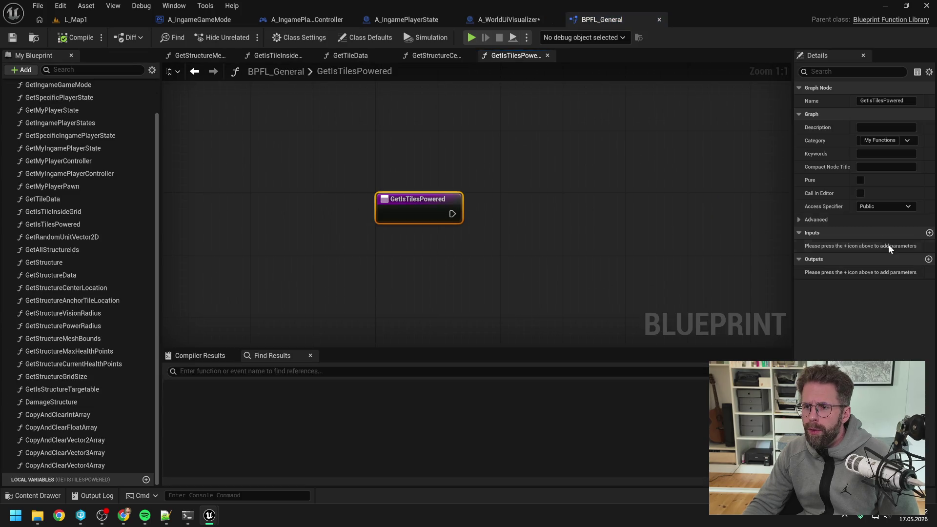
Step: Add an Int Point input named Tile to the library function and save
click(928, 233)
click(868, 246)
text(in)
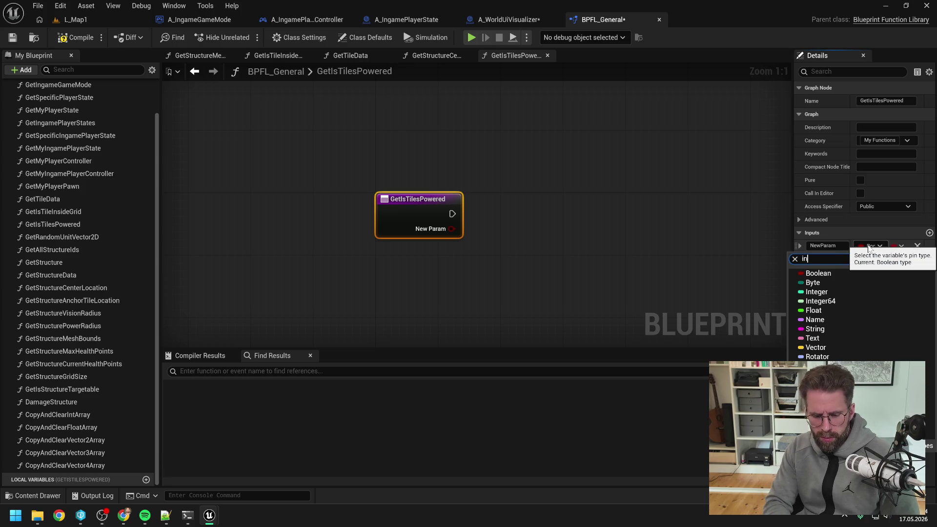
text(int)
key(Down)
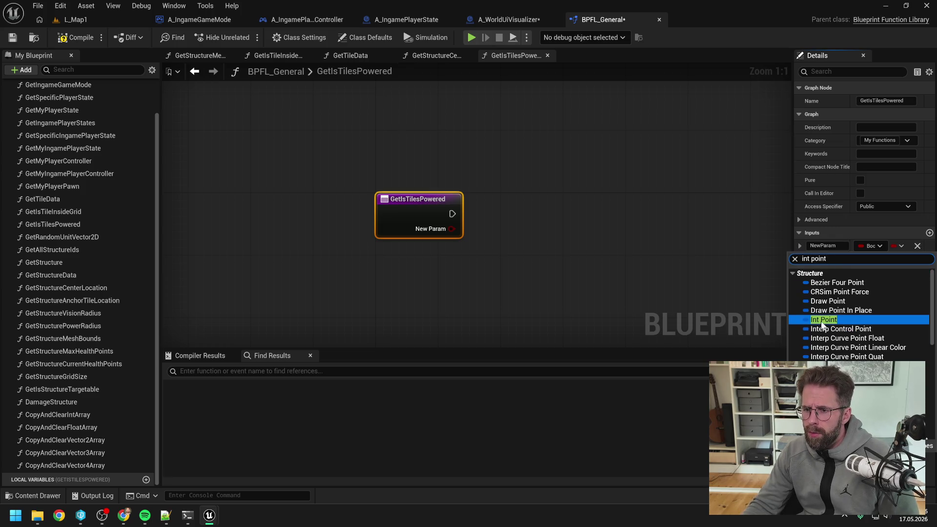
key(Return)
text(Tile)
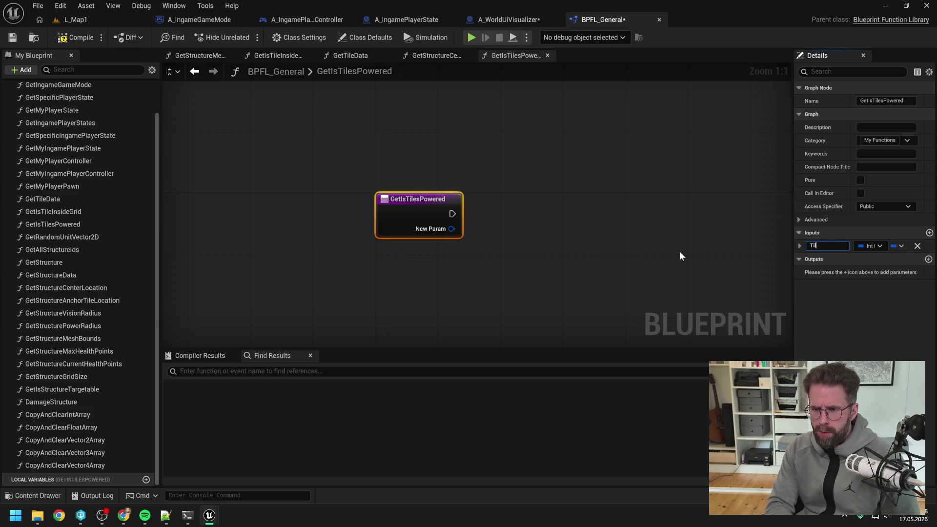
key(Return)
key(ctrl+shift+s)
Step: Add a Boolean output parameter named ReturnValue
click(928, 259)
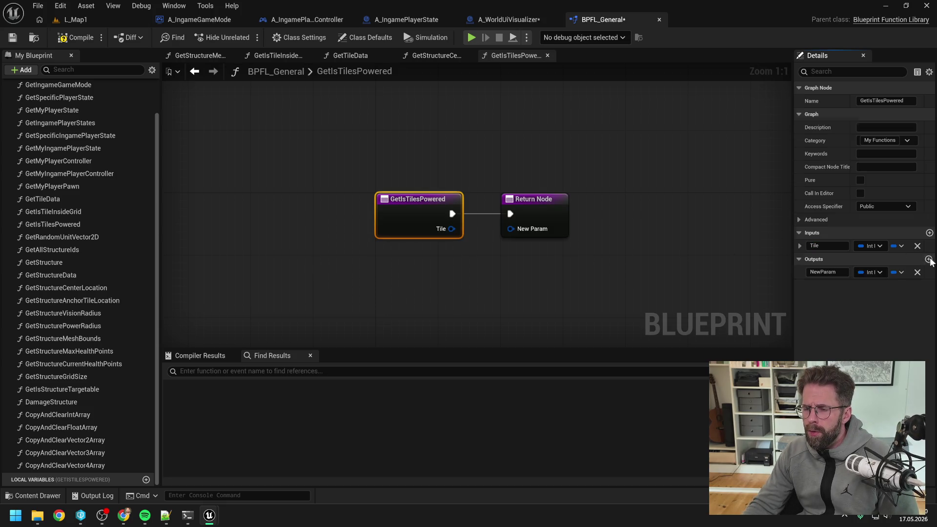
click(869, 272)
click(833, 295)
click(822, 271)
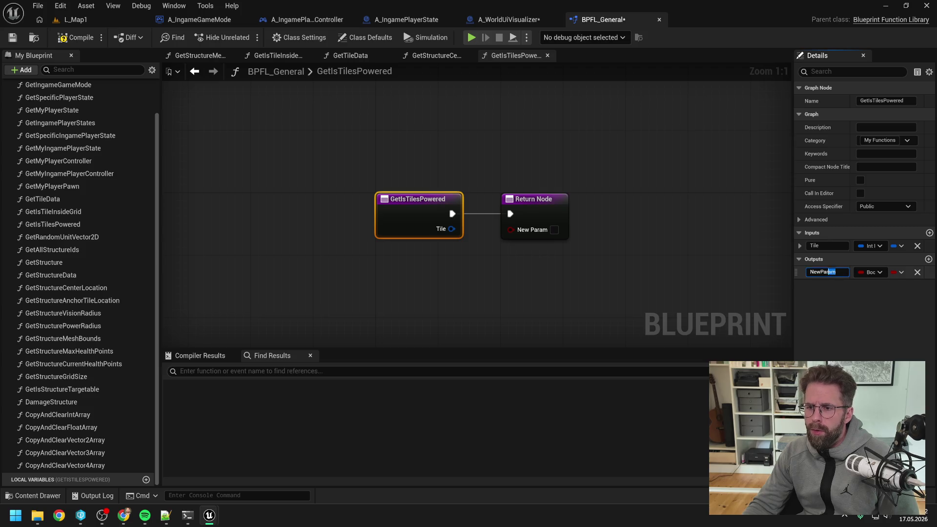
text(ReturnValue)
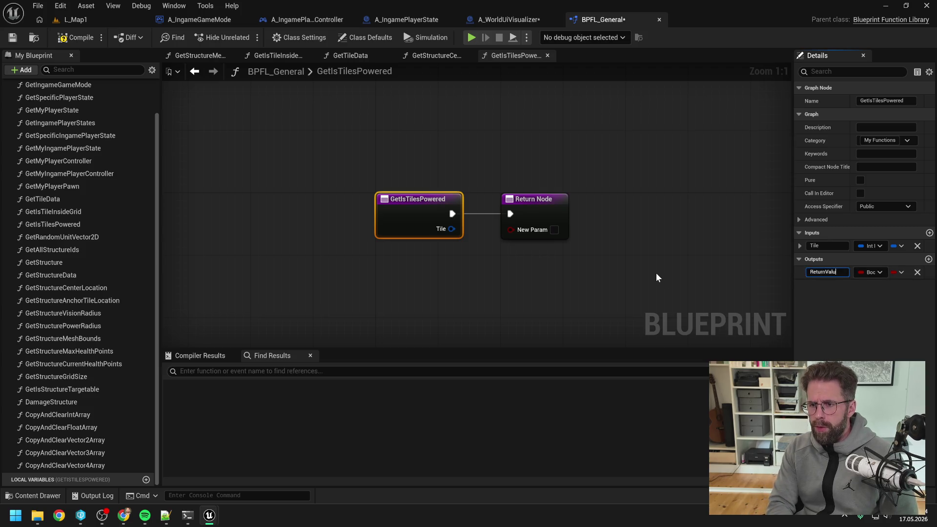
key(Return)
Step: Rename the function from GetIsTilesPowered to GetIsTilePowered and save the library
right_click(557, 282)
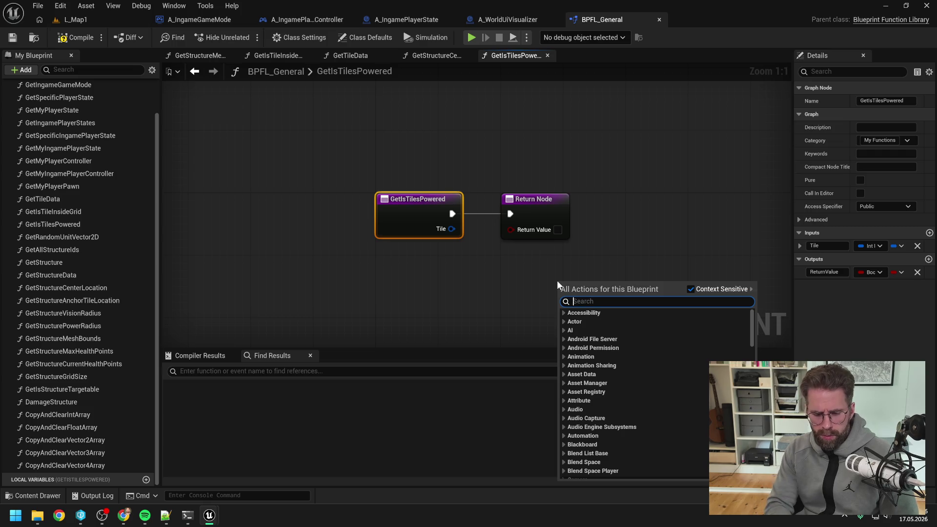
text(is tile pow)
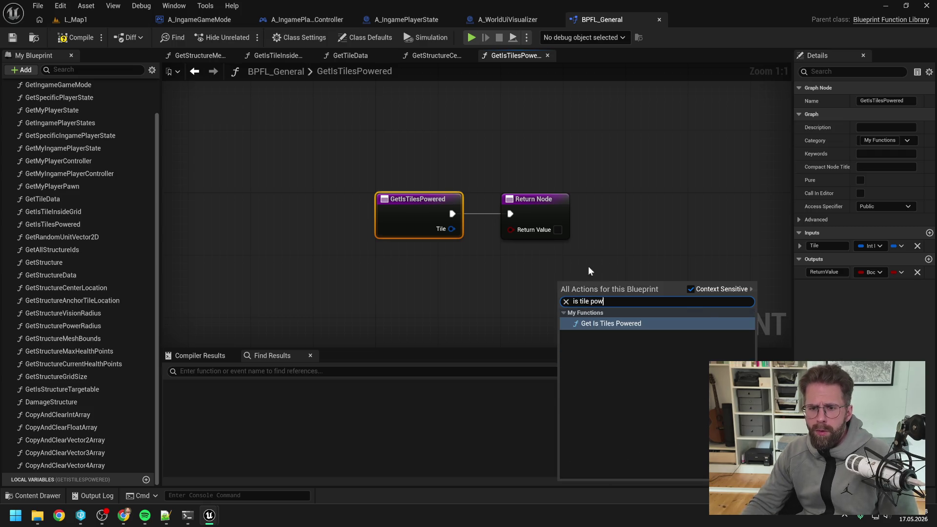
click(588, 265)
click(380, 225)
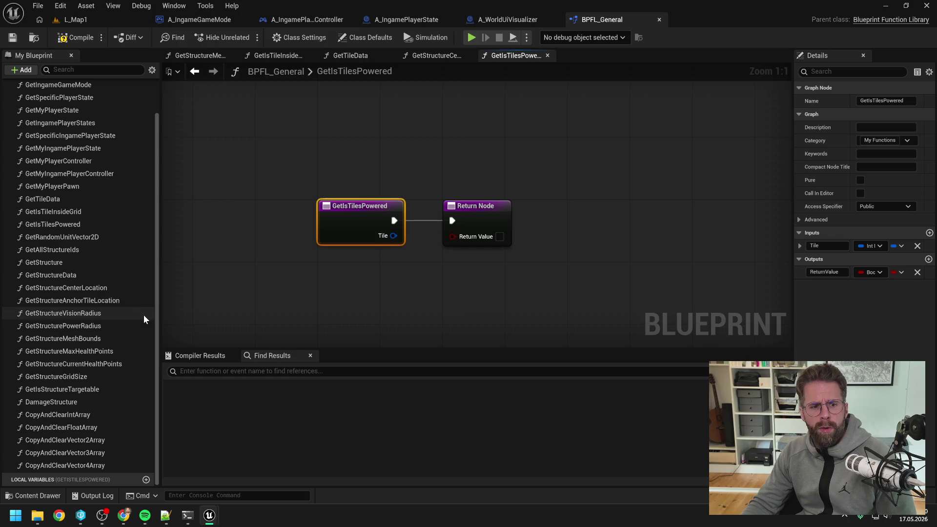
click(885, 101)
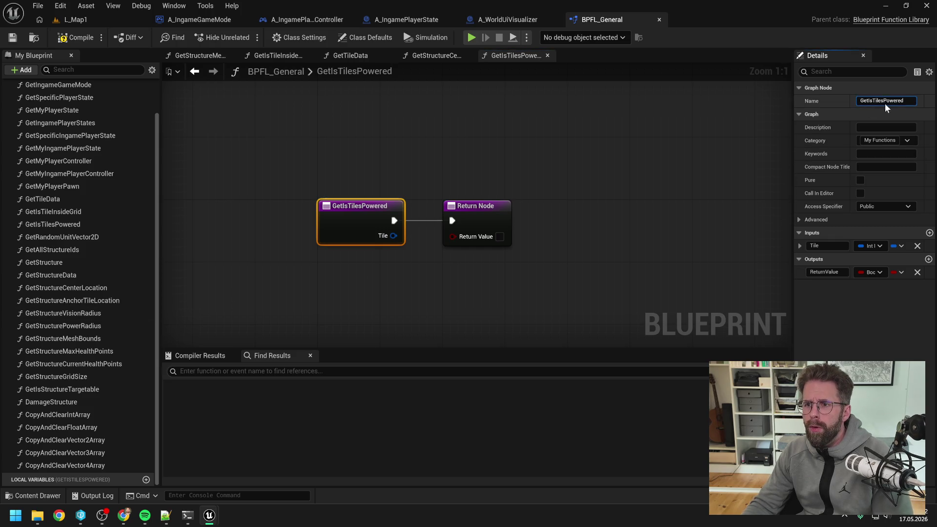
key(BackSpace)
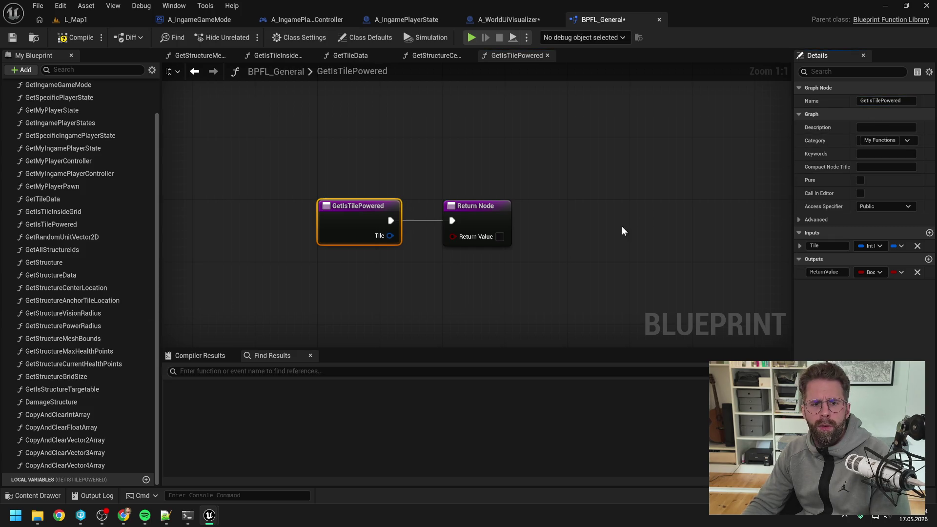
click(621, 226)
scroll(573, 225, down, 1)
key(ctrl+s)
drag(457, 223, 647, 214)
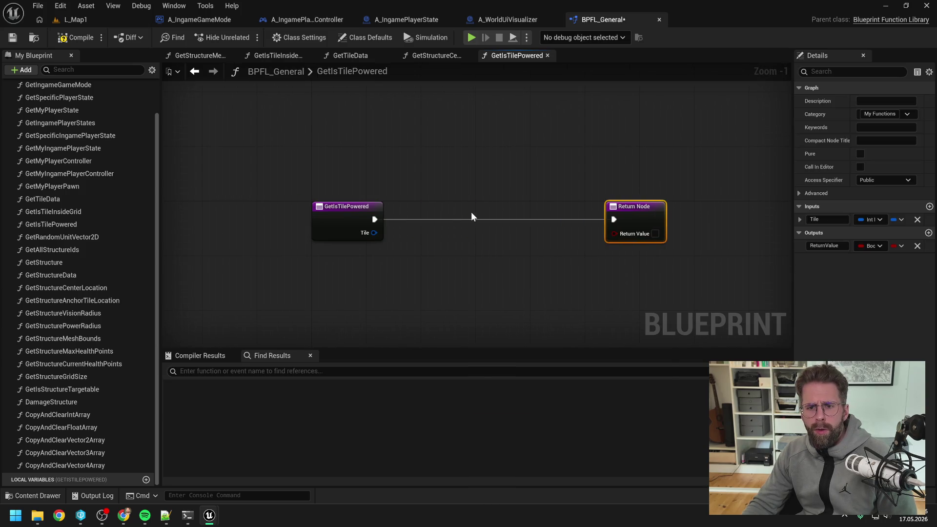
Step: Add a Get PowerGridSubsystem node fed by a Get World Context node
right_click(471, 212)
text(get power)
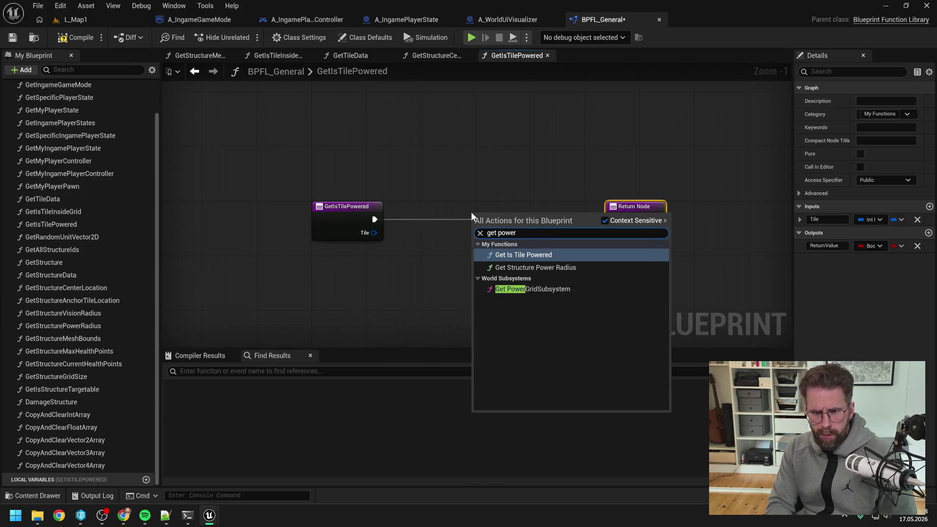
text( sub)
key(Return)
drag(521, 209, 454, 173)
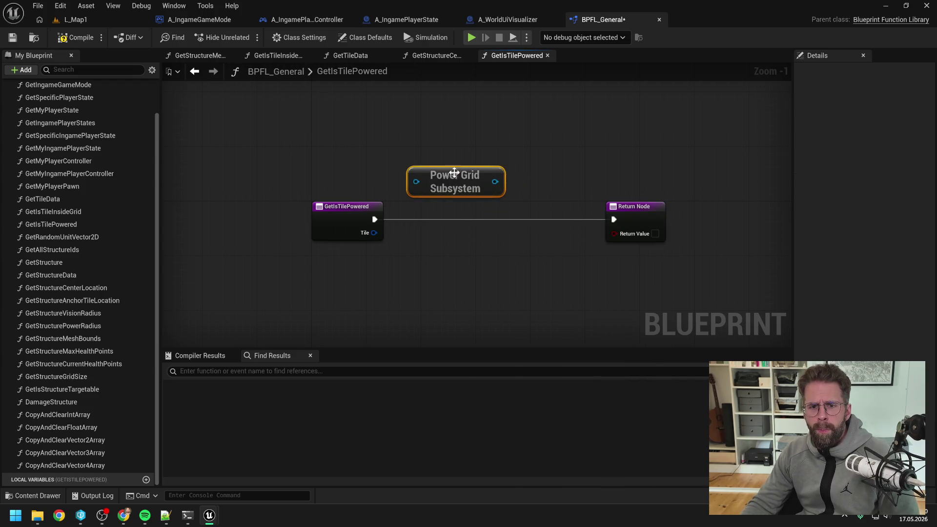
drag(371, 185, 325, 186)
text(get world)
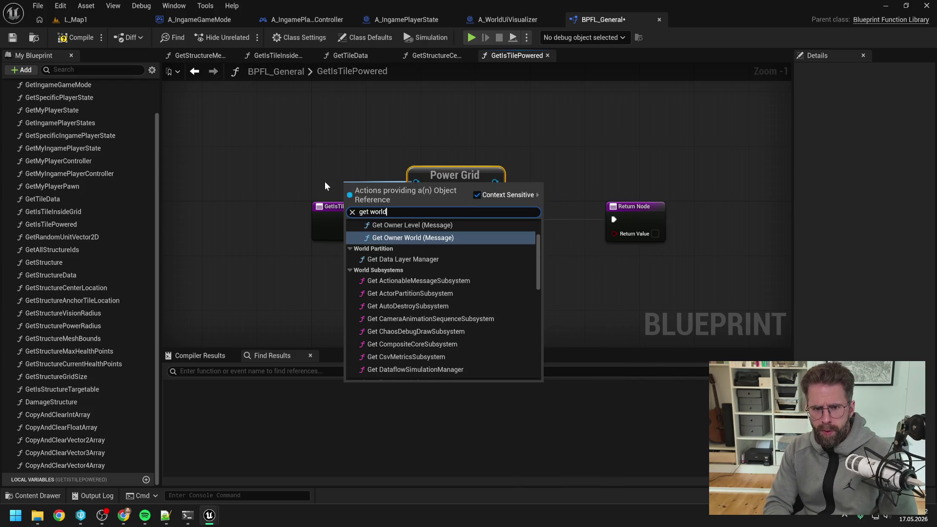
text(context)
key(Return)
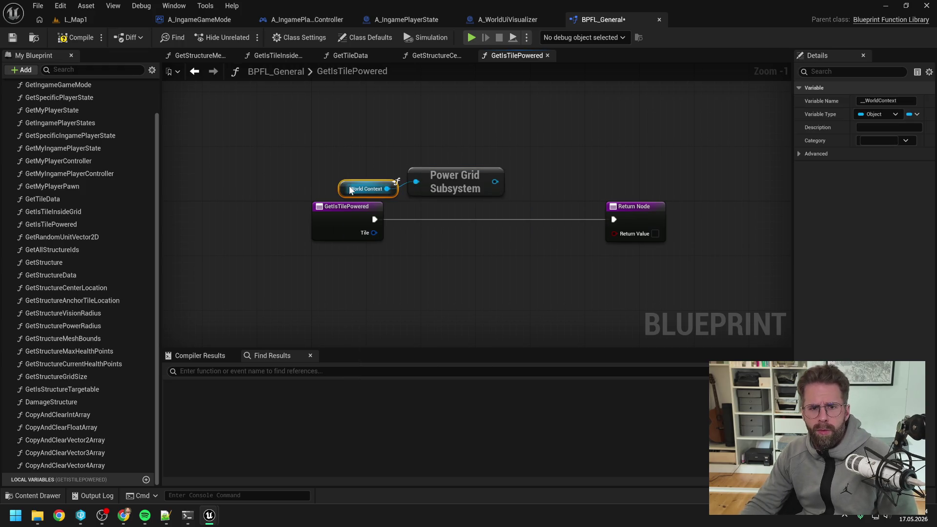
drag(345, 186, 323, 172)
click(526, 175)
Step: Call the subsystem's Get Is Tile Powered, wiring in Tile and out to ReturnValue
drag(494, 181, 525, 211)
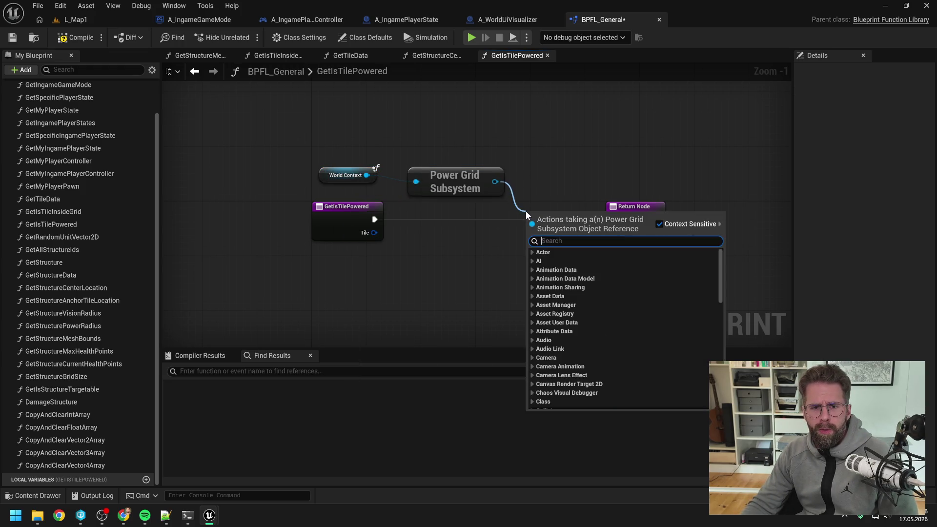
text(is tile)
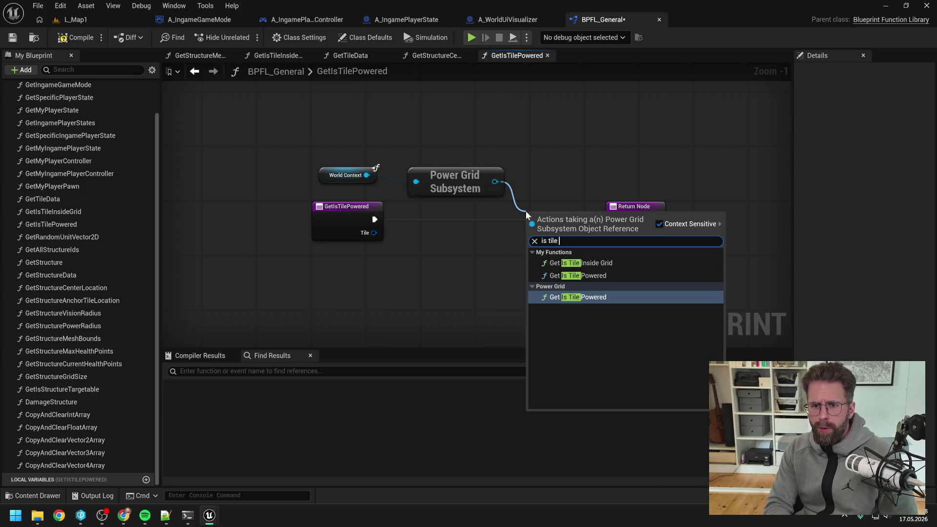
click(592, 300)
mouse_move(634, 206)
mouse_down()
mouse_move(695, 199)
mouse_move(701, 214)
mouse_up()
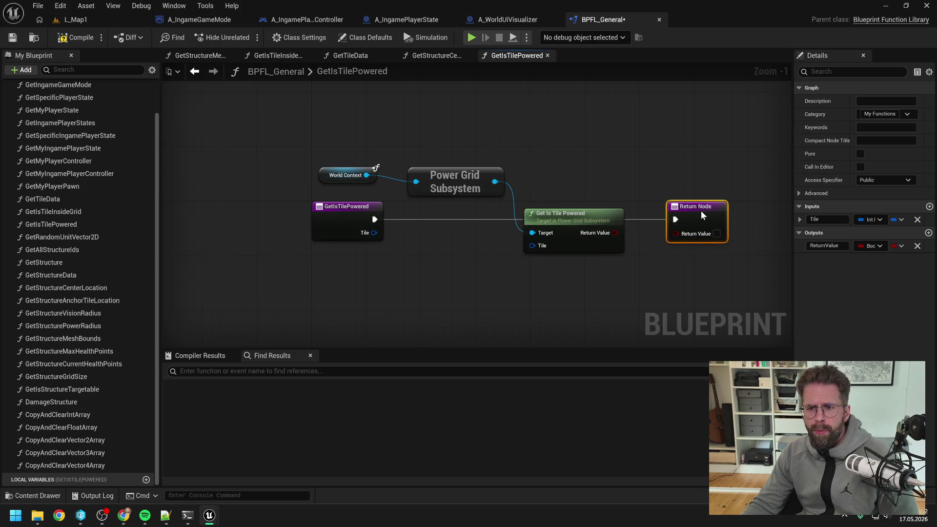
mouse_move(615, 233)
mouse_down()
mouse_move(675, 232)
mouse_move(663, 221)
mouse_move(677, 234)
mouse_up()
double_click(573, 220)
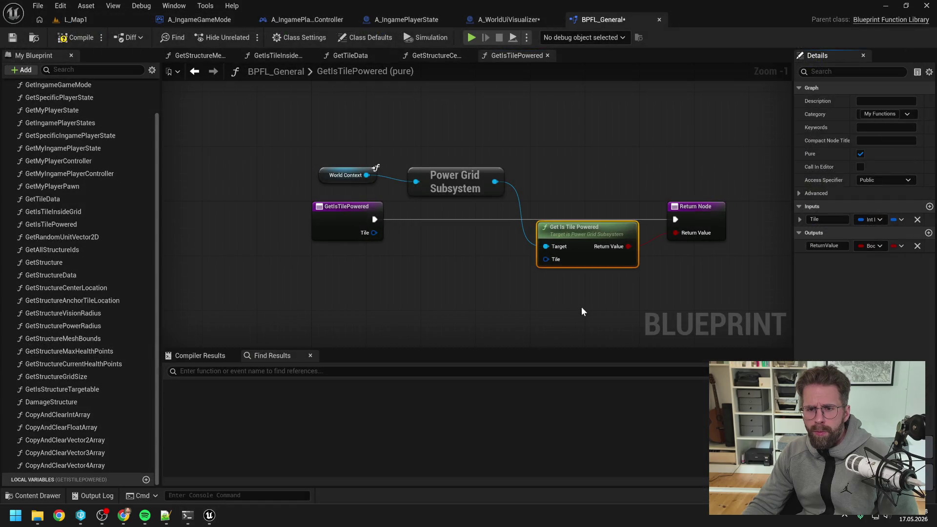
drag(372, 232, 546, 259)
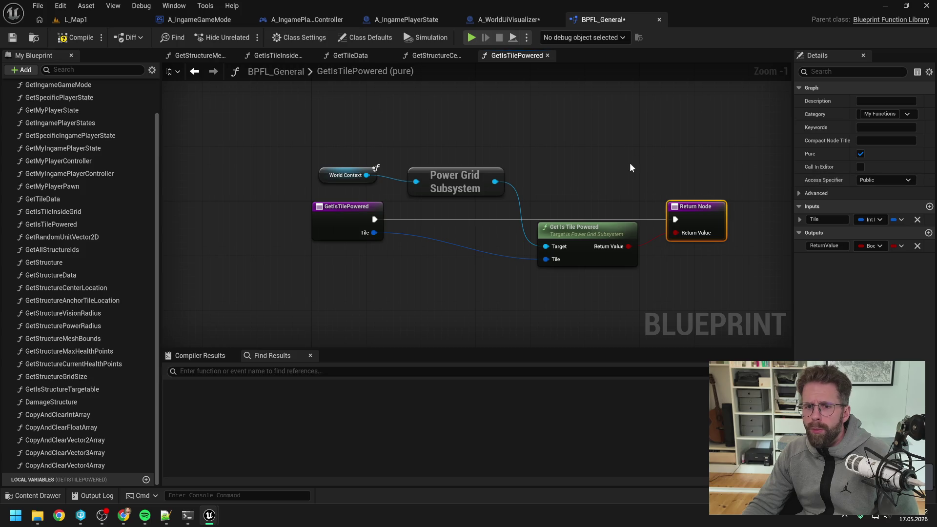
Step: Compile BPFL_General and switch to the A_WorldUiVisualizer Blueprint
click(74, 38)
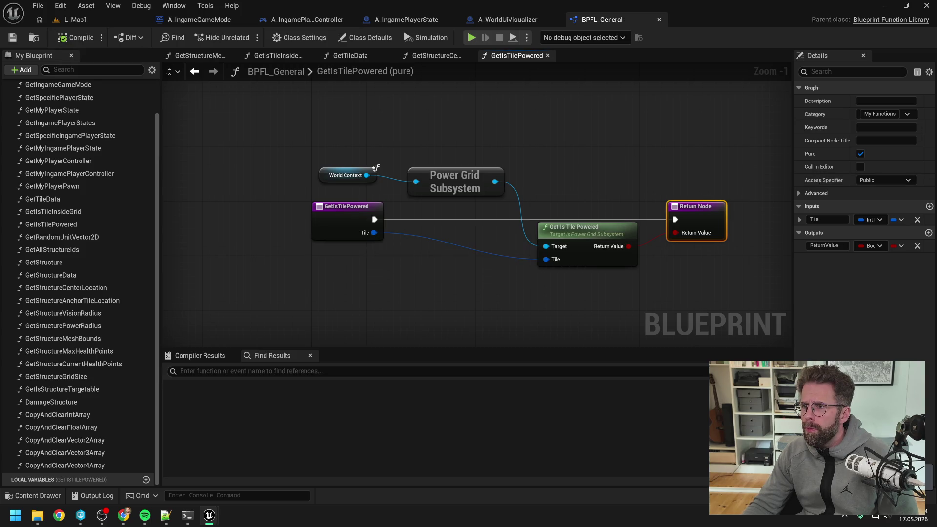
click(508, 19)
click(506, 151)
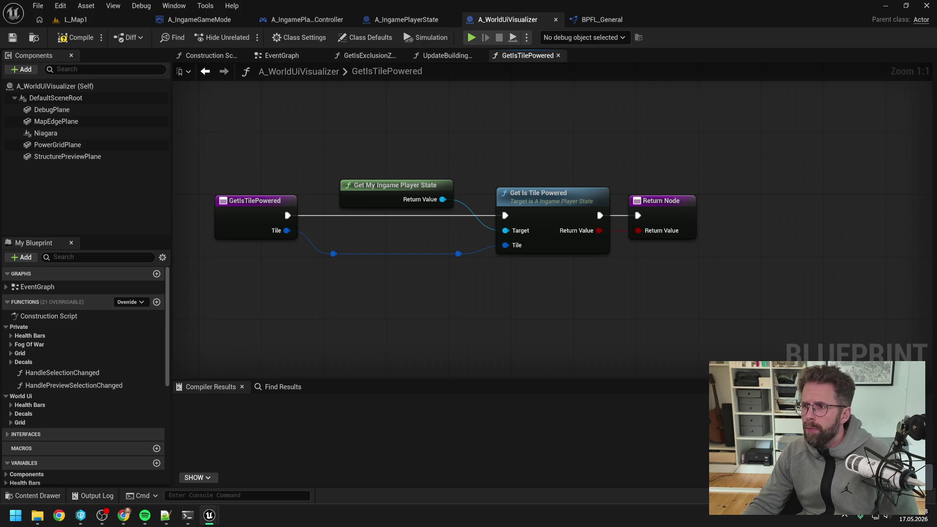
Step: In UpdateBuildingModeTexture, replace the old Get Is Tile Powered call with the library node
key(alt+Left)
scroll(554, 291, down, 4)
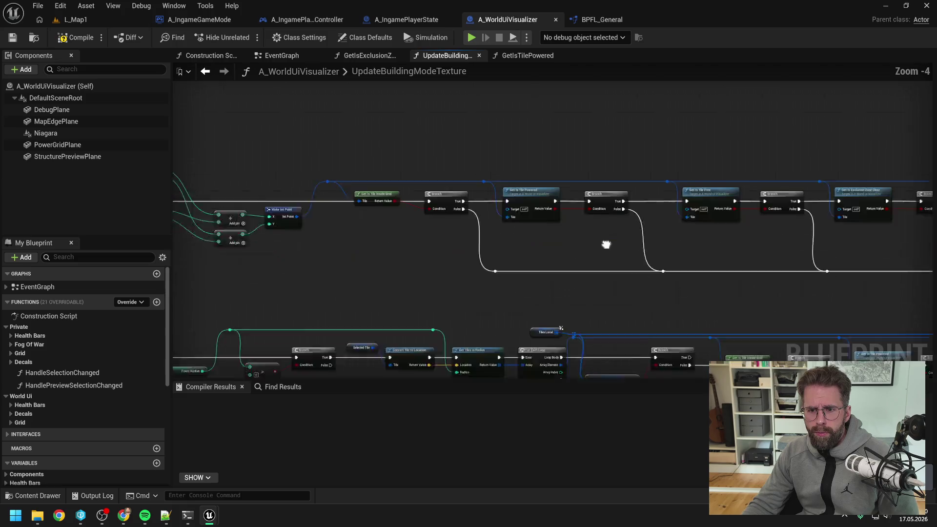
scroll(682, 271, up, 2)
mouse_move(573, 303)
mouse_down()
mouse_move(572, 280)
mouse_move(642, 240)
mouse_up()
click(586, 222)
key(Delete)
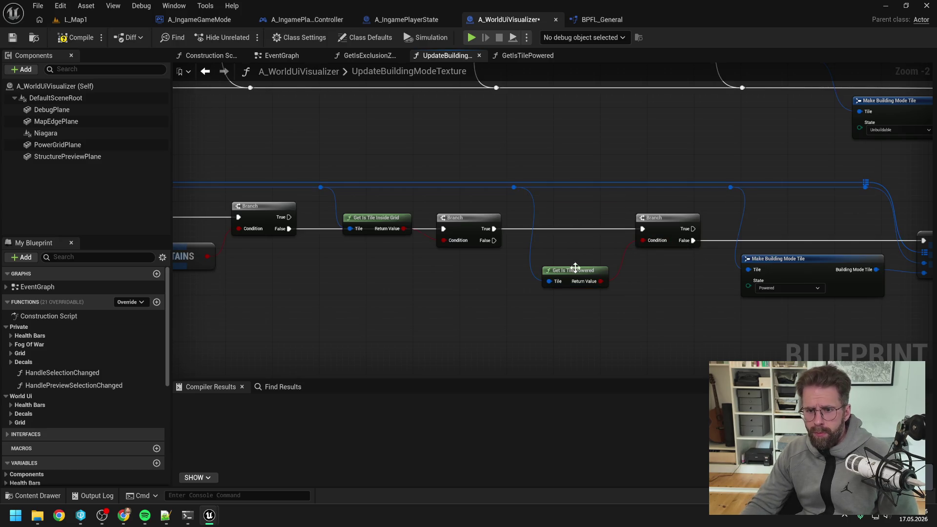
drag(574, 279, 573, 249)
Step: Swap in a pure Get Is Tile Powered node fed by the tile and reconnect the branches
scroll(567, 207, down, 3)
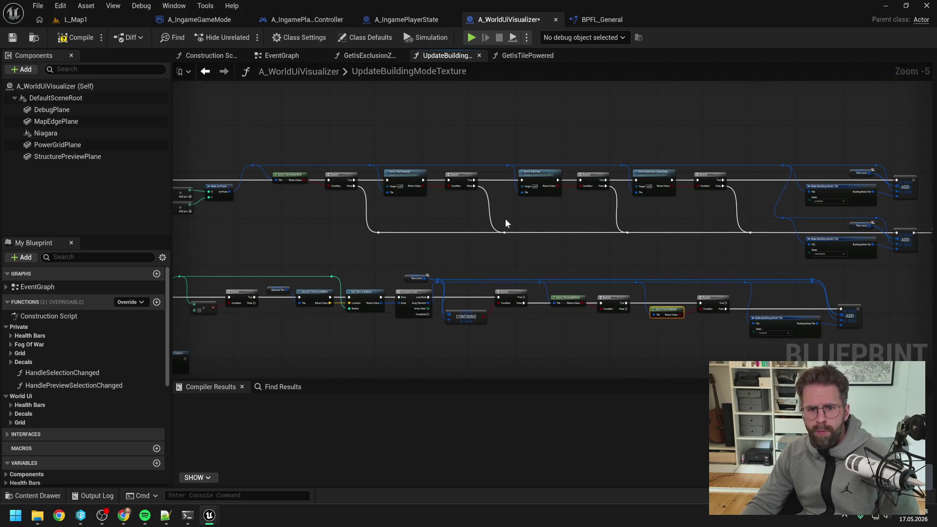
scroll(292, 207, up, 3)
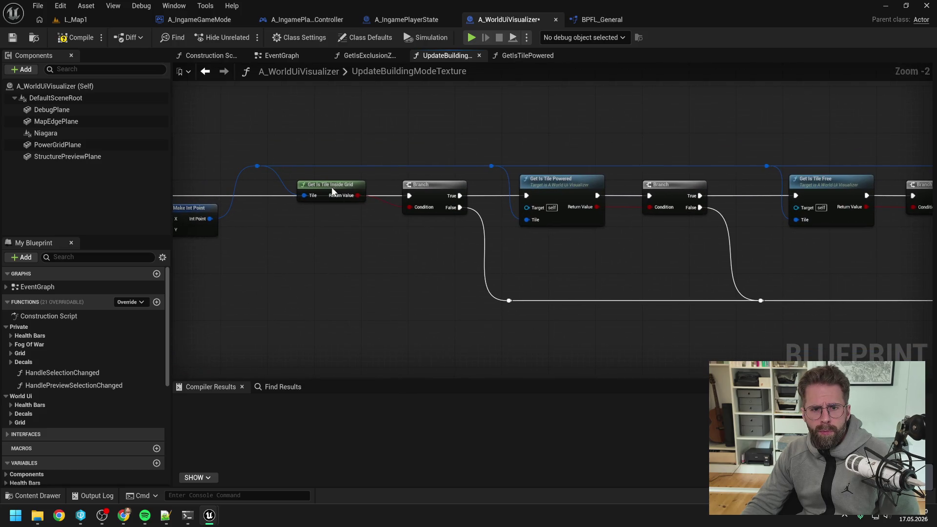
drag(331, 186, 358, 223)
key(ctrl+v)
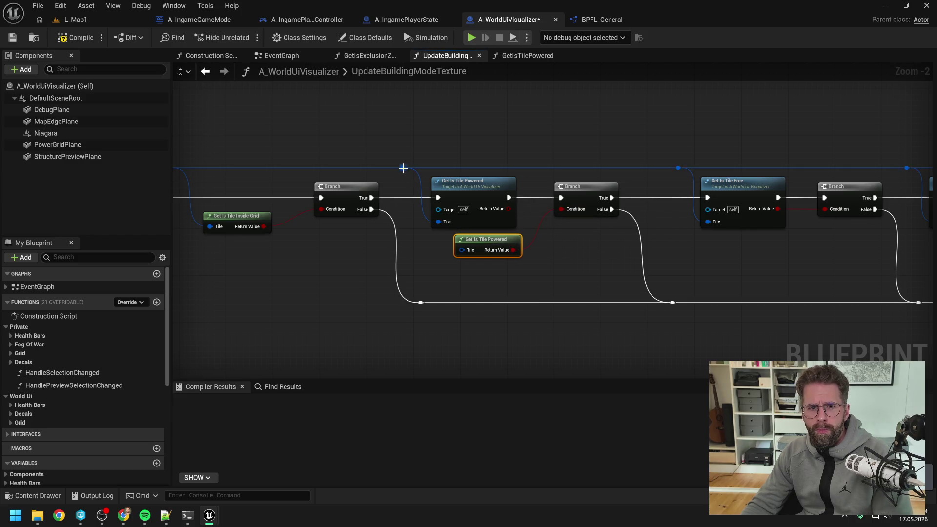
mouse_move(403, 168)
mouse_down()
mouse_move(463, 251)
mouse_move(474, 216)
mouse_up()
click(464, 186)
key(Delete)
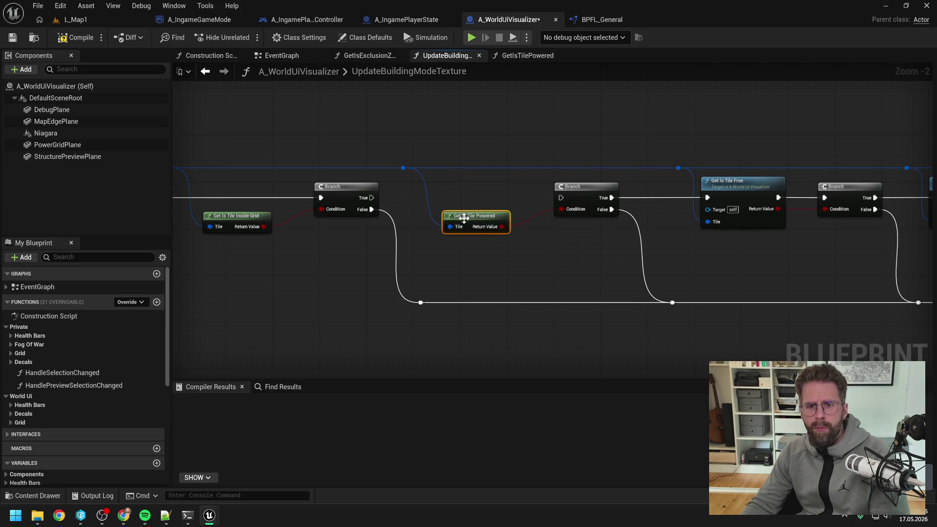
drag(371, 198, 560, 198)
click(549, 226)
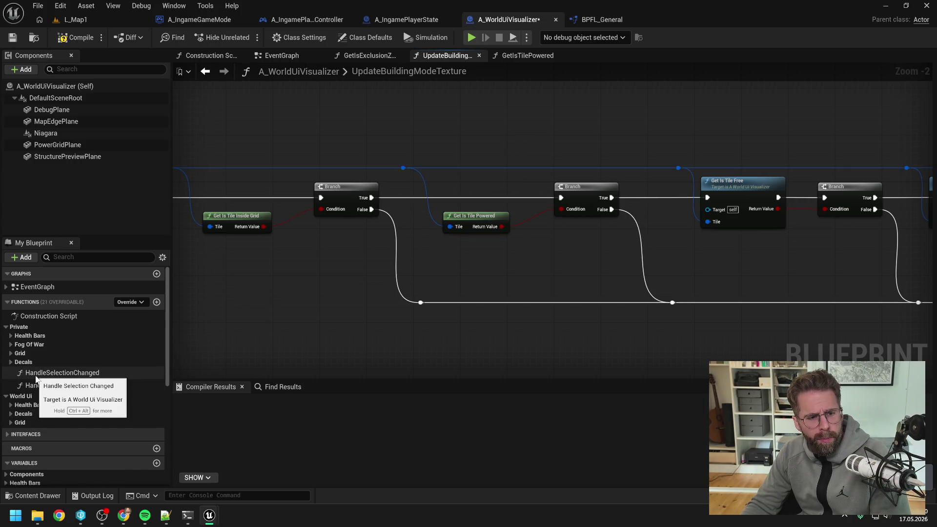
Step: Delete the Blueprint's own GetIsTilePowered function from the Grid category and recompile
click(11, 353)
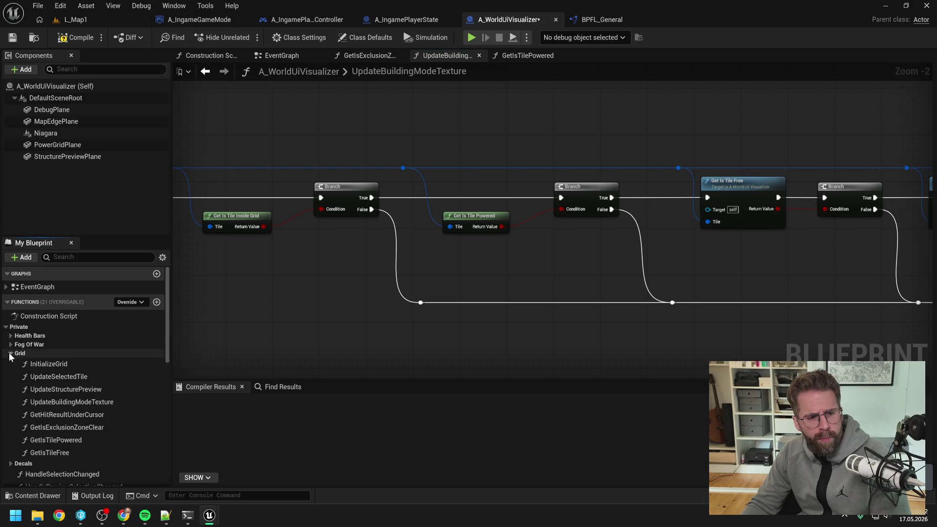
click(54, 440)
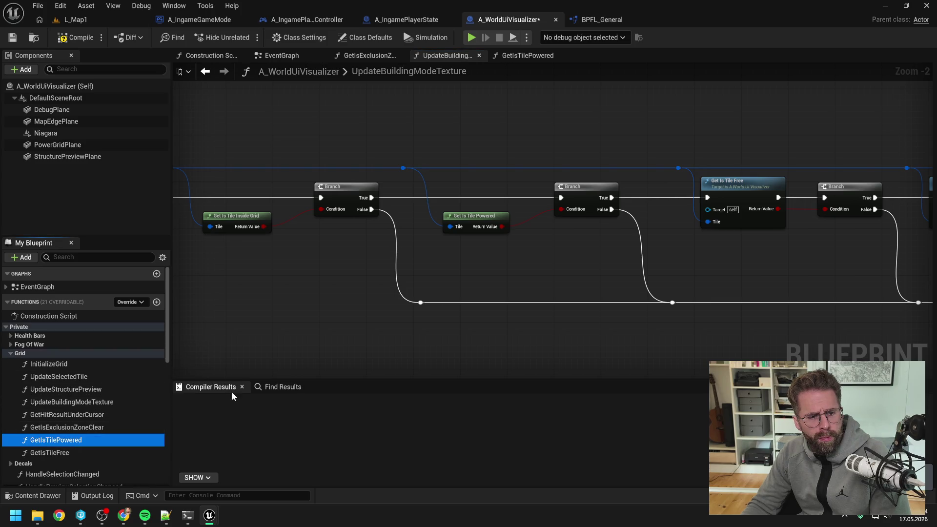
key(Delete)
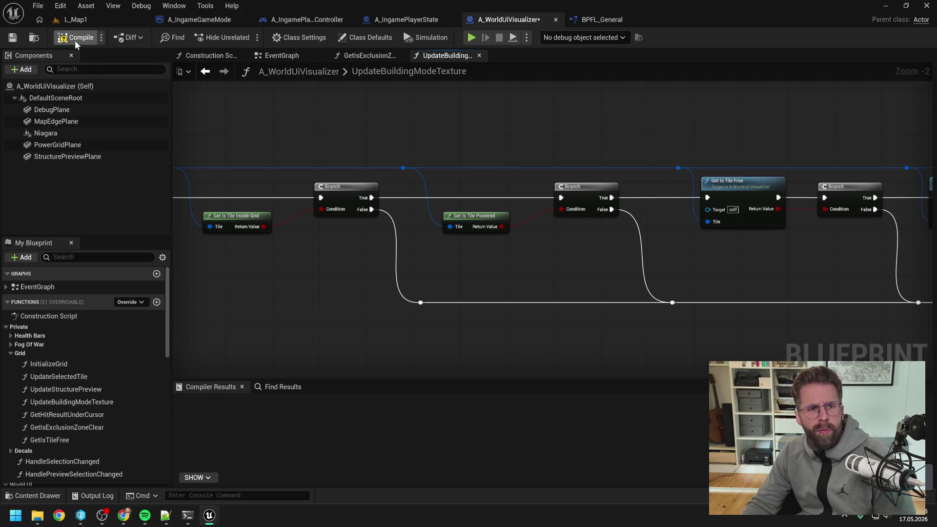
click(76, 41)
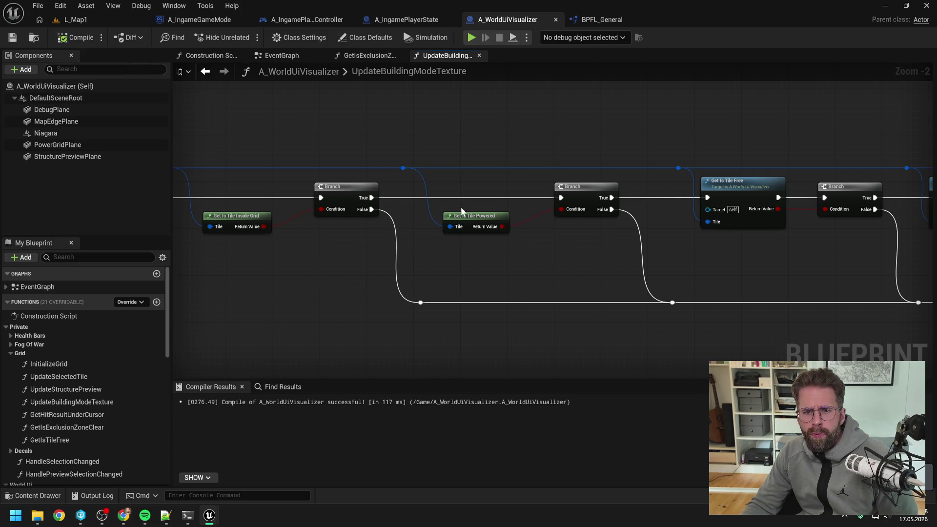
double_click(461, 216)
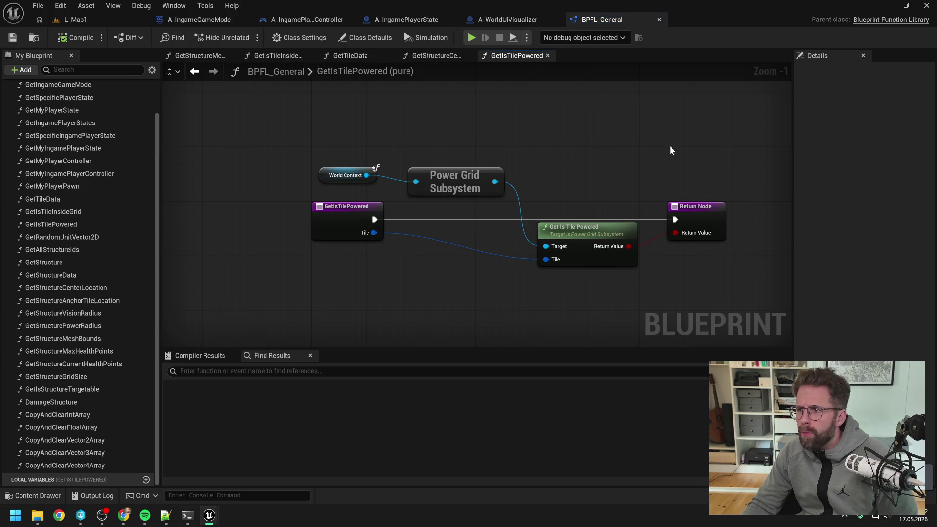
Step: Find all references to GetIsTilePowered by name from the library function
click(333, 220)
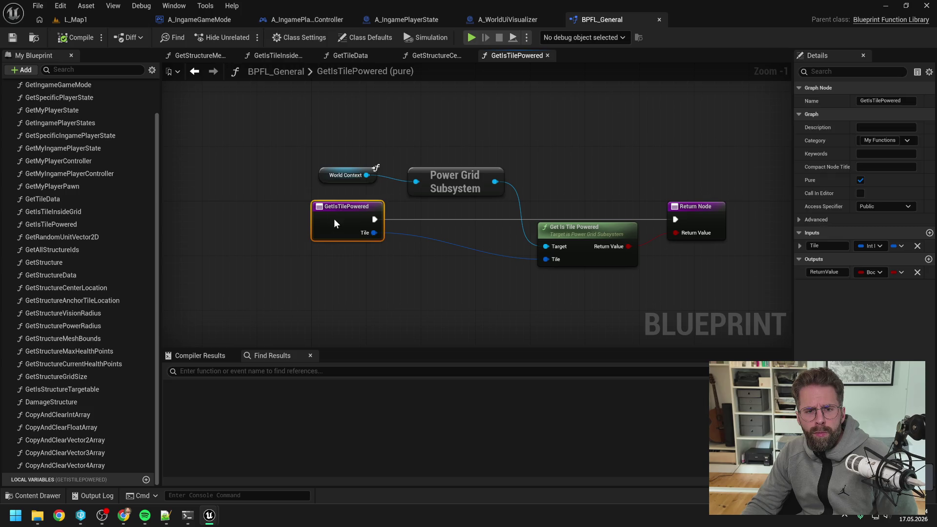
right_click(335, 219)
mouse_move(384, 326)
click(454, 328)
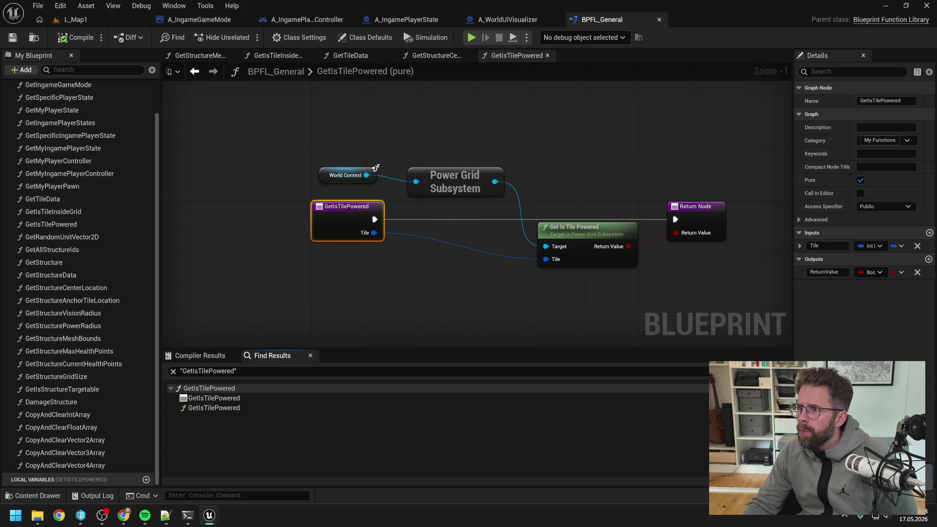
click(638, 138)
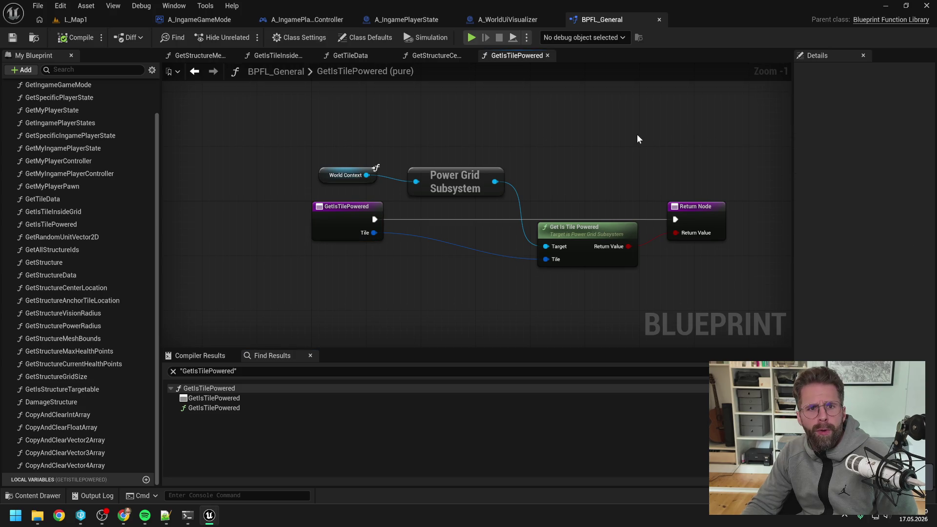
Step: Delete GetIsTilePowered from A_IngamePlayerState and recompile it
click(414, 20)
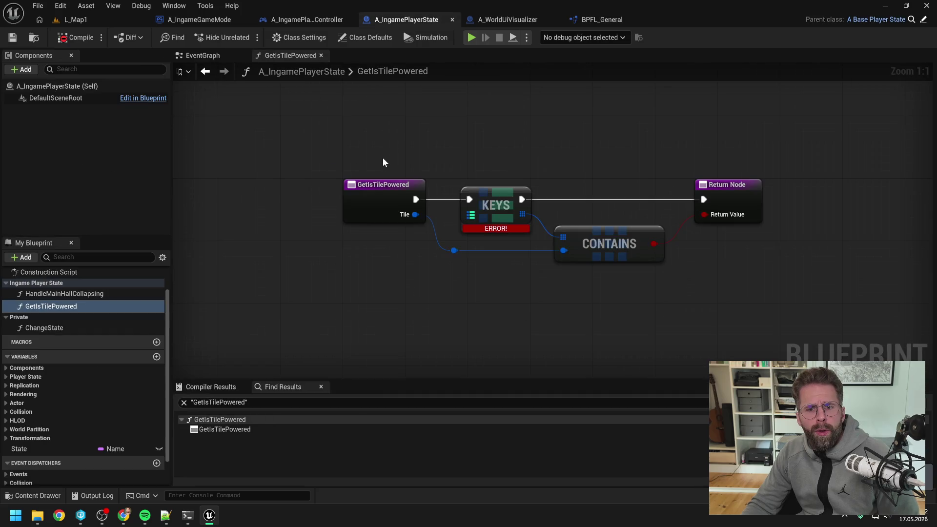
key(Delete)
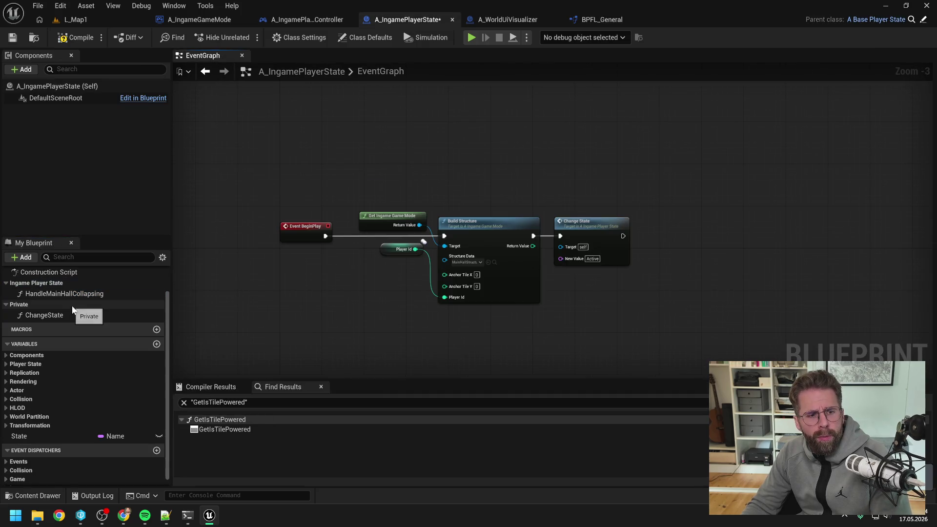
click(84, 39)
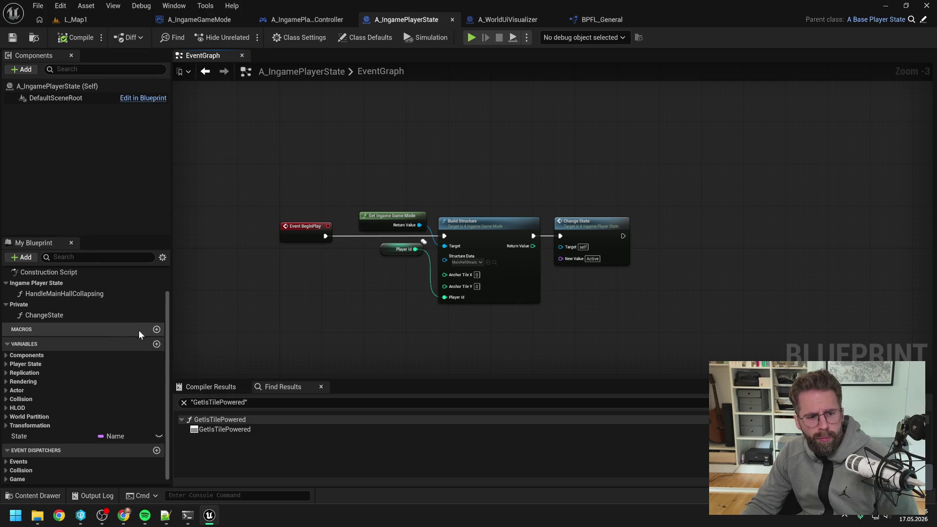
scroll(117, 359, up, 2)
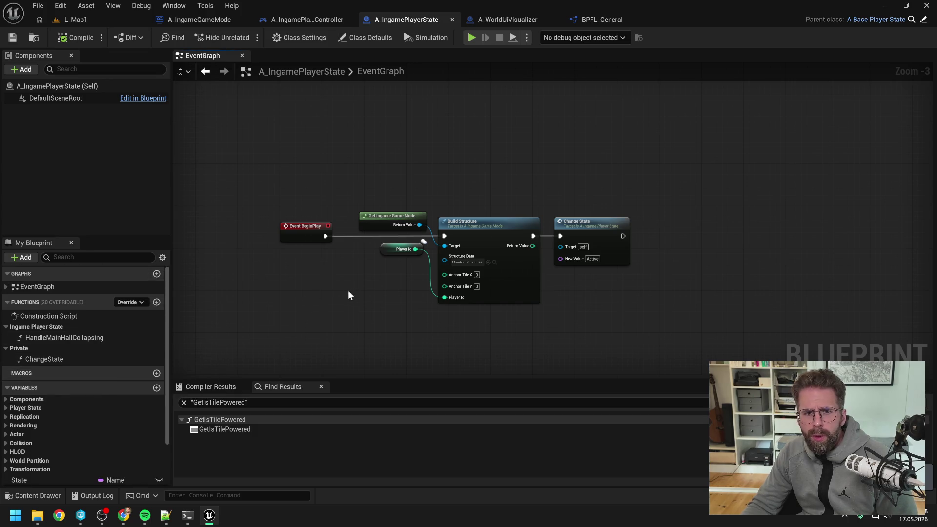
click(318, 21)
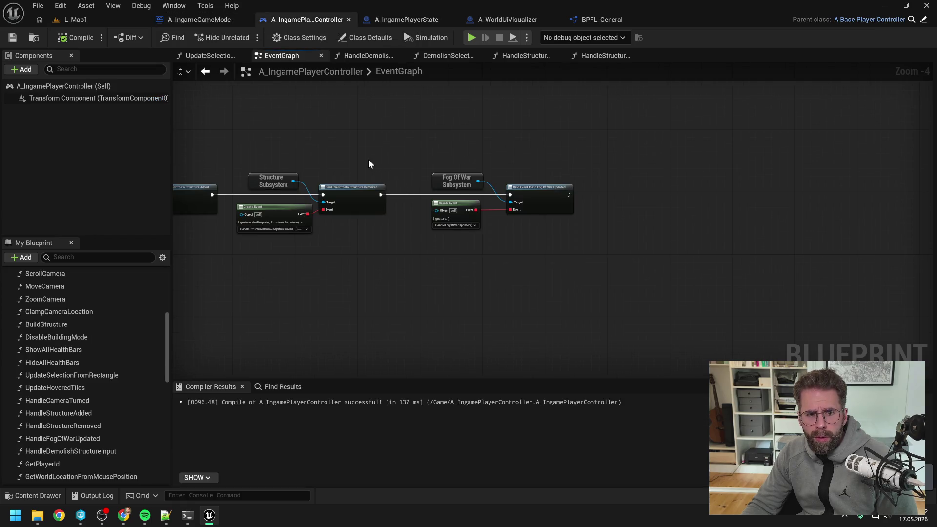
Step: Inspect the HandleDemolishStructureInput and HandleStructureAdded function graphs
drag(368, 159, 585, 153)
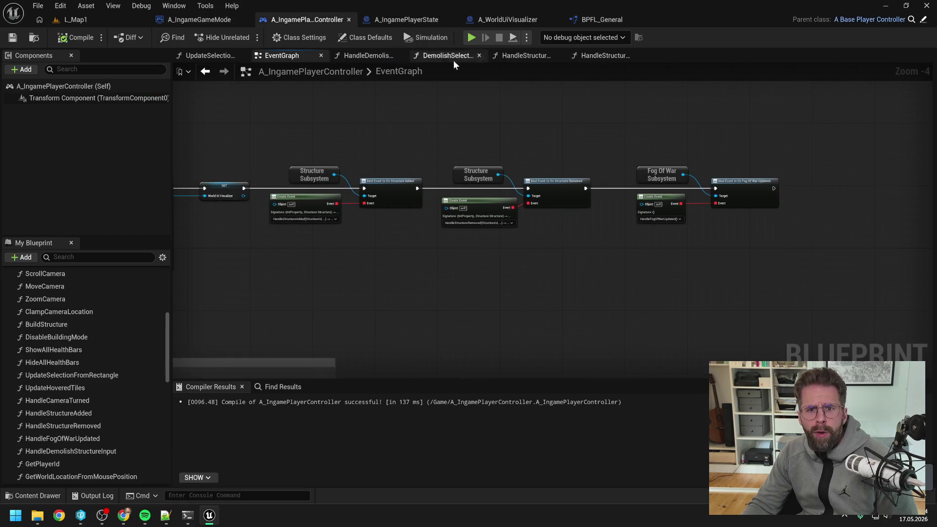
click(371, 56)
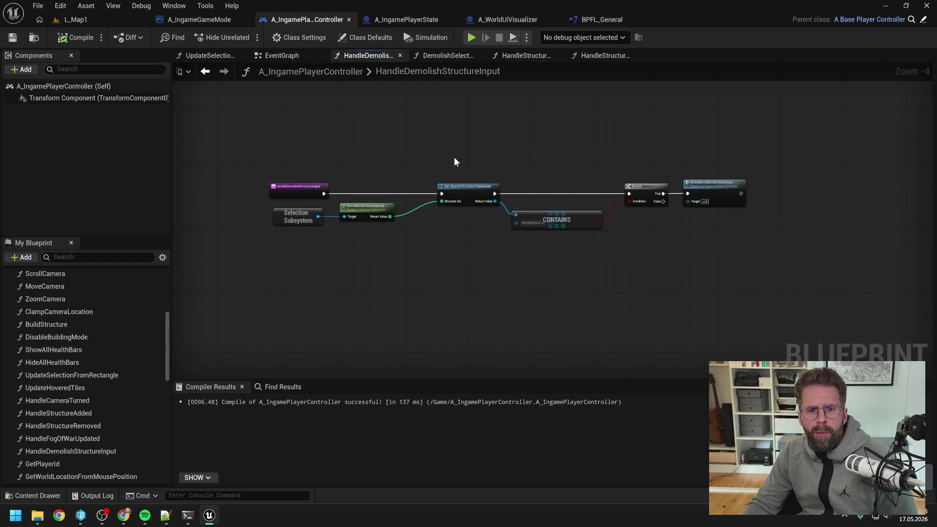
click(531, 56)
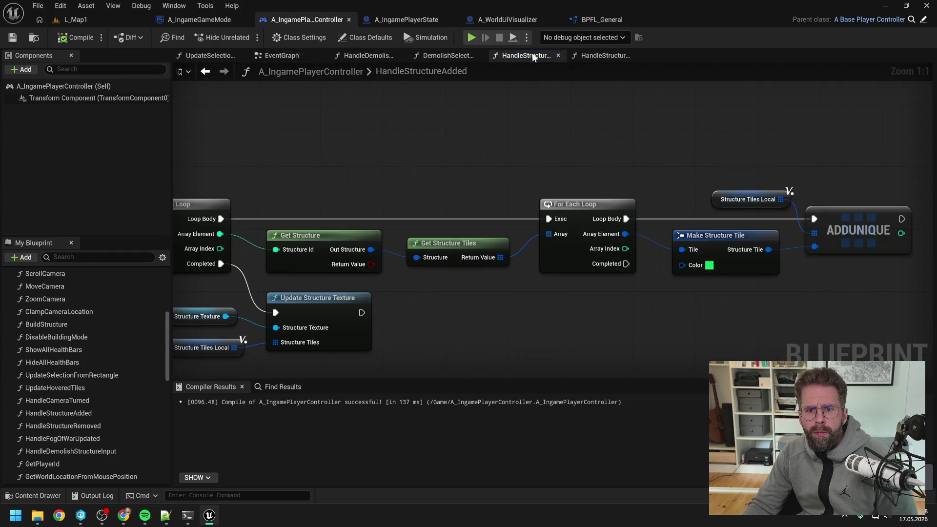
scroll(555, 131, down, 3)
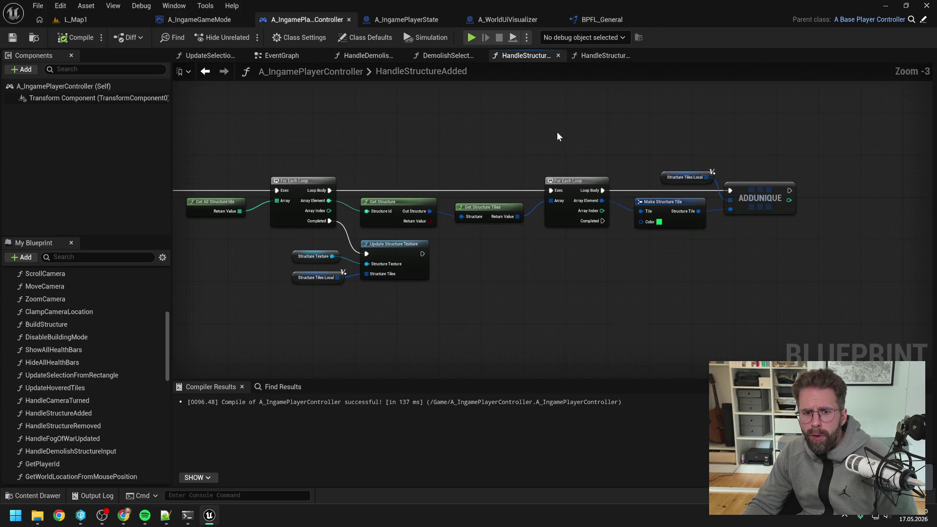
key(Home)
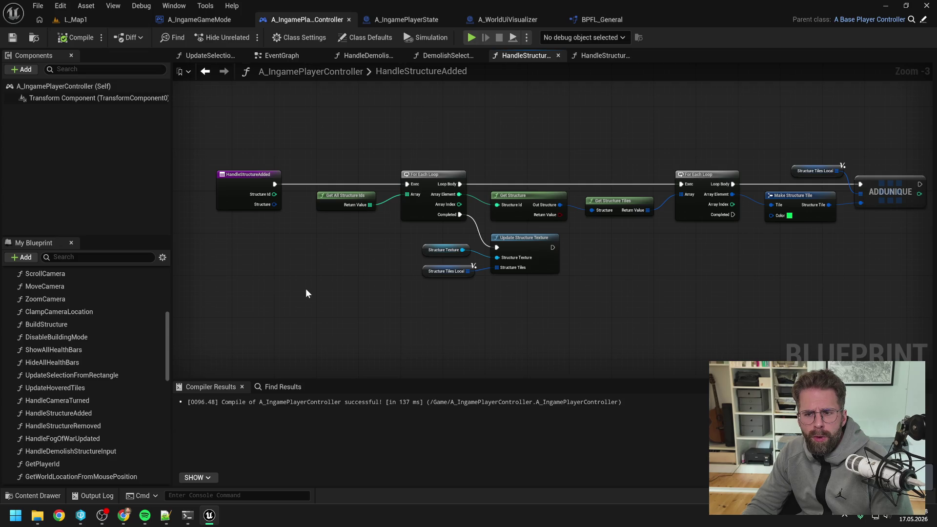
drag(610, 270, 605, 279)
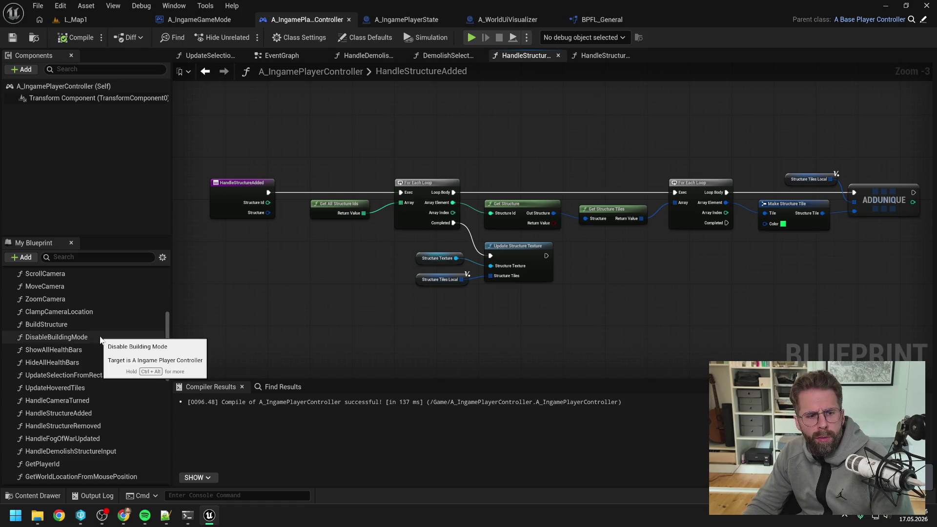
scroll(109, 418, down, 1)
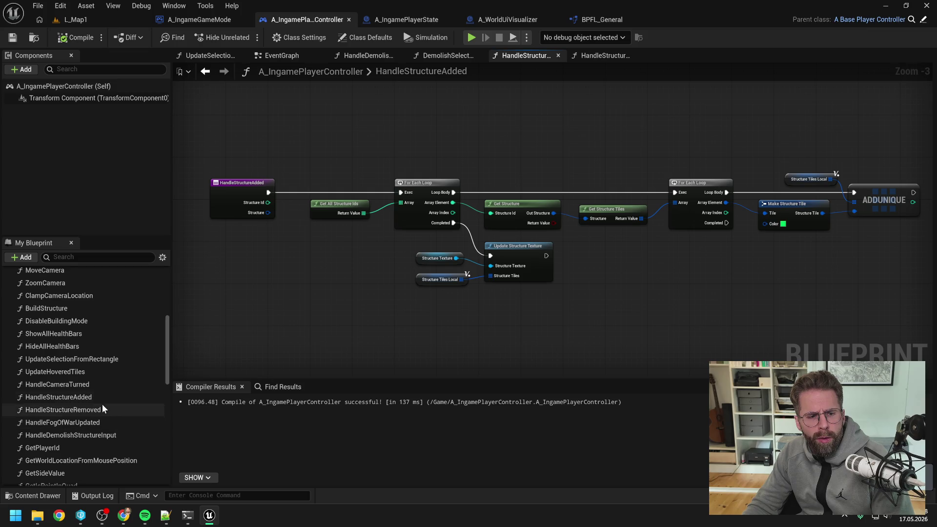
Step: Restore the accidentally deleted HandleStructureAdded function with Ctrl+Z and reopen it
click(95, 399)
key(Delete)
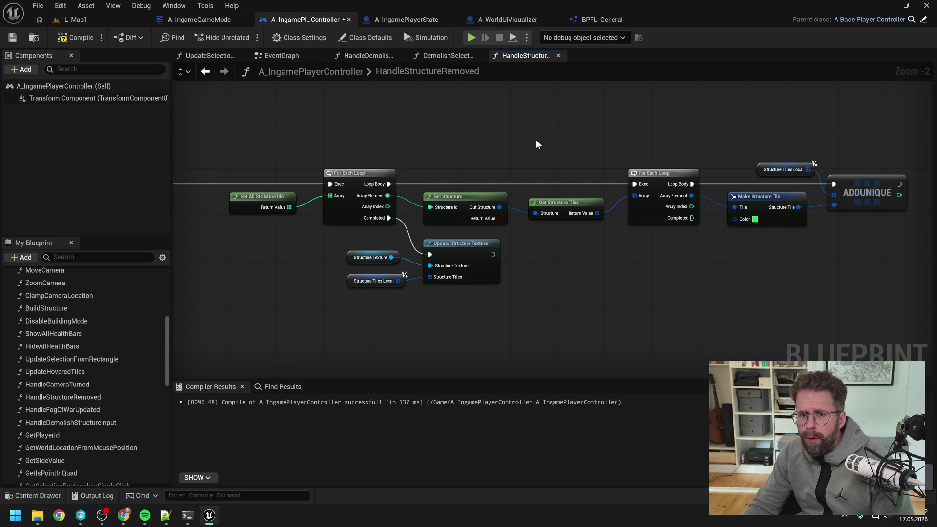
key(Home)
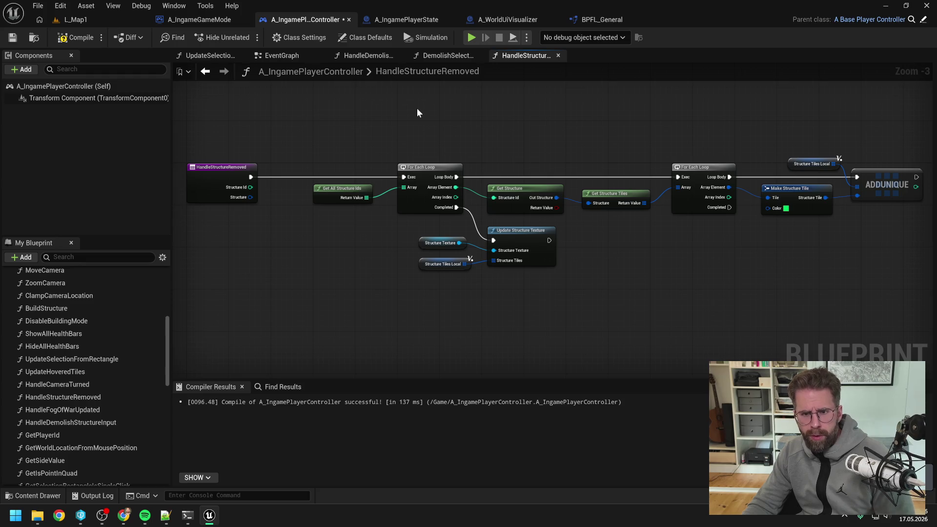
key(ctrl+z)
double_click(86, 397)
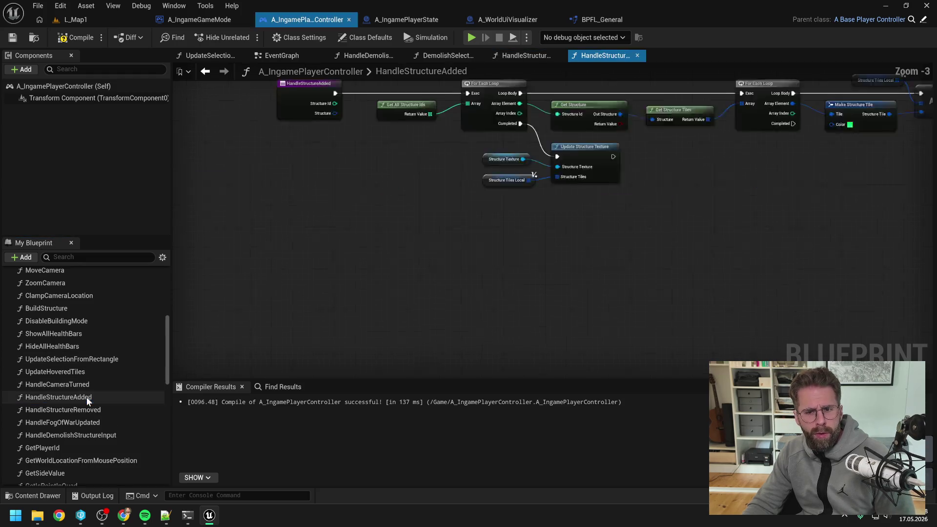
Step: Review the HandleStructureRemoved graph's loop into Update Structure Texture and AddUnique
mouse_move(576, 271)
mouse_down()
mouse_move(519, 265)
mouse_move(599, 263)
mouse_up()
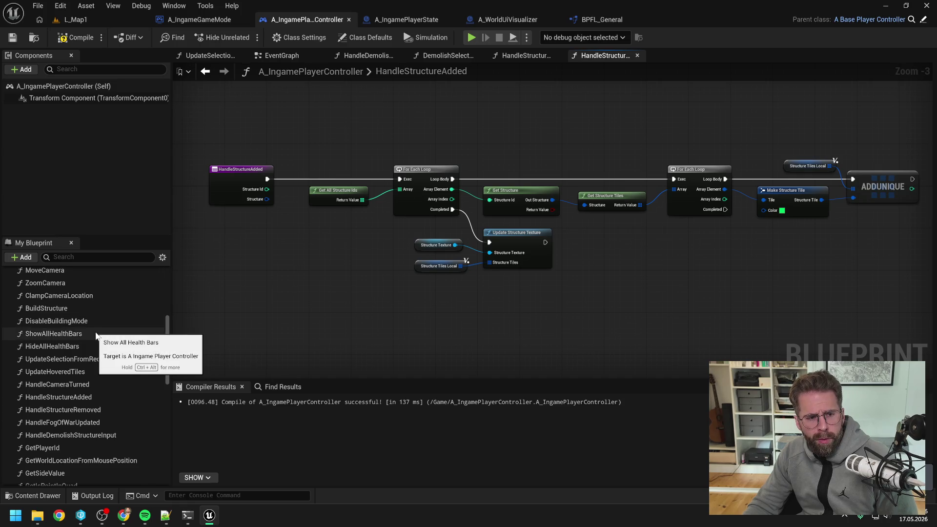
double_click(95, 411)
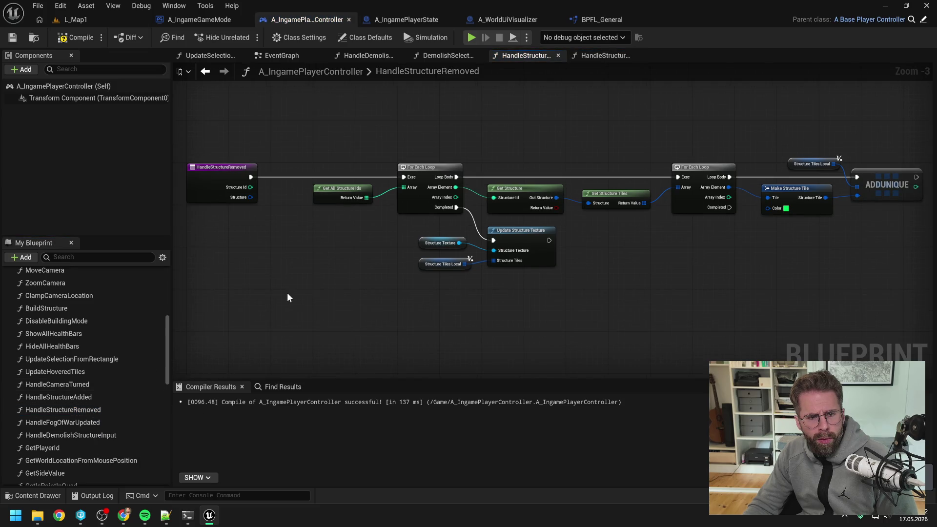
scroll(289, 290, down, 1)
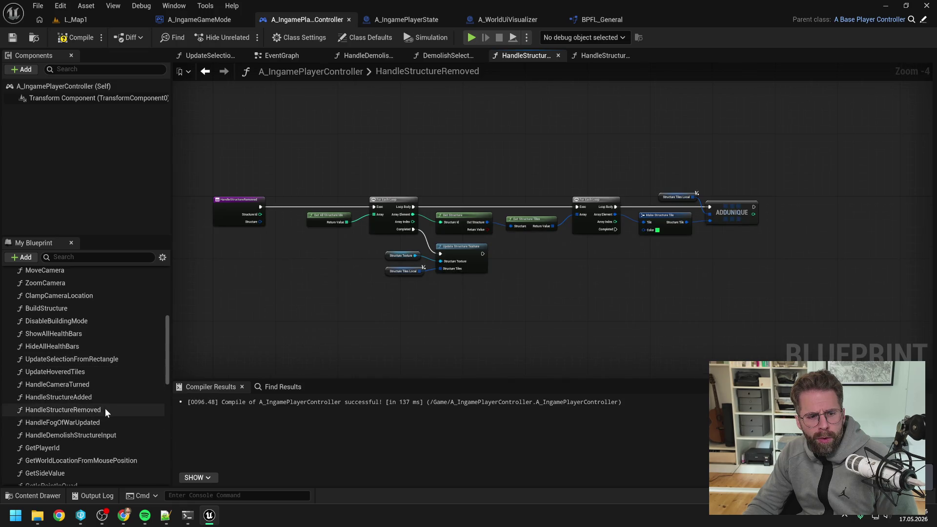
scroll(107, 385, down, 3)
scroll(107, 384, up, 10)
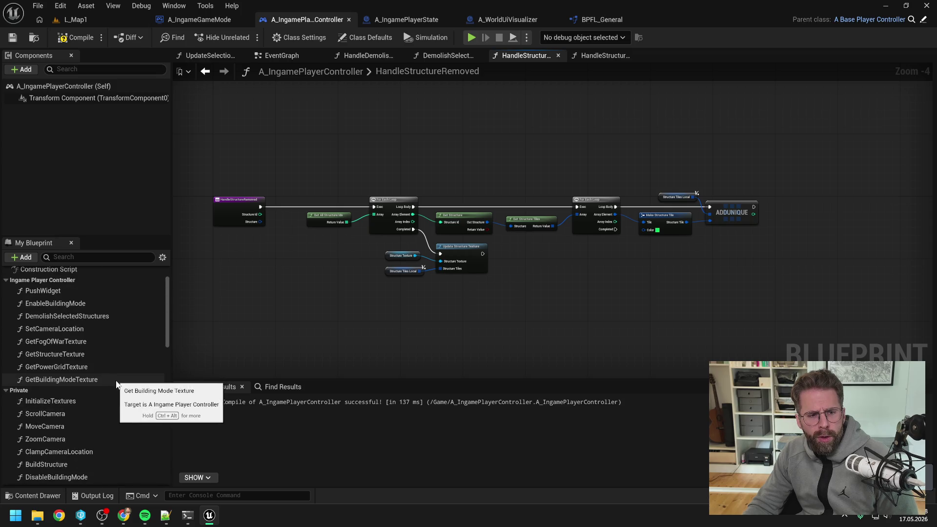
double_click(85, 401)
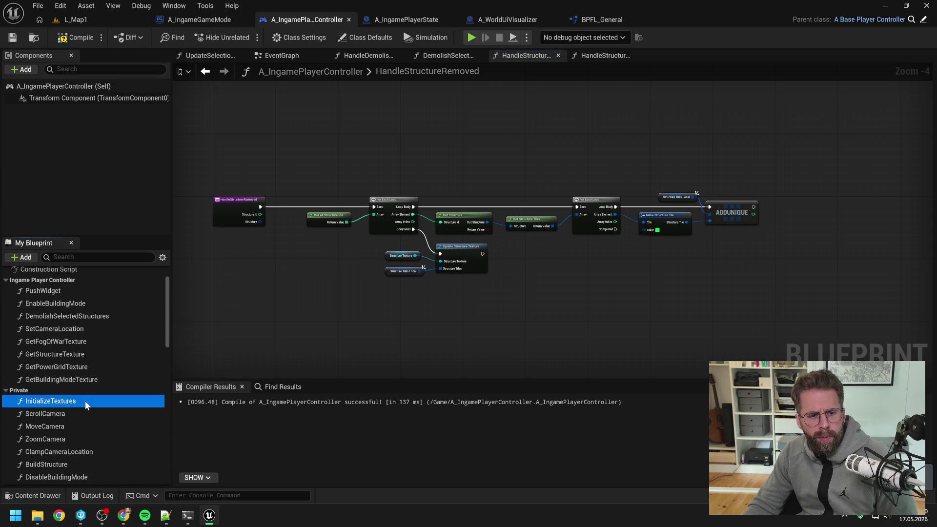
Step: Review the InitializeTextures graph and recompile the player controller Blueprint
scroll(426, 285, down, 3)
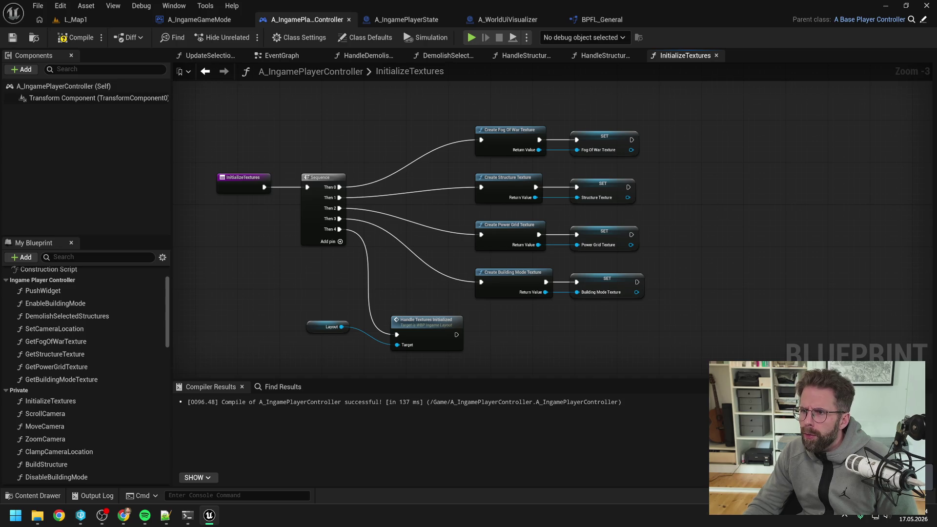
key(alt+Tab)
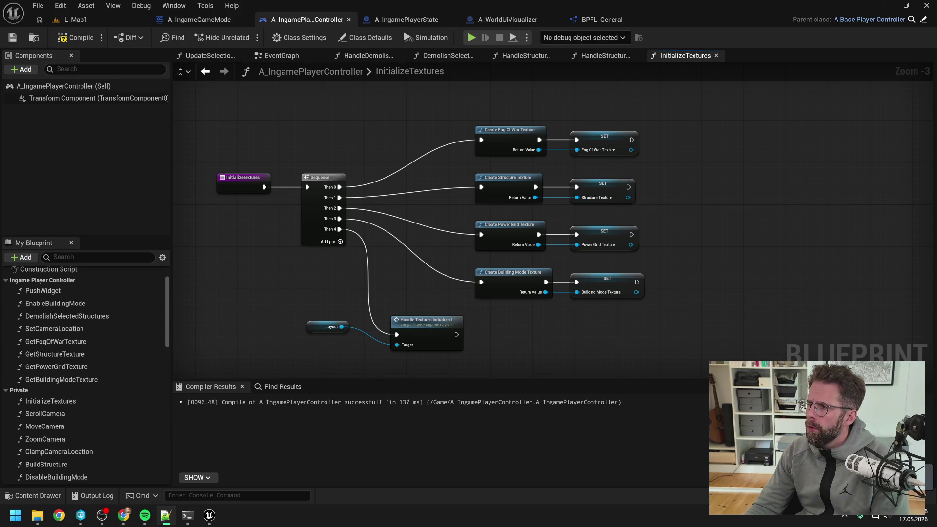
click(737, 234)
key(F7)
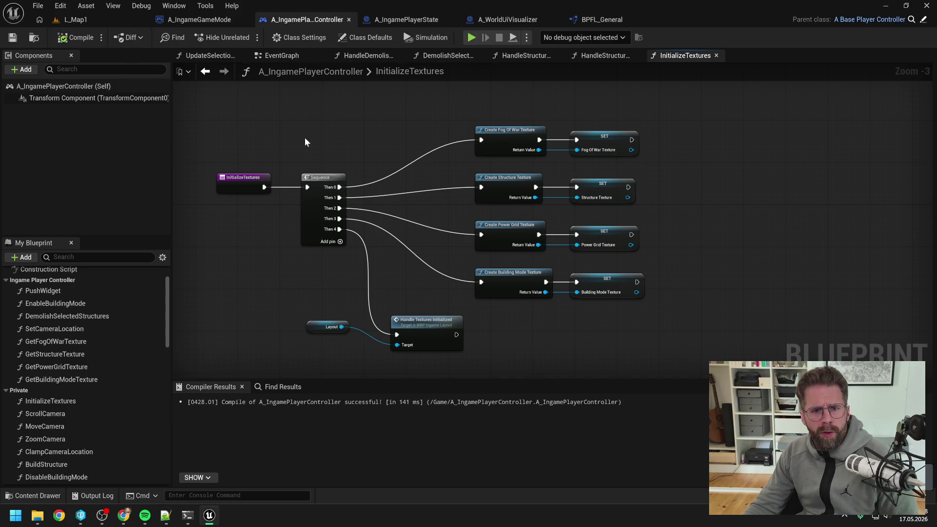
Step: Break the Then 2 link to Create Power Grid Texture, then recompile and save
scroll(440, 208, up, 1)
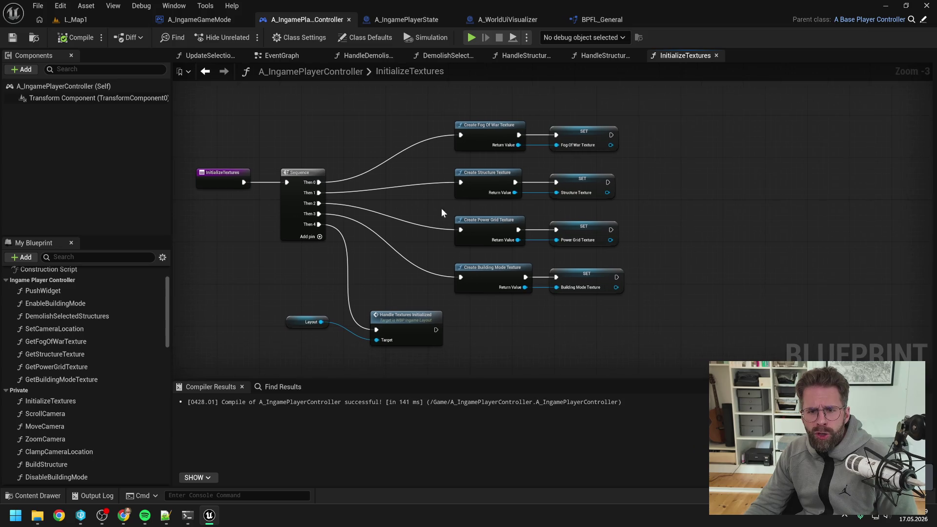
alt+click(458, 231)
key(F7)
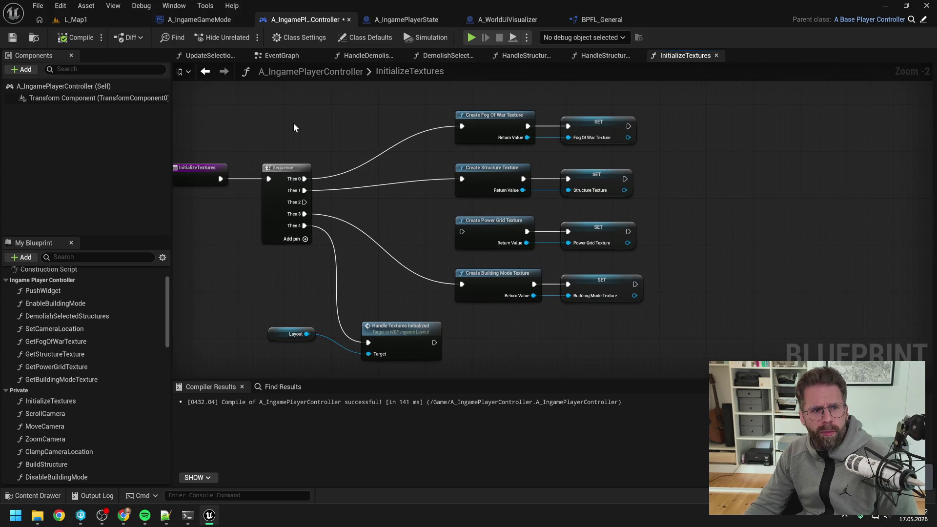
key(ctrl+s)
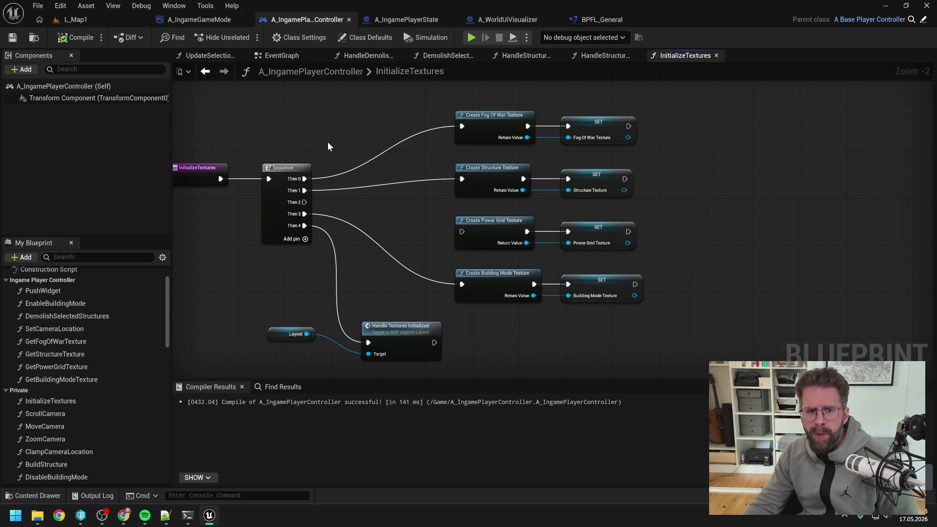
click(508, 19)
click(447, 128)
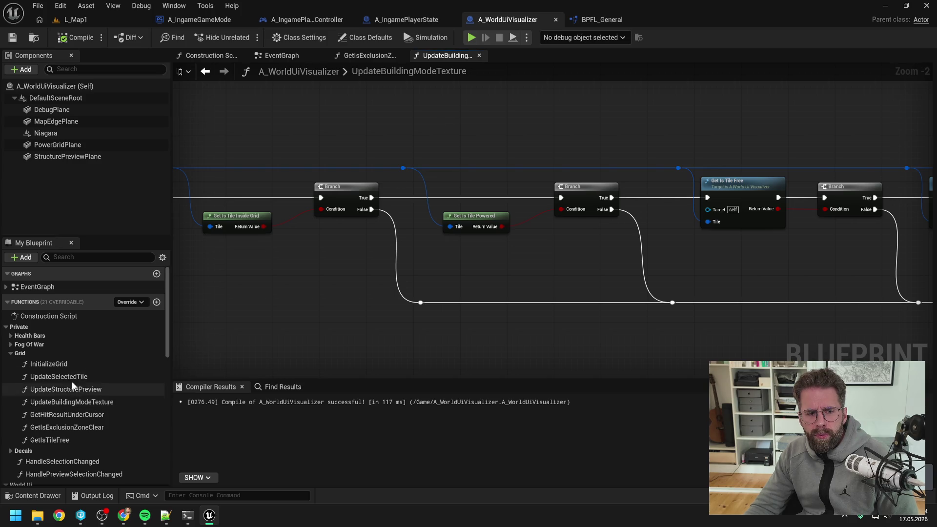
Step: In the InitializeGrid graph, add a Get PowerGridSubsystem node and recompile
double_click(63, 363)
scroll(344, 188, up, 2)
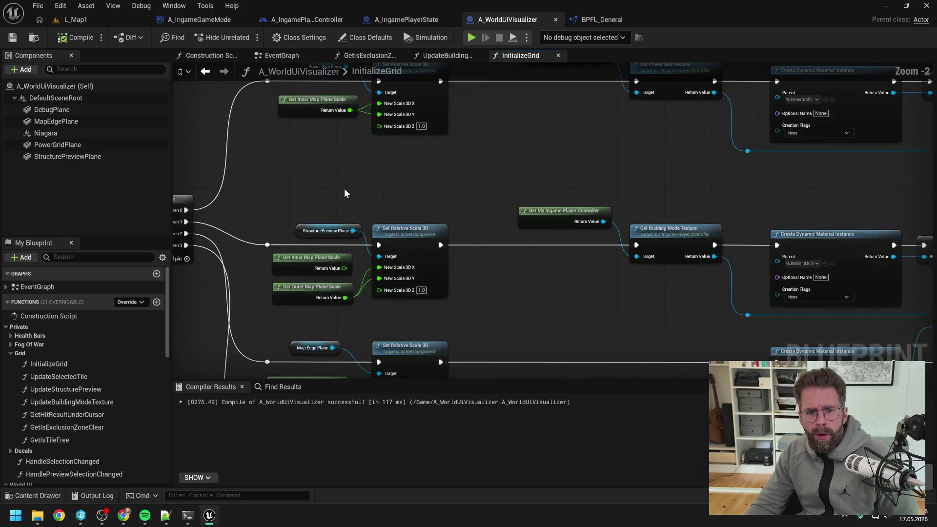
drag(562, 171, 468, 198)
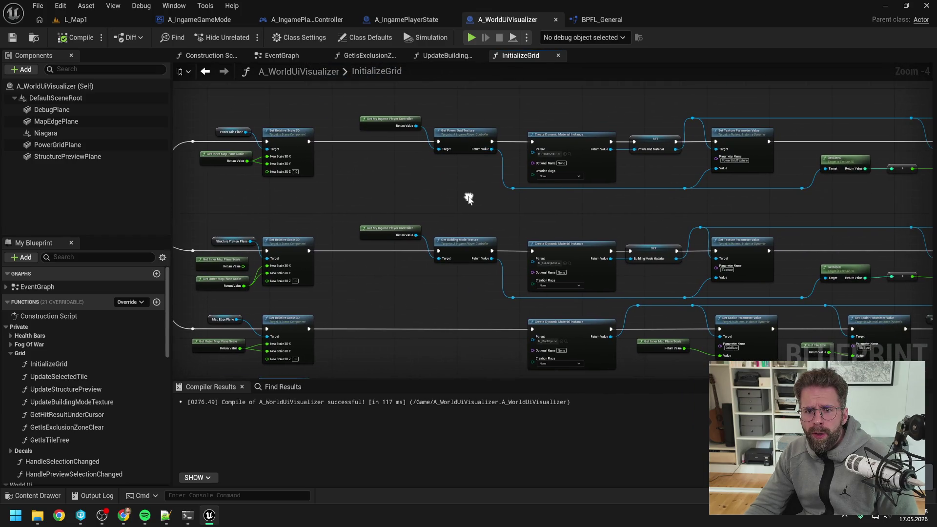
scroll(460, 185, up, 2)
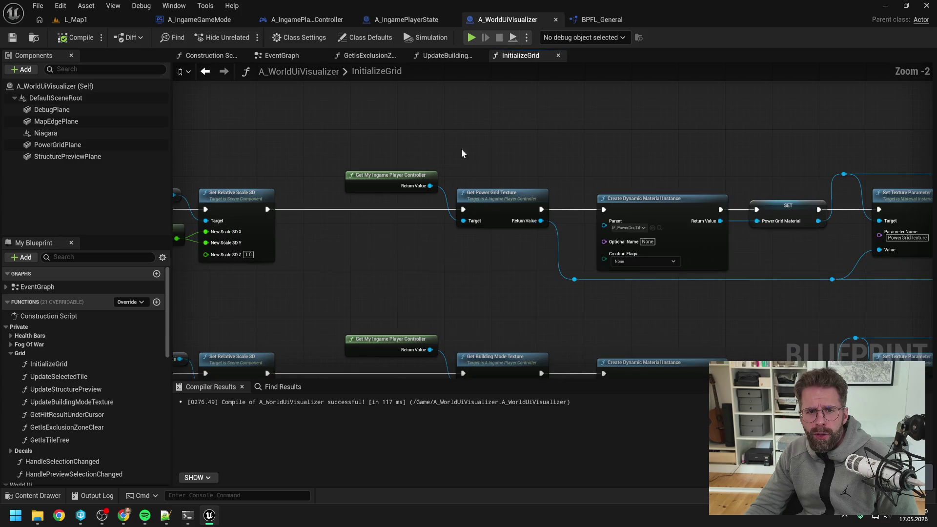
right_click(452, 142)
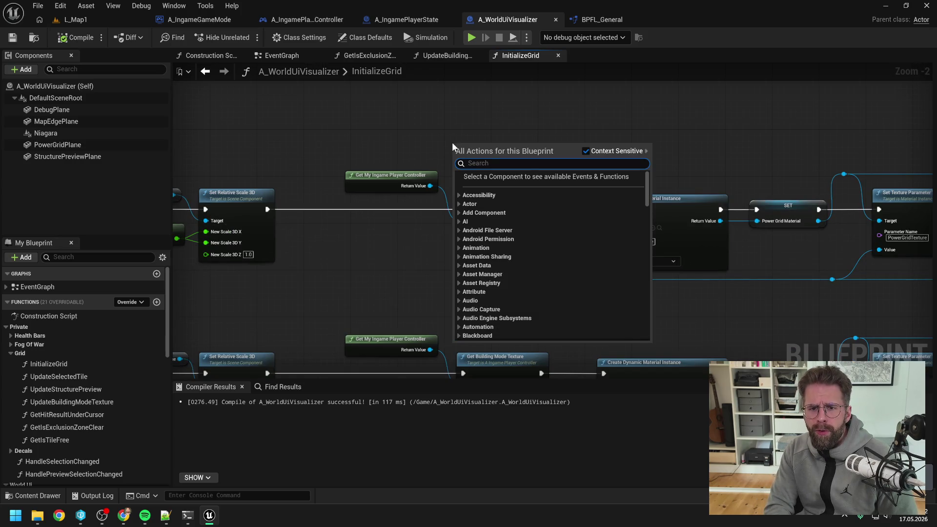
text(get powers)
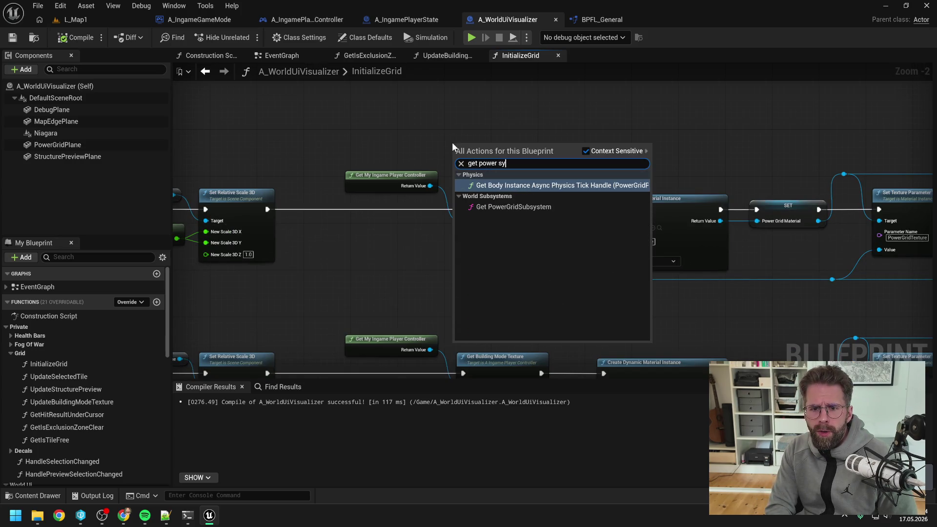
text(ub)
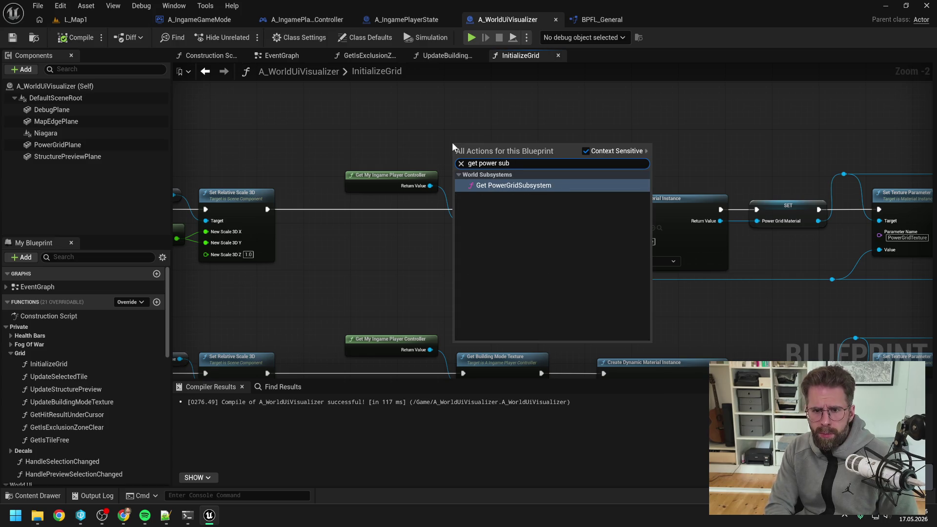
click(495, 184)
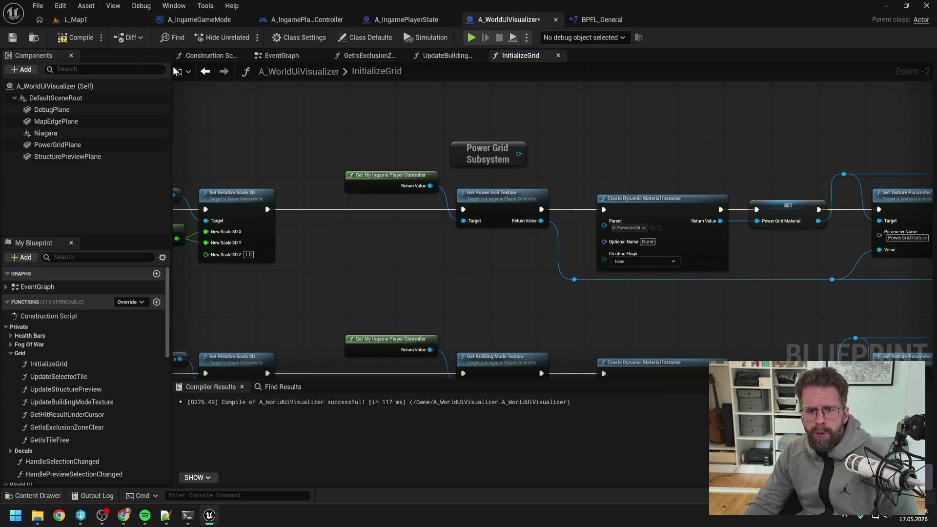
click(74, 38)
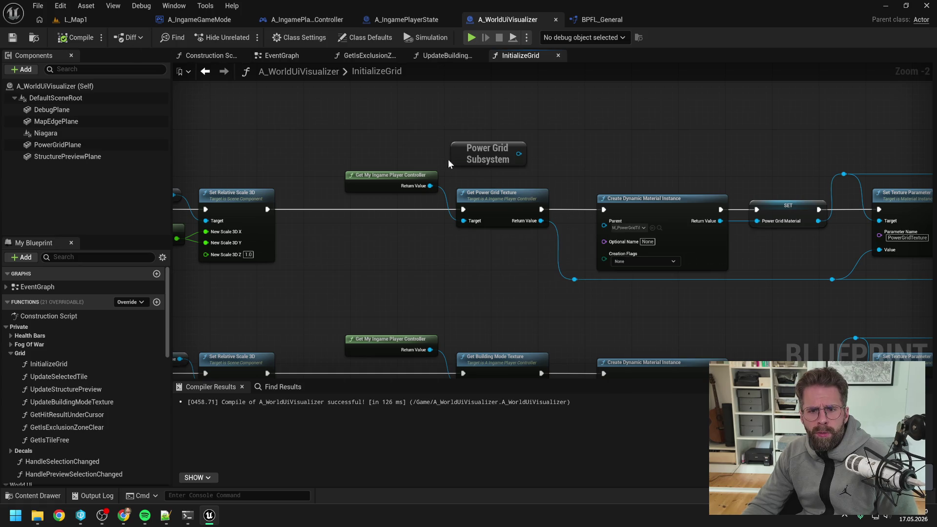
Step: Wire the subsystem's Get Power Grid Texture into the material chain and delete the old controller nodes
click(518, 203)
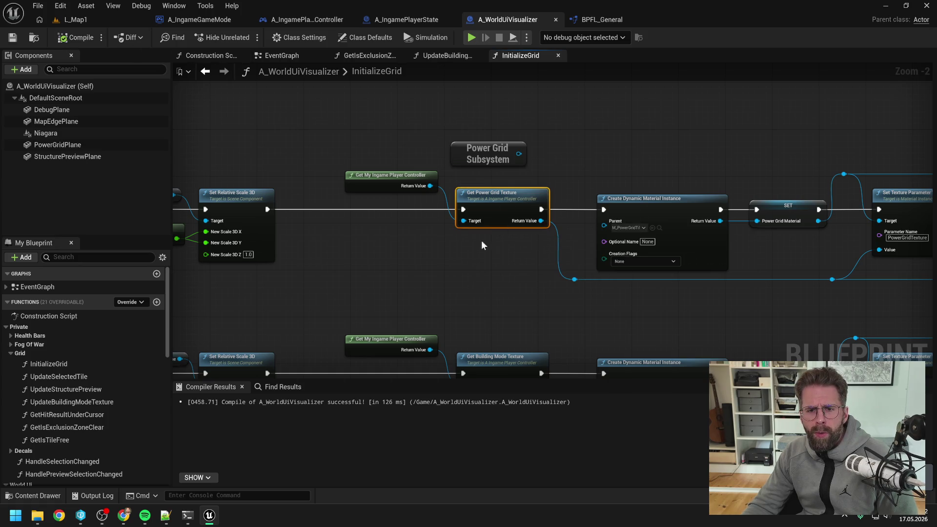
mouse_move(498, 155)
mouse_down()
mouse_move(381, 138)
mouse_move(467, 144)
mouse_up()
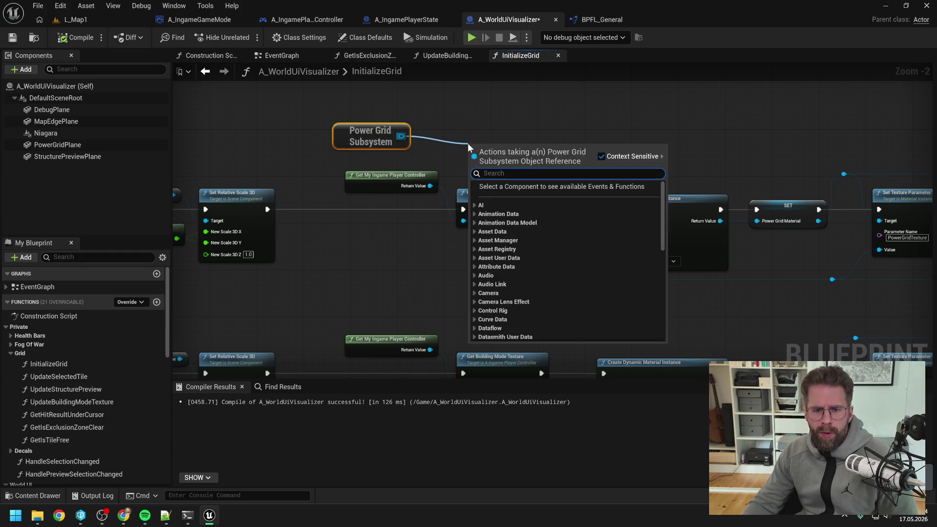
text(get)
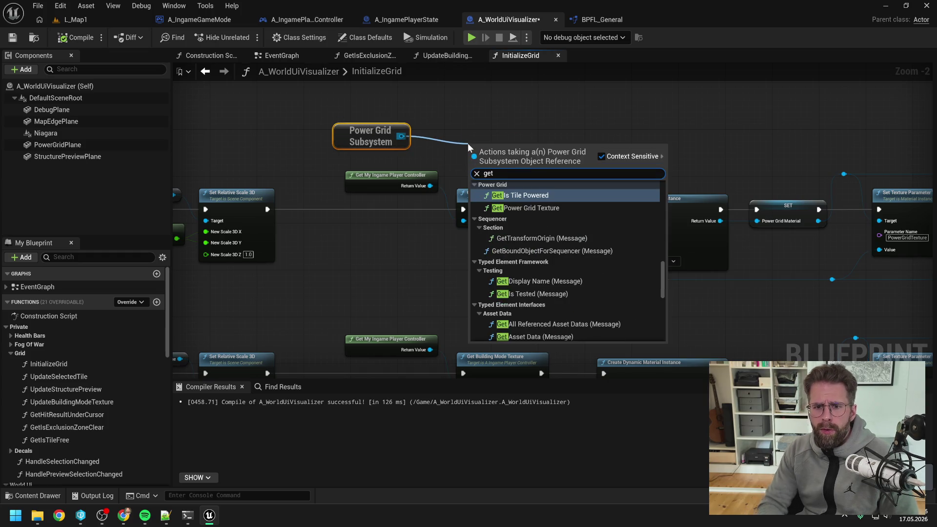
click(512, 208)
mouse_move(508, 161)
mouse_down()
mouse_move(484, 255)
mouse_move(565, 287)
mouse_move(574, 281)
mouse_up()
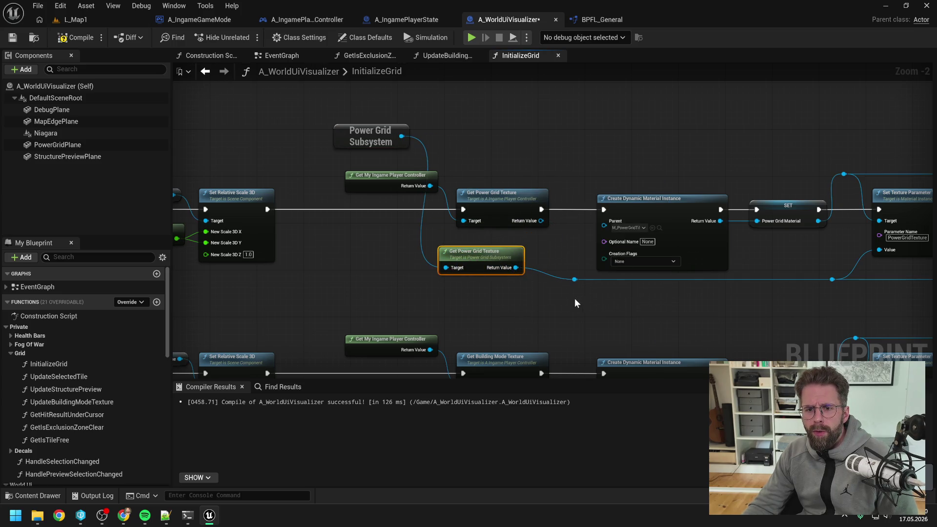
mouse_move(357, 131)
mouse_down()
mouse_move(342, 206)
mouse_move(352, 263)
mouse_move(482, 219)
mouse_up()
key(Delete)
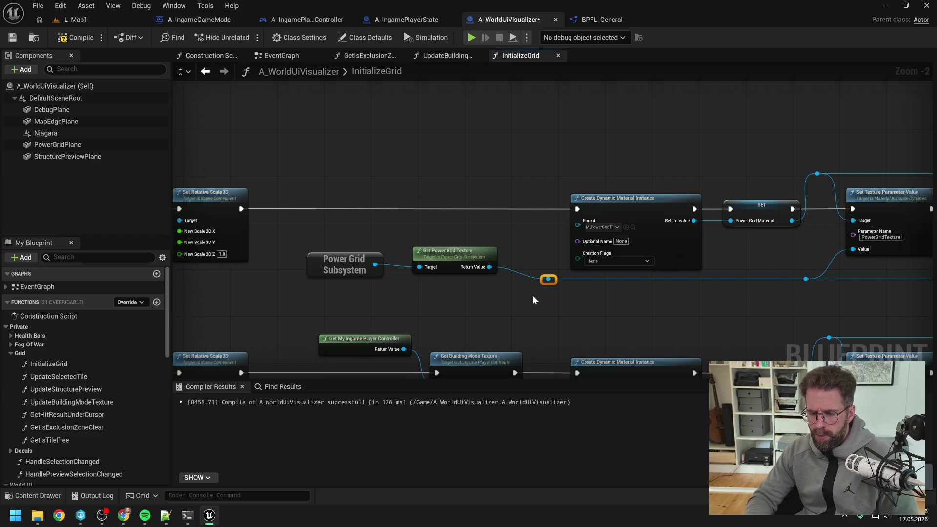
key(Delete)
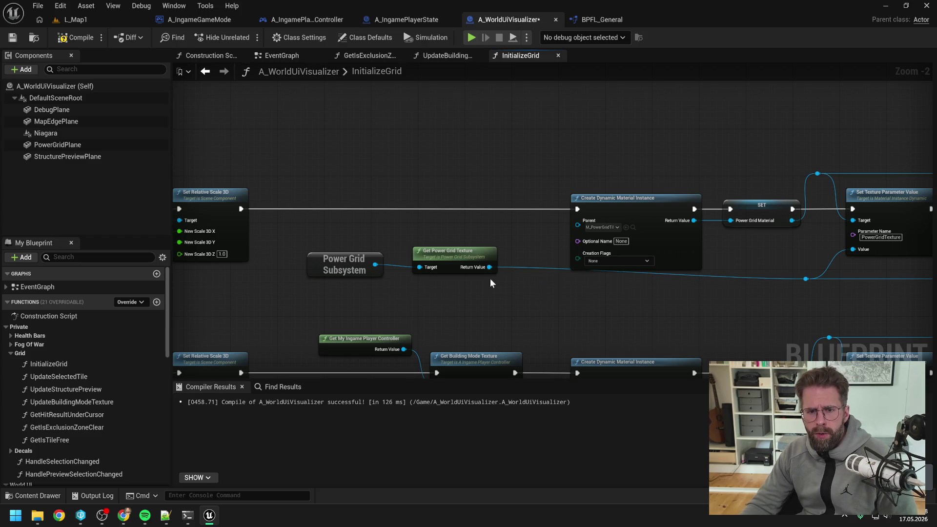
Step: Arrange the subsystem nodes beneath Create Dynamic Material Instance and align the SET node
drag(490, 278, 361, 256)
drag(428, 260, 704, 288)
mouse_move(645, 222)
mouse_down()
mouse_move(422, 227)
mouse_move(379, 218)
mouse_up()
drag(559, 250, 517, 293)
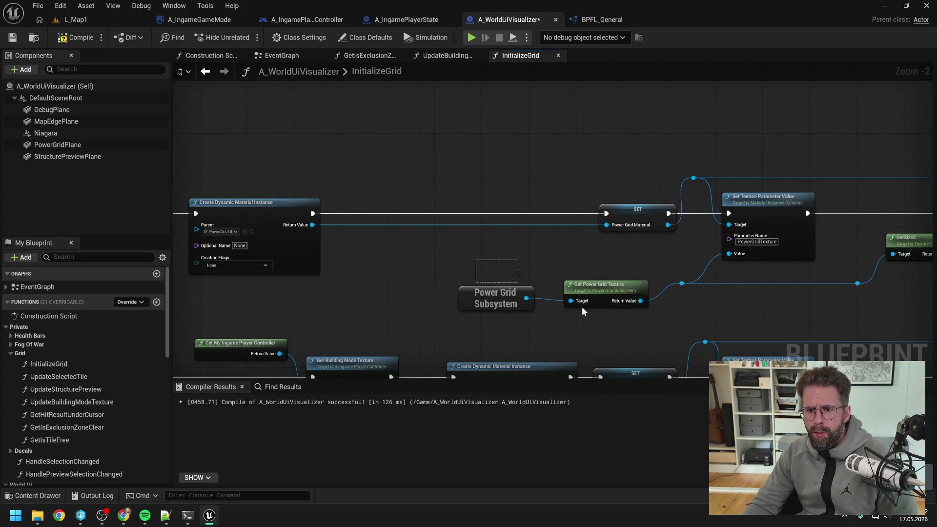
drag(615, 294, 615, 259)
drag(645, 219, 613, 218)
Step: Check the power grid row of nodes, then compile and save A_WorldUiVisualizer
scroll(322, 175, down, 3)
scroll(474, 184, down, 1)
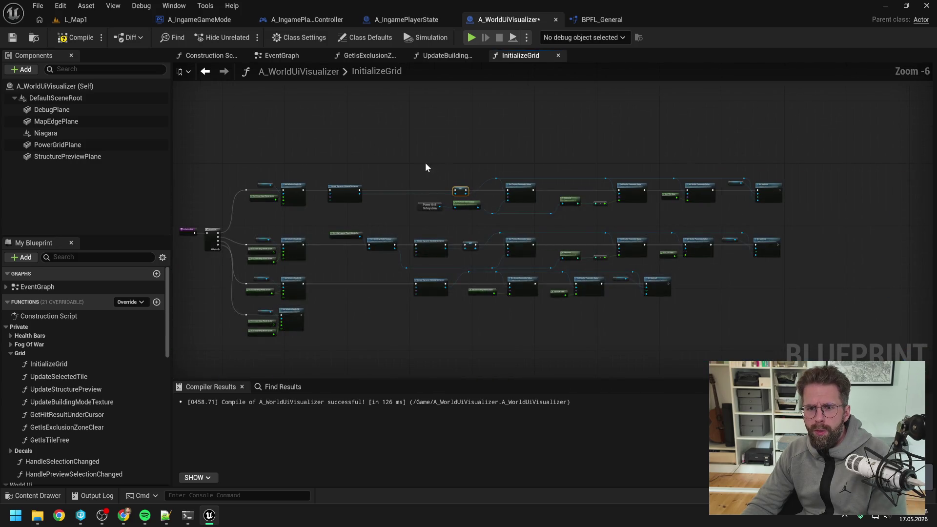
drag(408, 156, 755, 210)
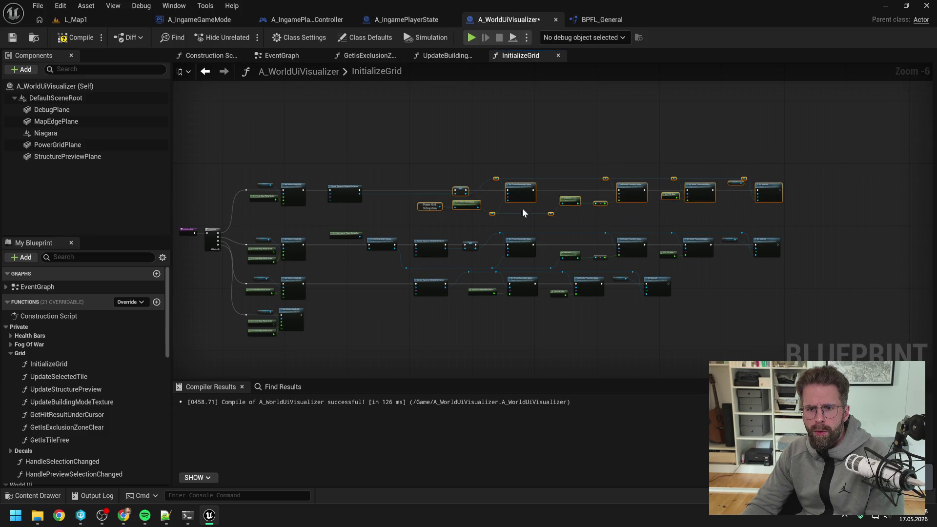
scroll(525, 230, up, 4)
click(586, 270)
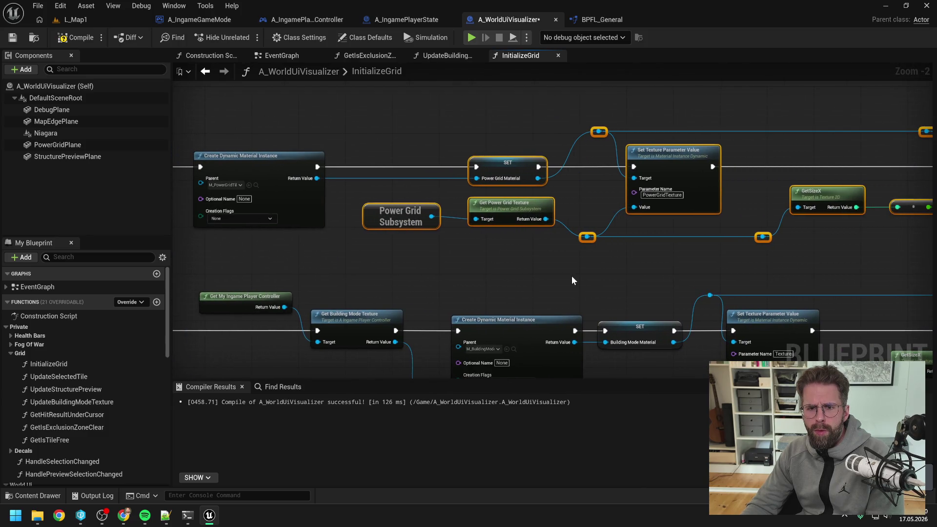
drag(572, 276, 504, 267)
scroll(505, 267, down, 1)
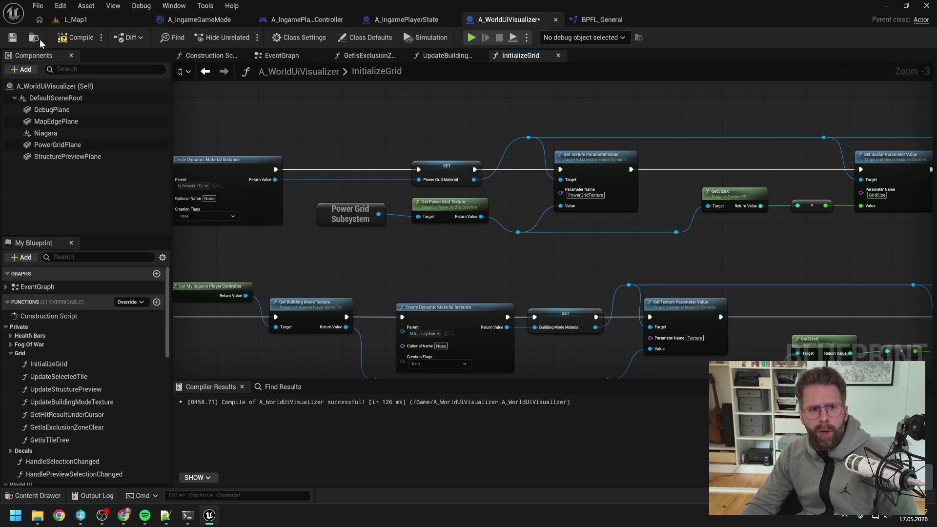
click(71, 37)
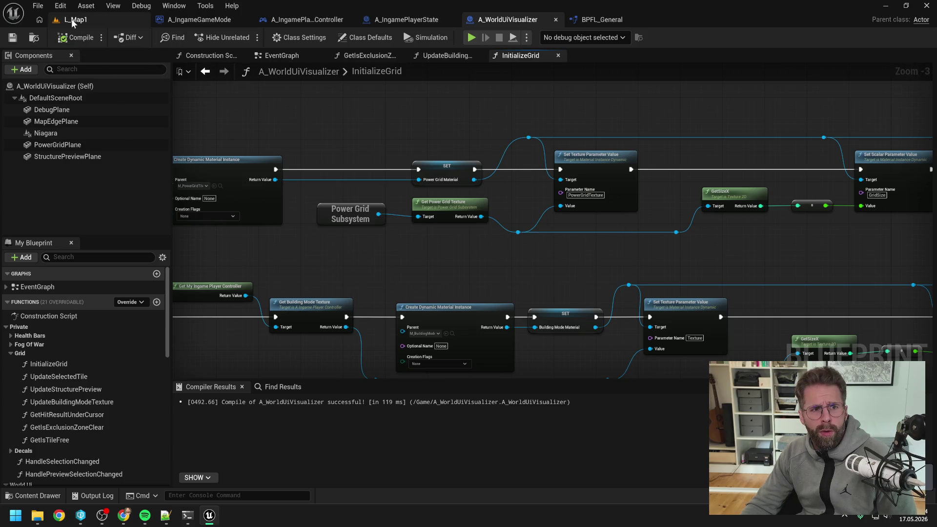
Step: Play L_Map1, place four power grid generators and a building, then stop the session
click(72, 19)
key(alt+p)
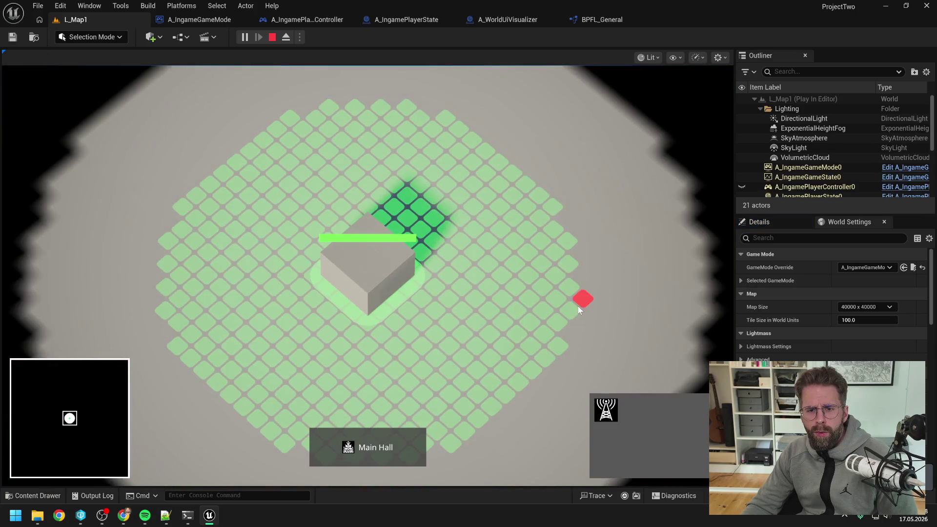
click(561, 263)
click(480, 154)
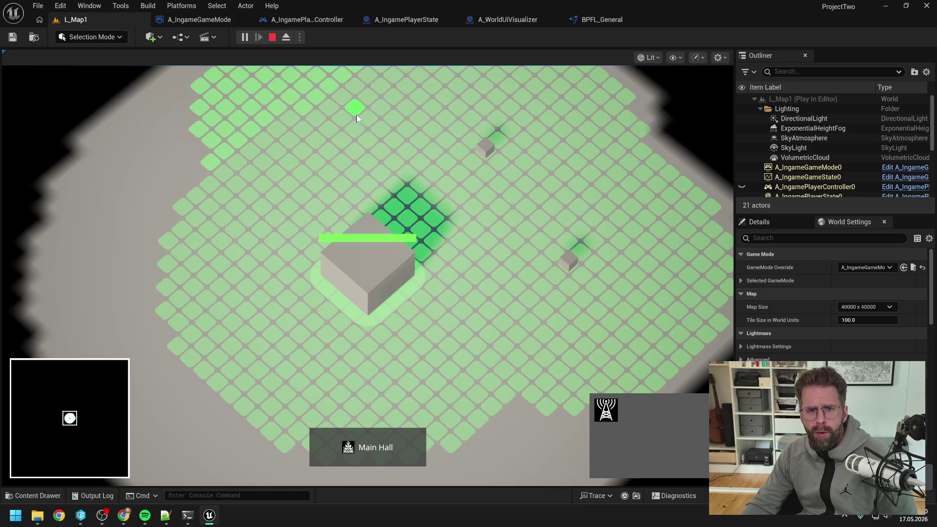
click(356, 113)
click(236, 153)
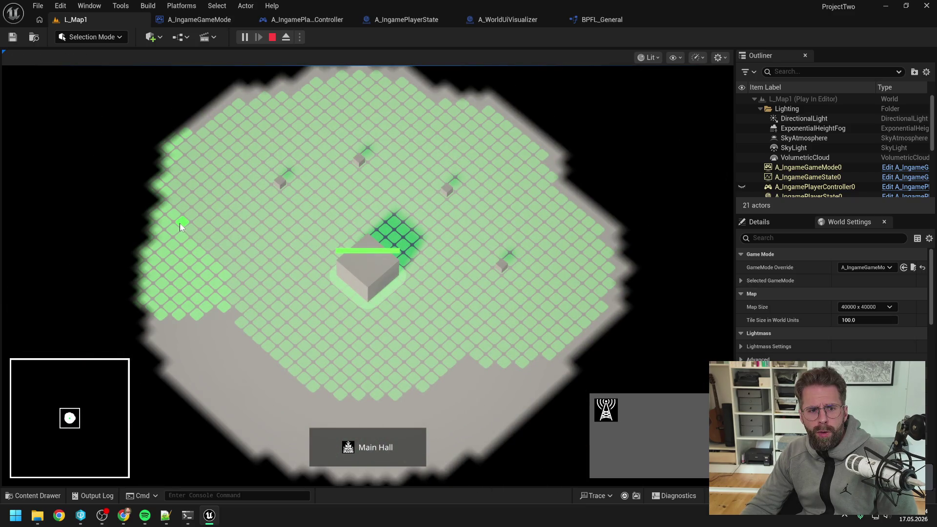
click(183, 149)
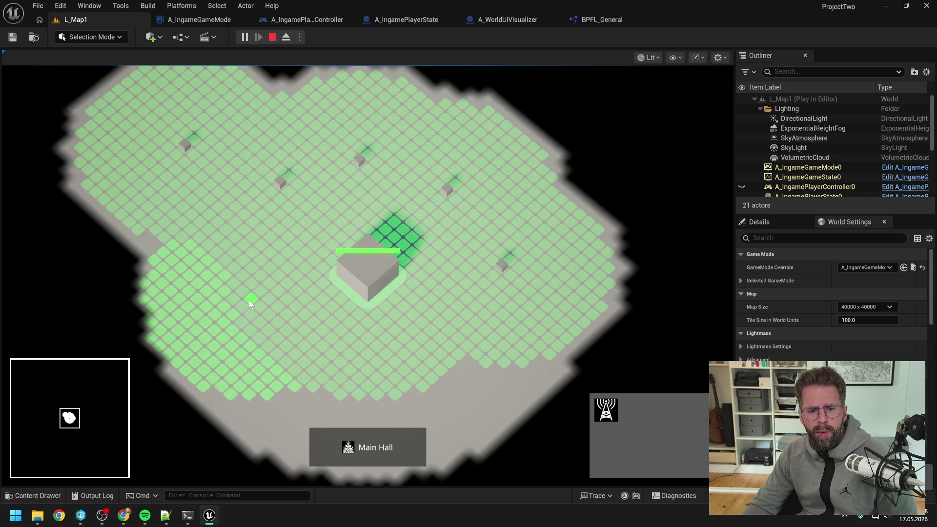
key(Escape)
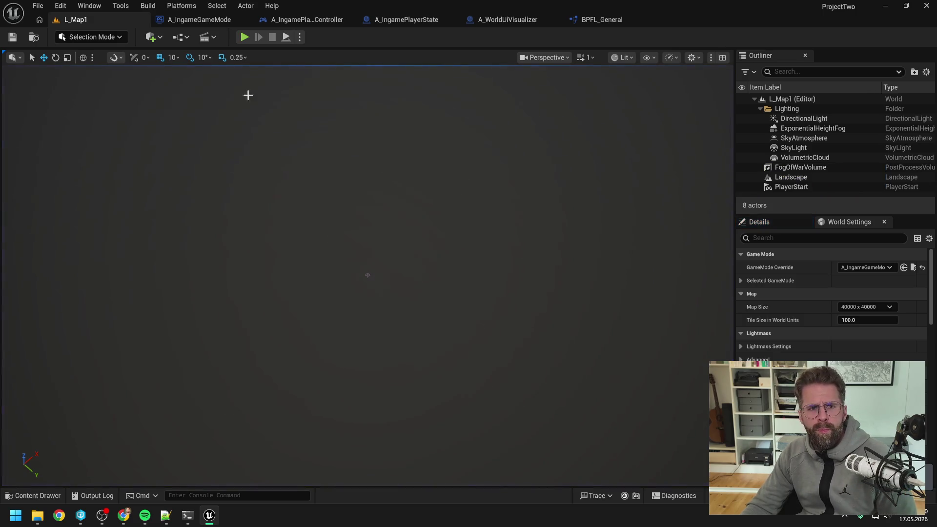
Step: Delete the Create Power Grid Texture and SET nodes from InitializeTextures
click(324, 21)
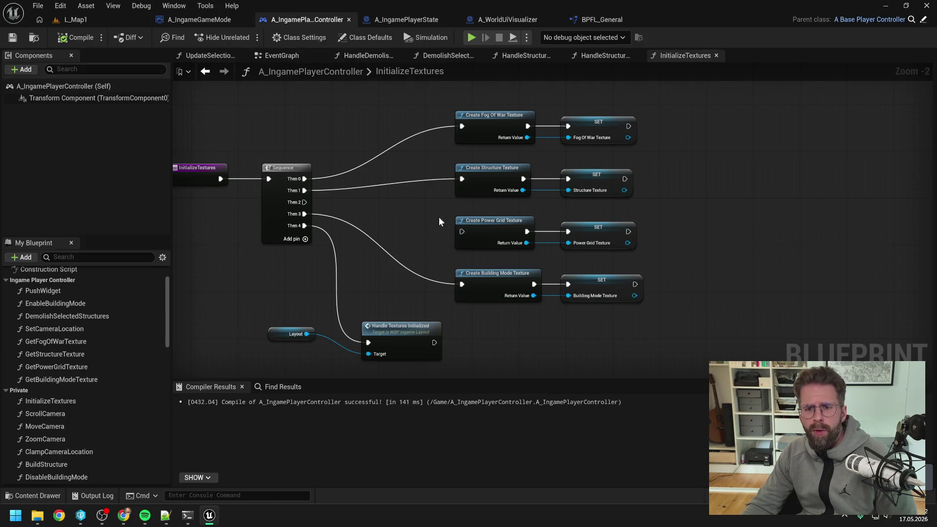
drag(439, 217, 619, 261)
key(Delete)
scroll(118, 374, down, 10)
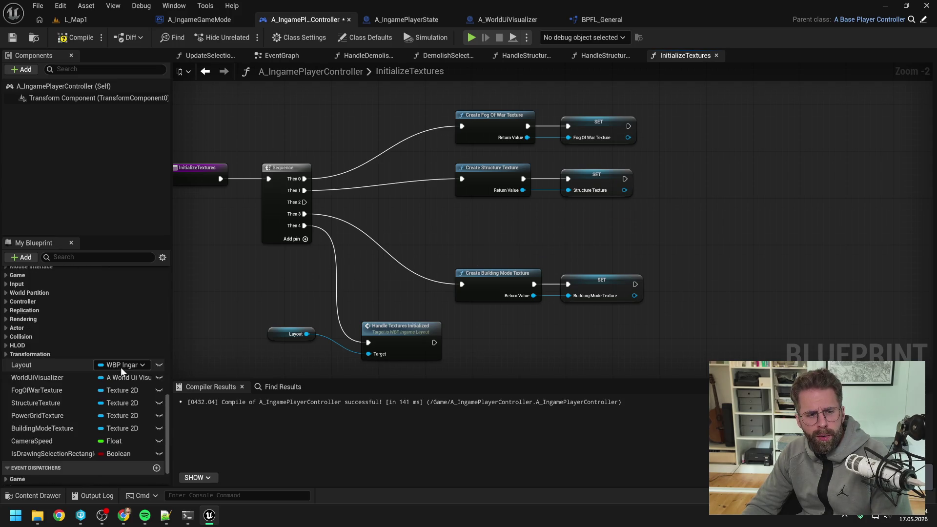
Step: Delete the in-use PowerGridTexture variable, save the player controller, and recompile
click(55, 414)
key(Delete)
click(538, 275)
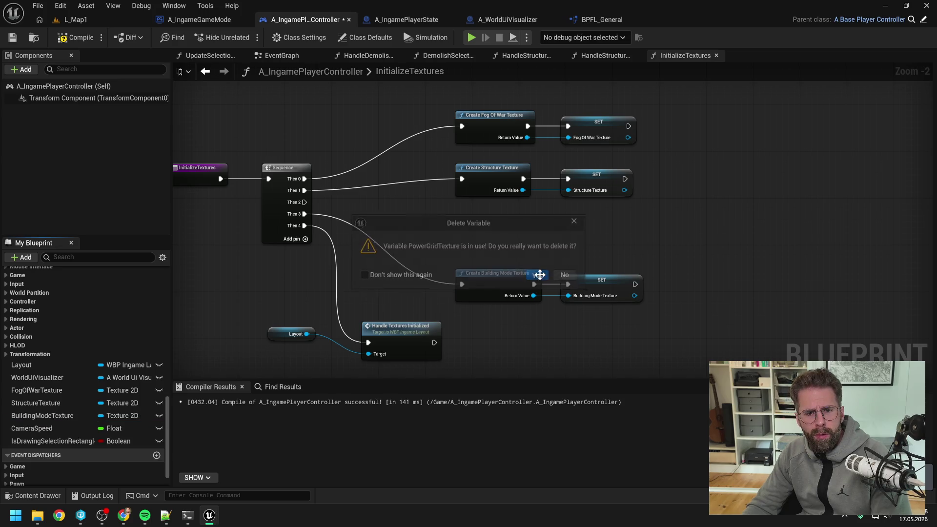
key(ctrl+s)
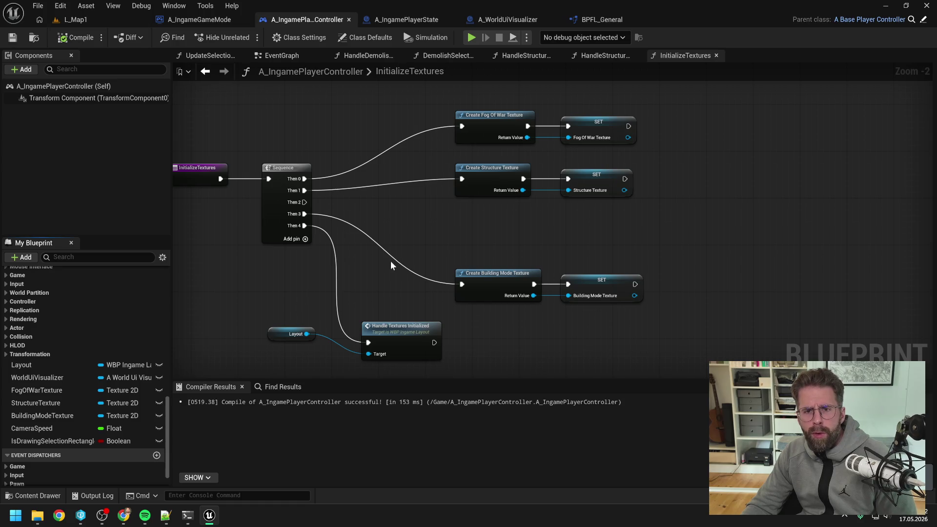
click(429, 237)
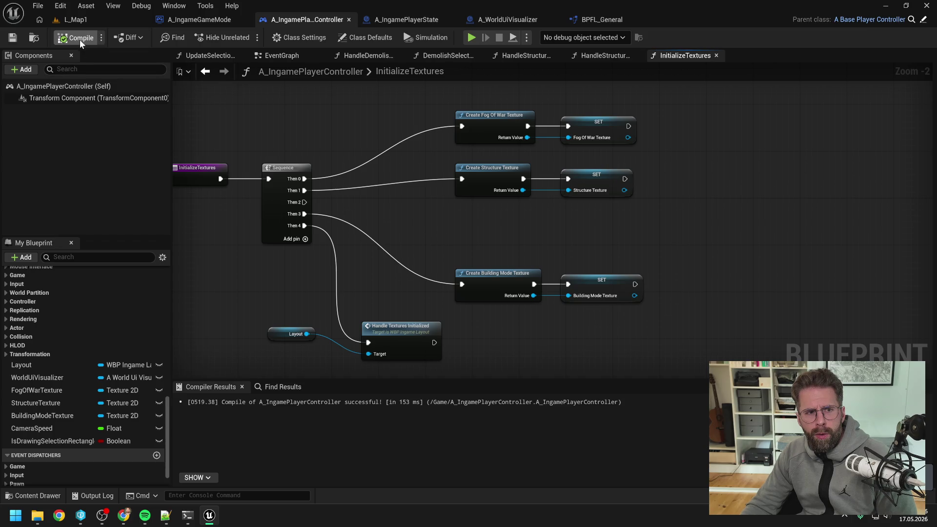
key(F7)
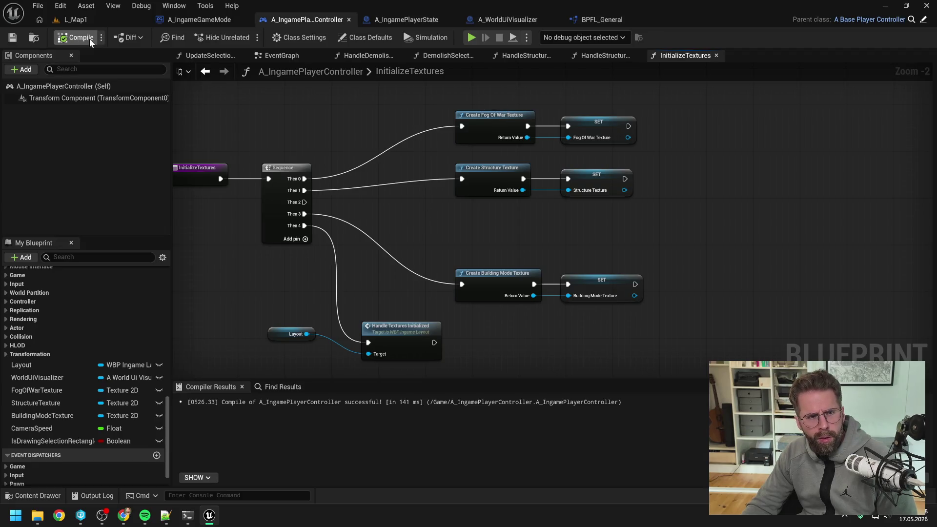
Step: Play-test L_Map1 again, stop, and return to the player controller Blueprint
click(78, 20)
click(227, 37)
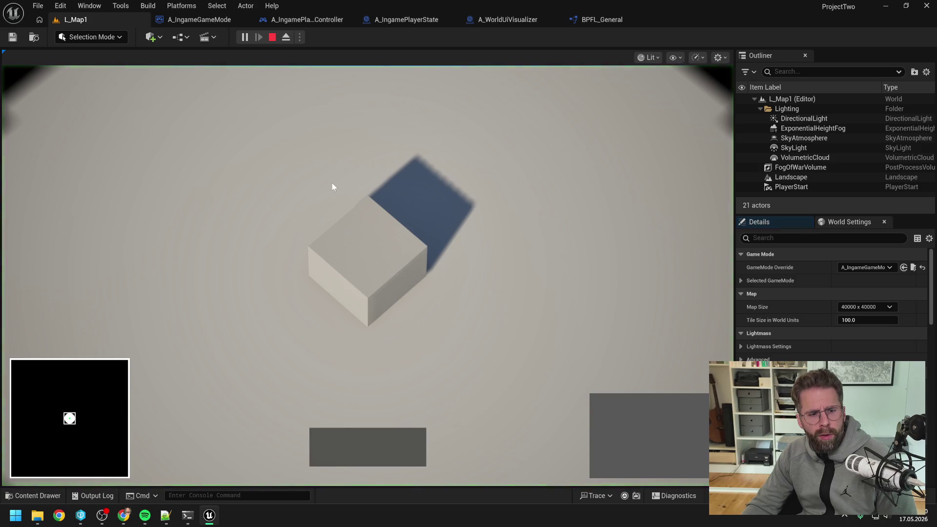
click(365, 254)
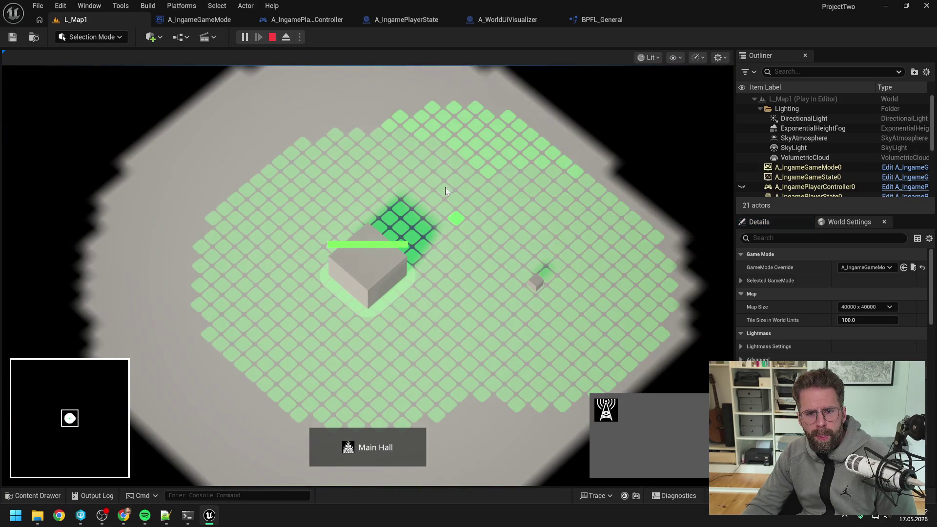
key(Escape)
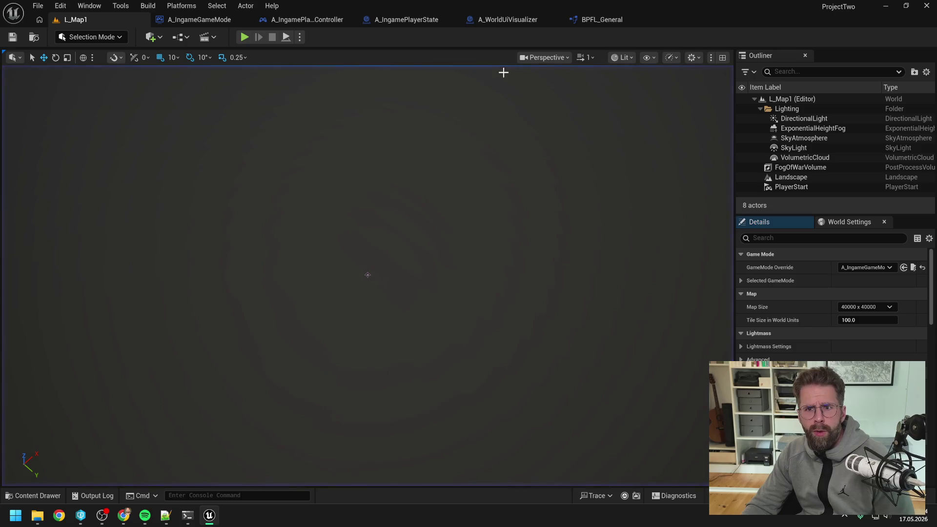
click(322, 22)
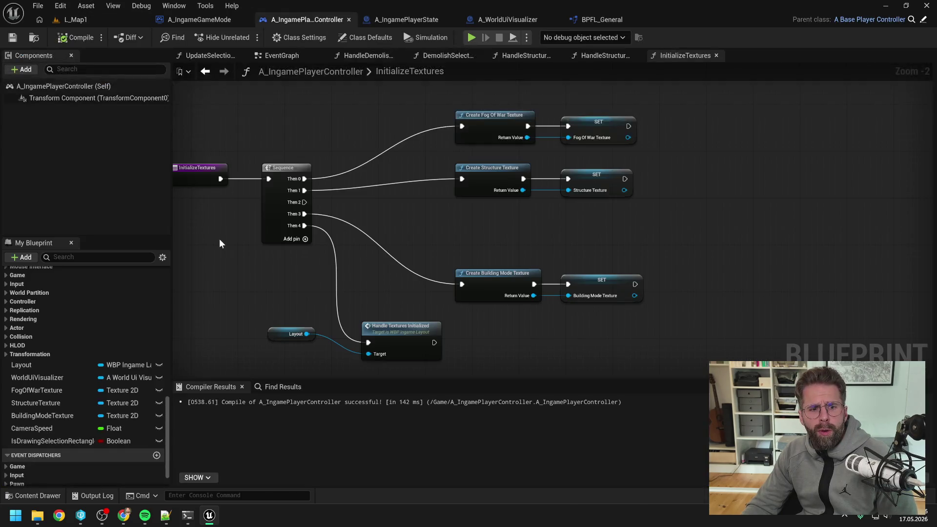
Step: Find and delete the GetPowerGridTexture function via the 'get' member search, then recompile
click(110, 257)
text(get)
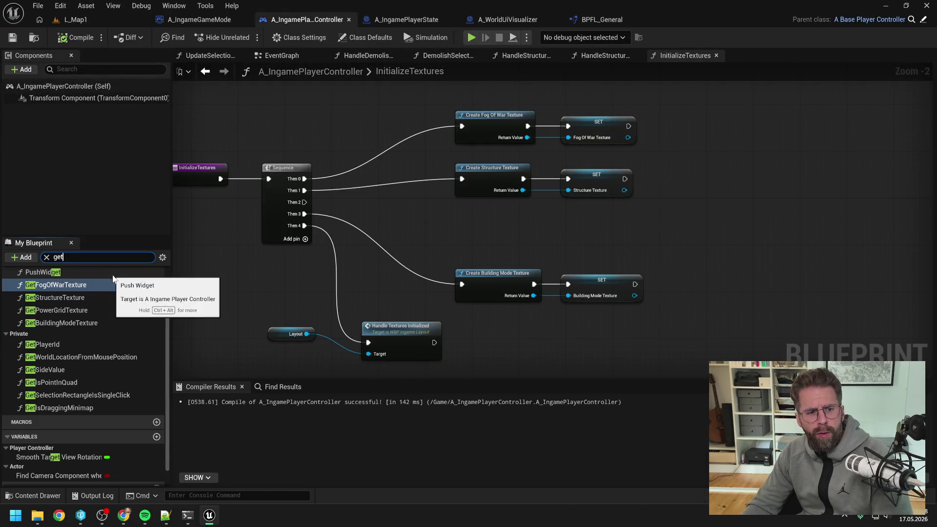
click(73, 299)
click(79, 310)
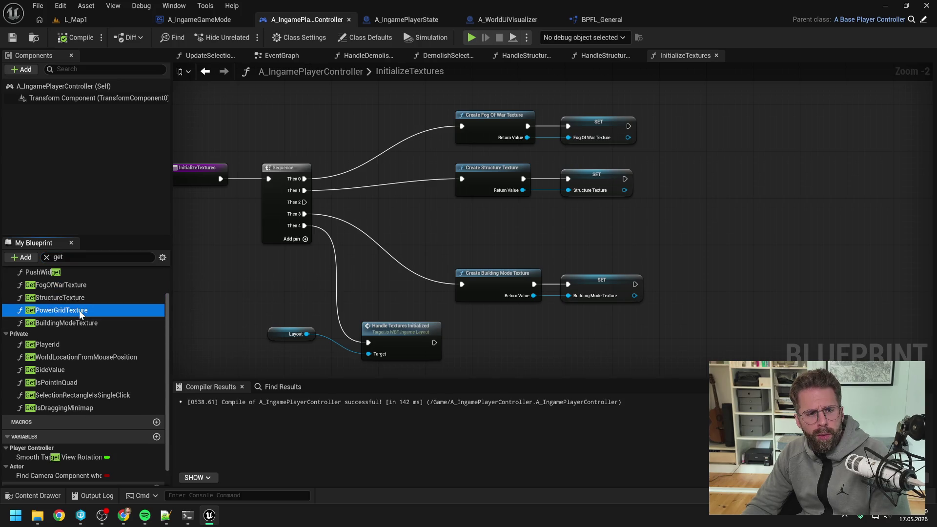
key(Delete)
scroll(86, 303, up, 1)
scroll(86, 303, up, 1)
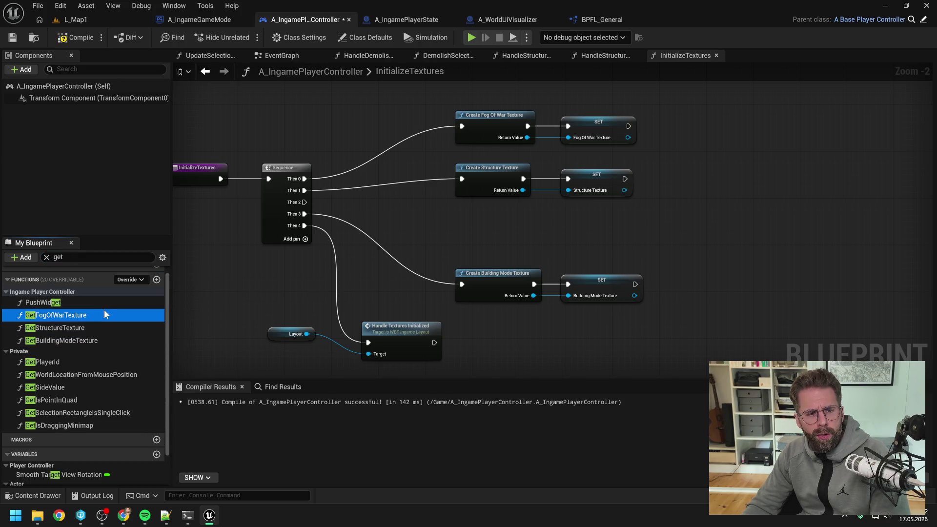
click(78, 43)
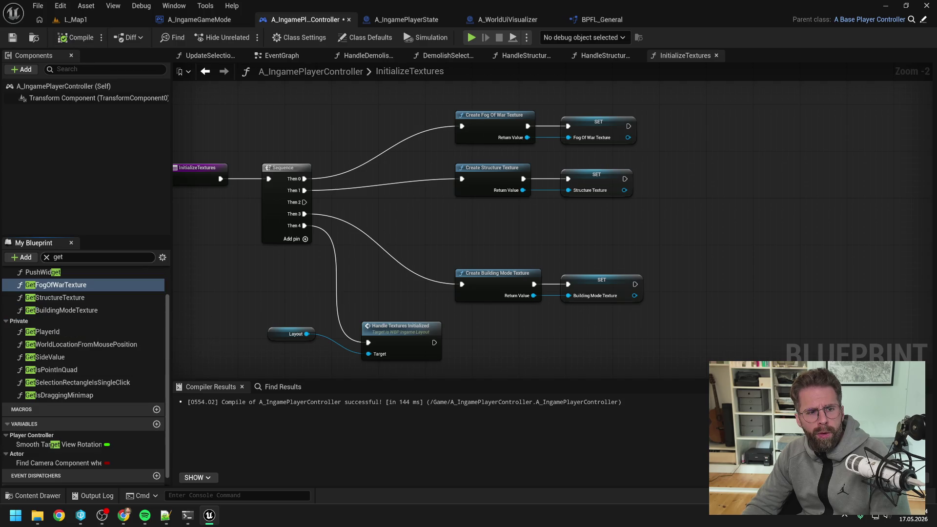
Step: Search members for 'power' to confirm it's gone, clear the filter, and bring up the terminal
double_click(58, 257)
text(power)
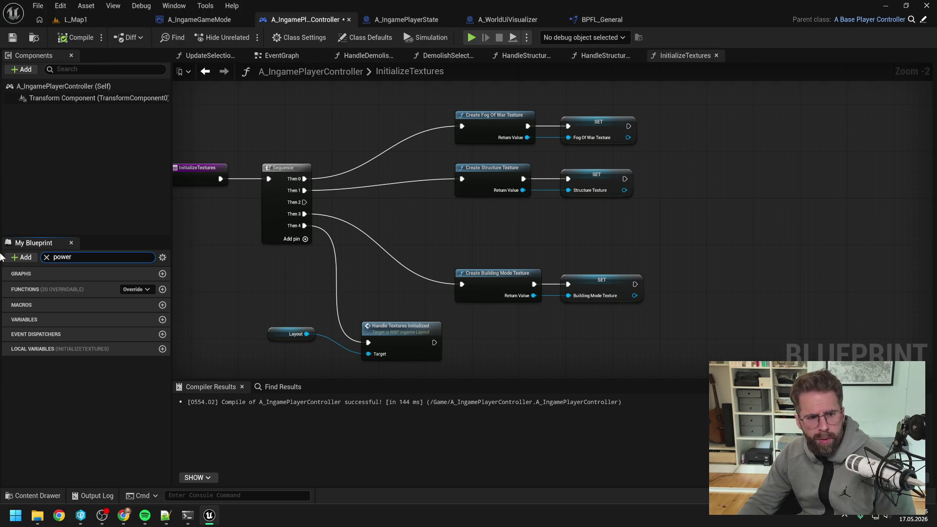
key(BackSpace)
key(BackSpace)
key(BackSpace)
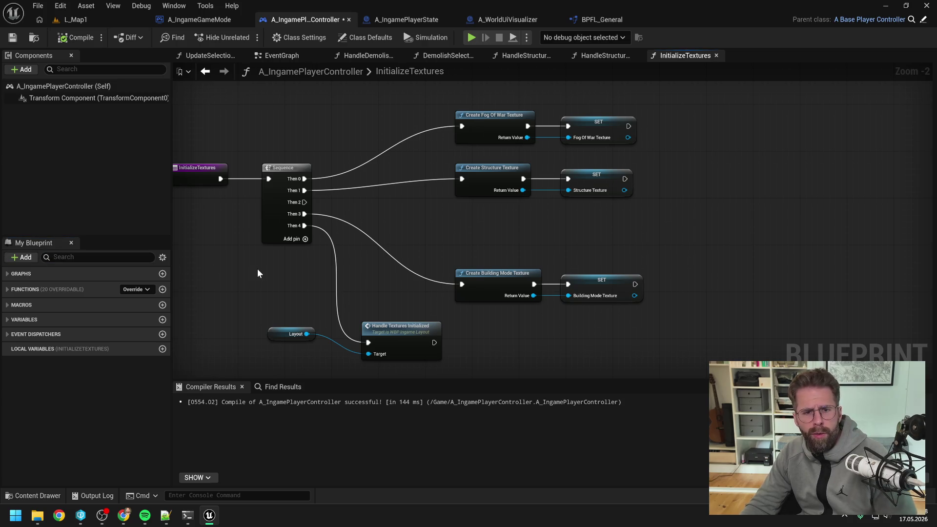
scroll(256, 268, down, 1)
drag(262, 269, 311, 270)
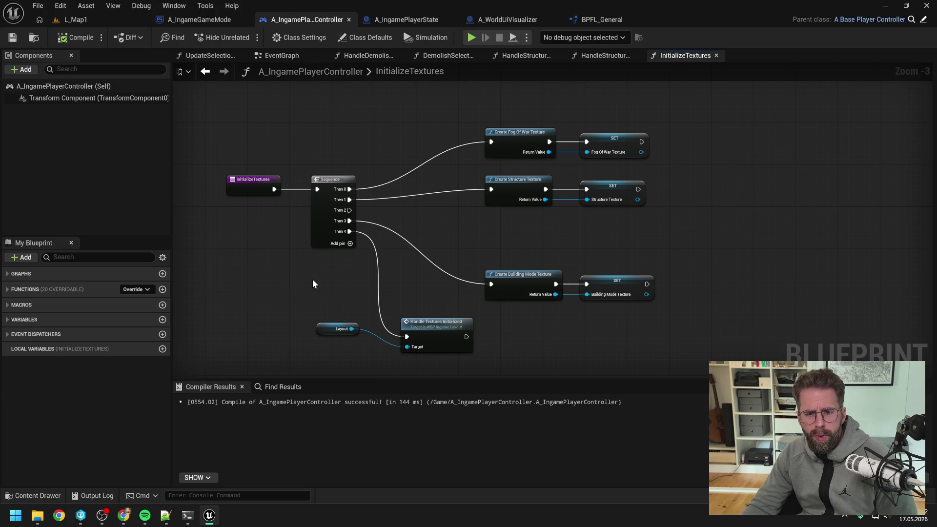
drag(312, 283, 321, 255)
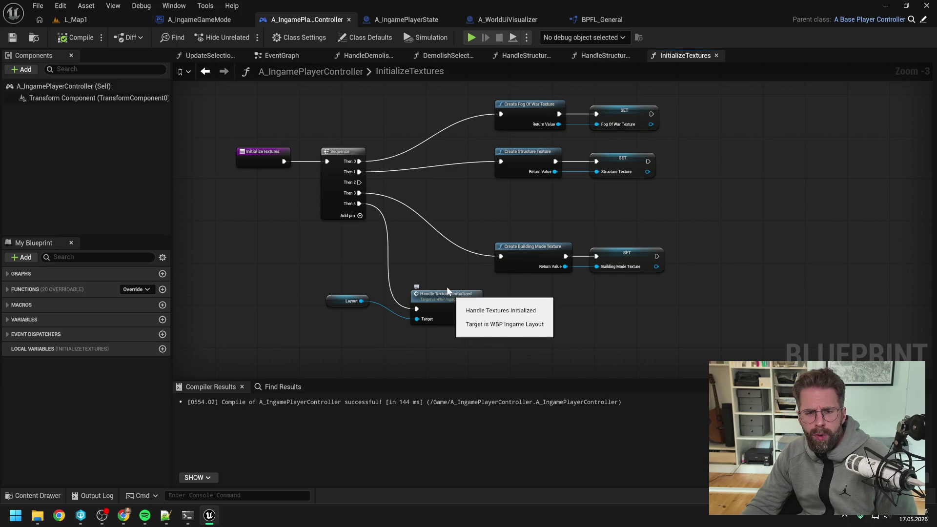
drag(428, 254, 431, 271)
click(188, 515)
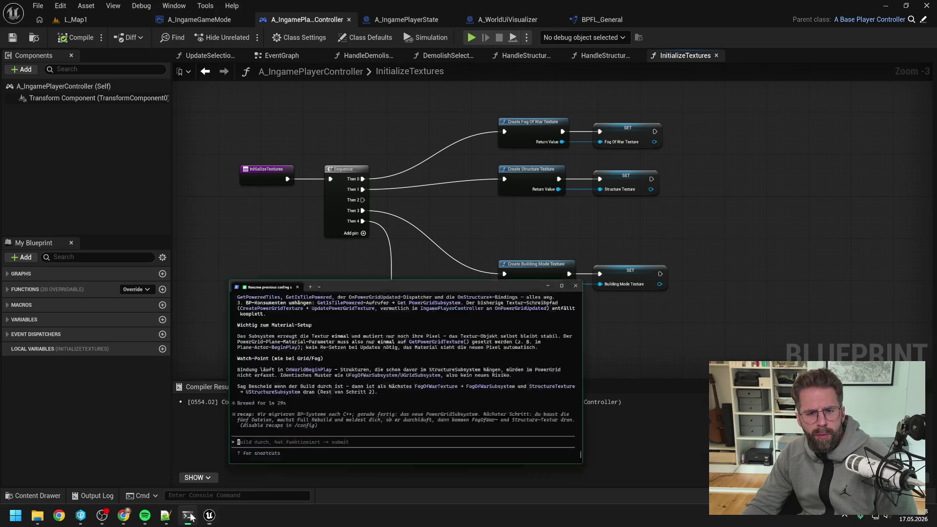
Step: Send Claude Code the message 'Funktioniert ist getestet -> submit'
drag(484, 154, 446, 144)
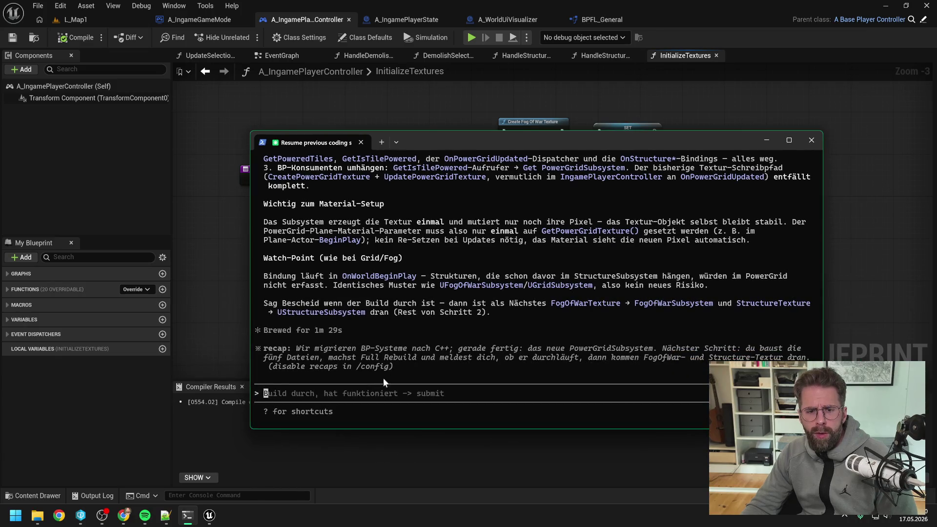
text(Funktio)
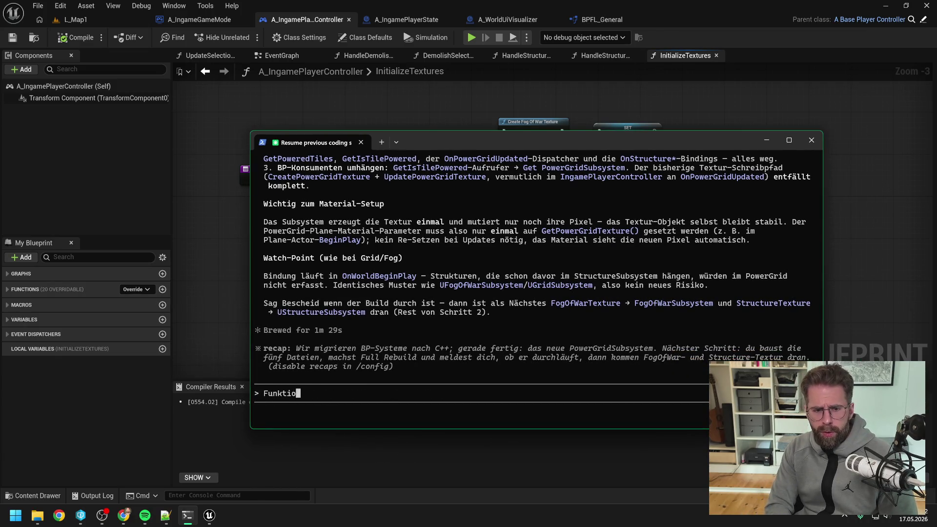
text(niert ist getestet ->)
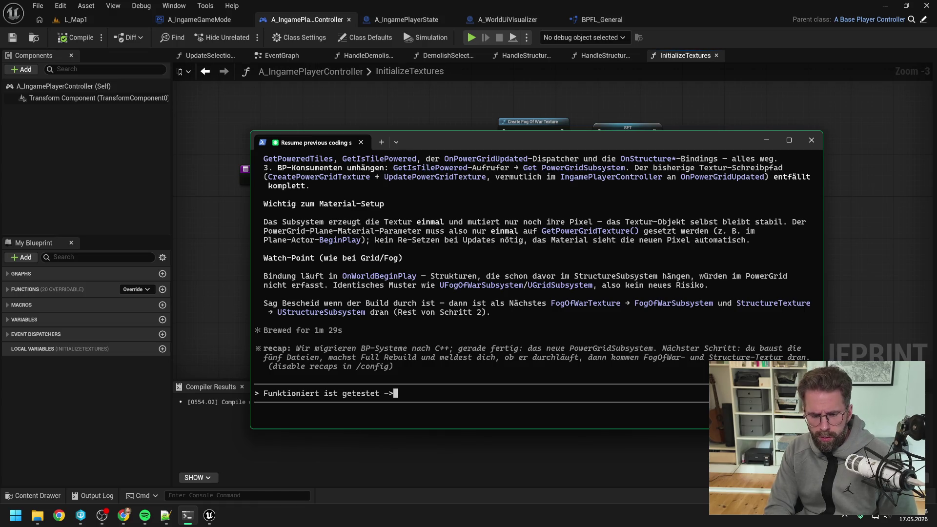
text( submit)
key(Return)
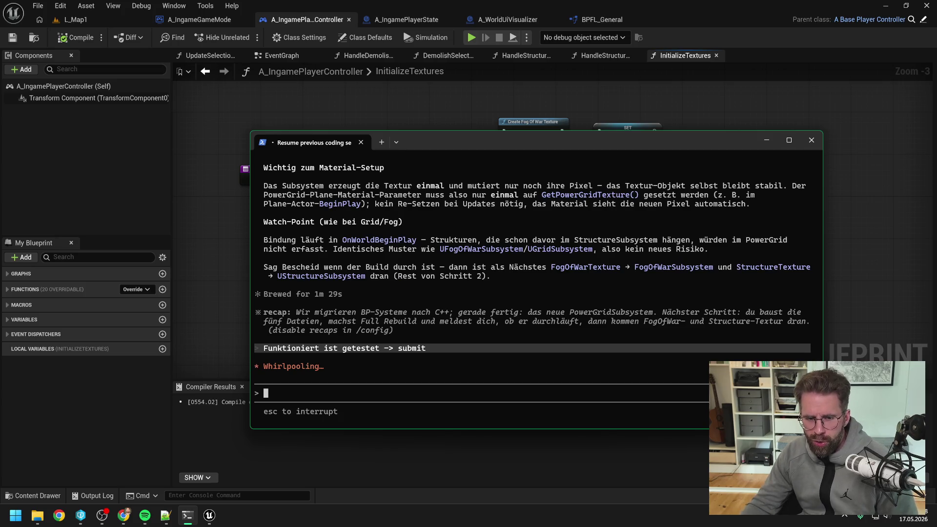
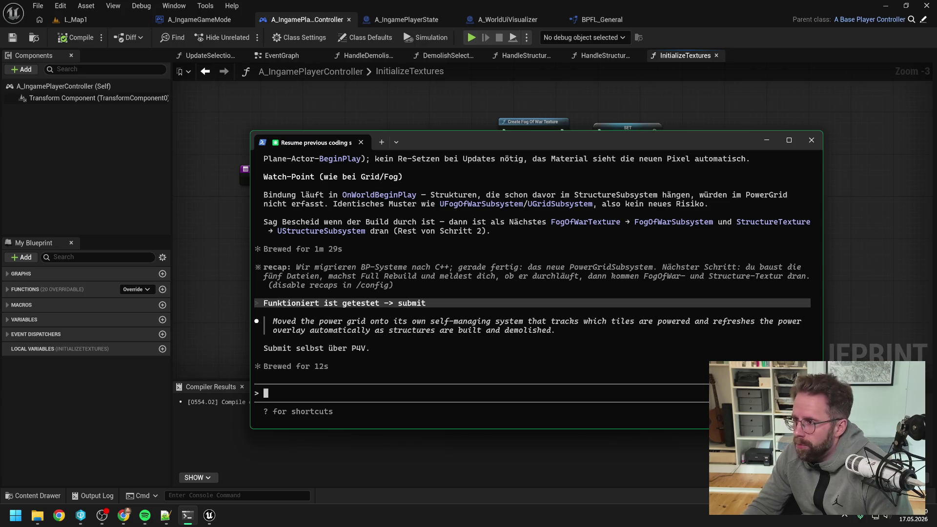
Step: Copy Claude Code's power-grid subsystem summary as a commit description
drag(559, 332, 272, 326)
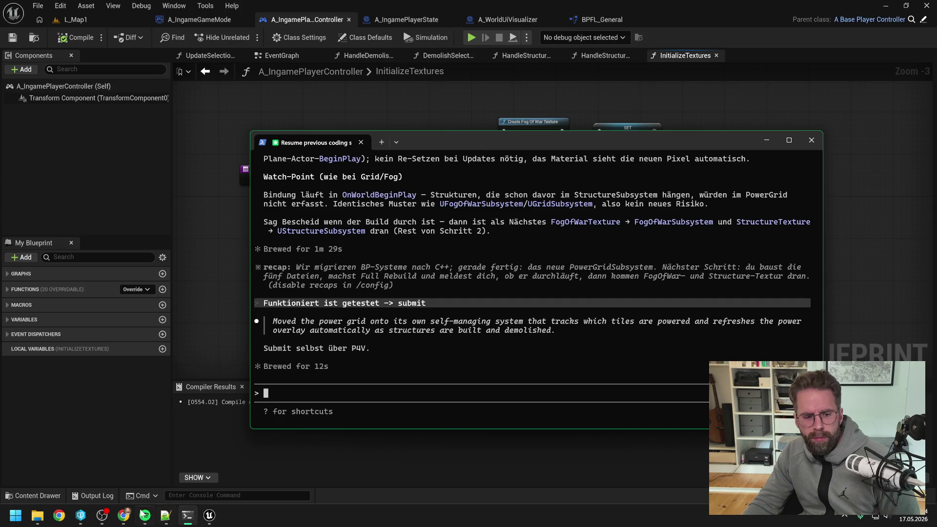
key(ctrl+c)
Step: In P4V's depot view, select the ProjectTwo depot root
click(80, 515)
click(383, 206)
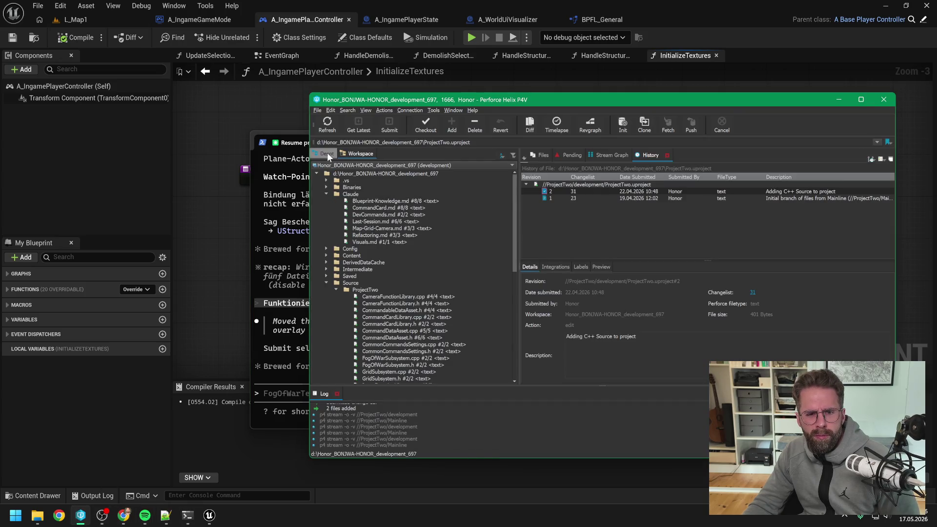
click(327, 153)
scroll(415, 269, up, 5)
click(379, 182)
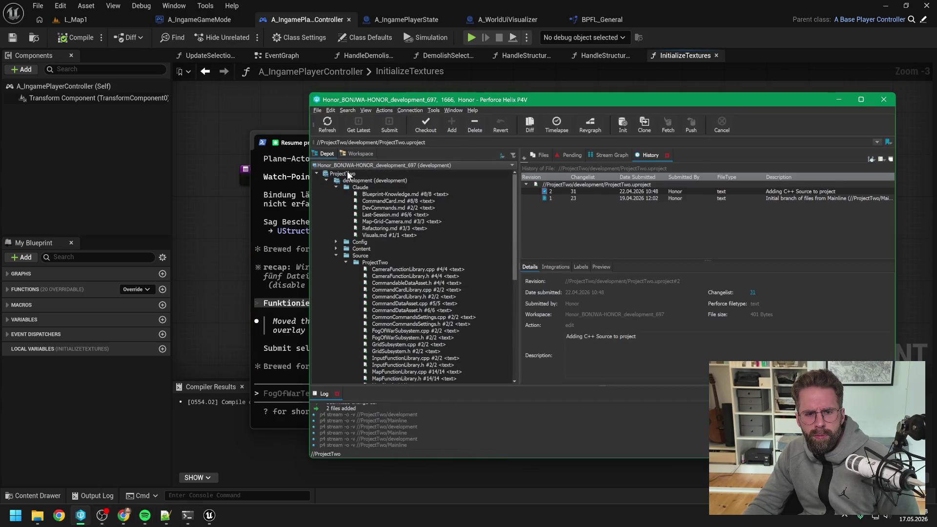
click(353, 154)
scroll(408, 251, up, 3)
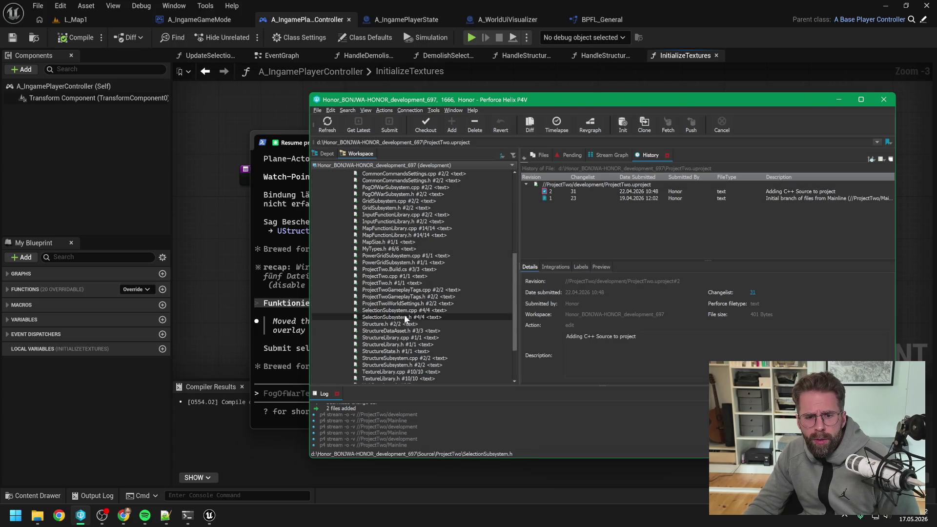
scroll(417, 278, down, 3)
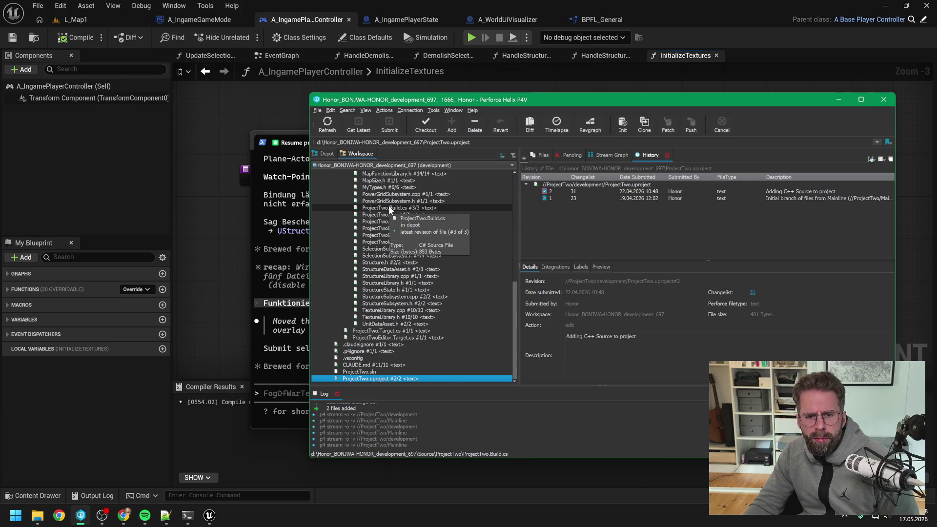
click(323, 154)
scroll(394, 239, up, 15)
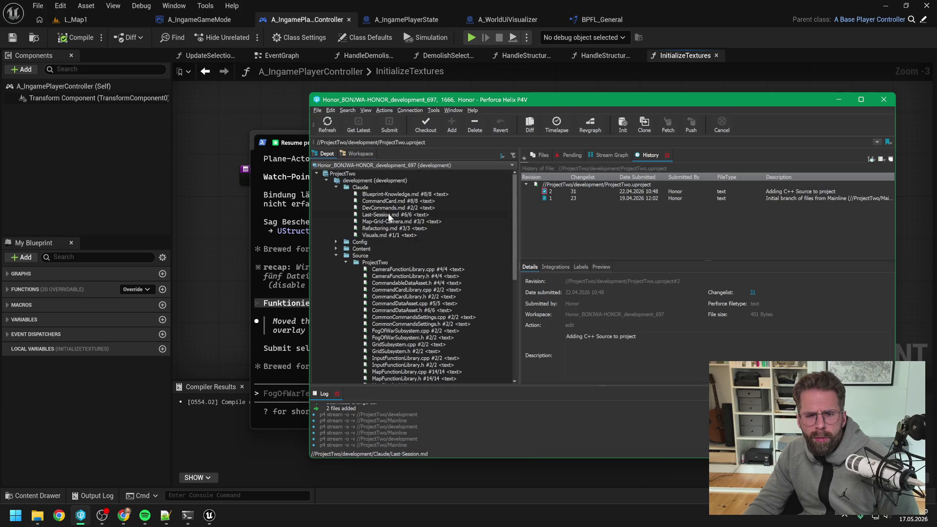
click(371, 174)
Step: Submit the five edited files as change 128 with the pasted power-grid description
click(389, 124)
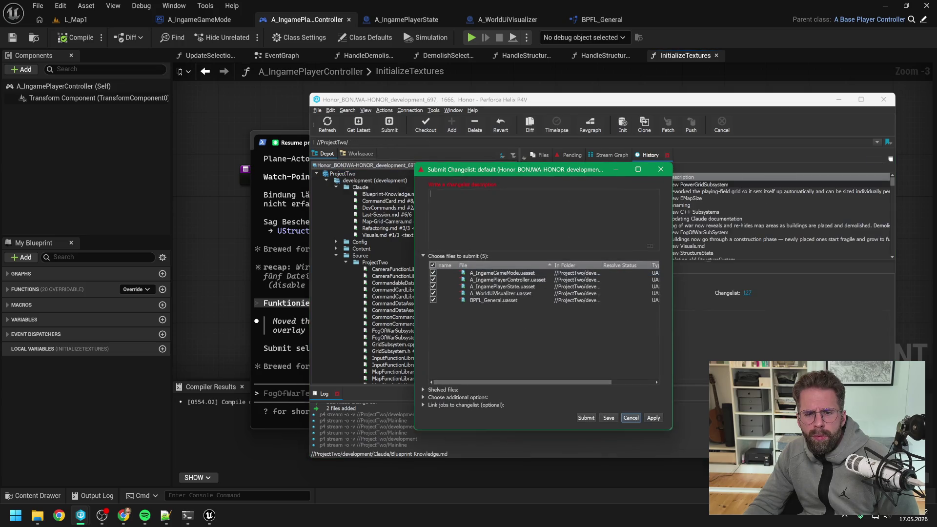
key(ctrl+v)
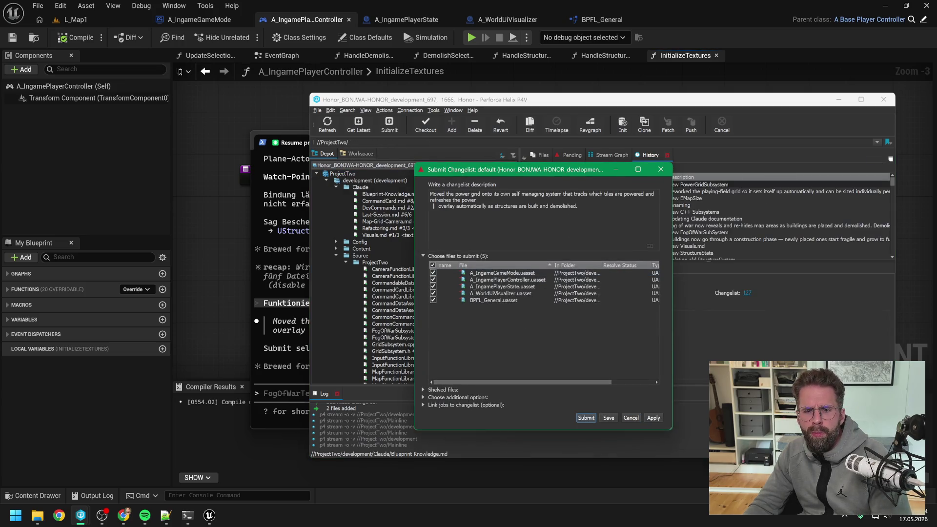
key(BackSpace)
key(BackSpace)
key(BackSpace)
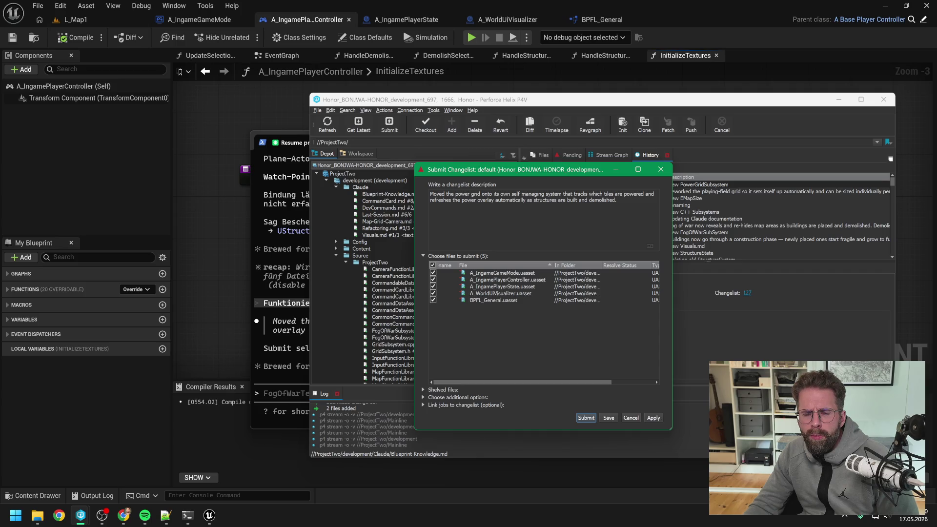
click(586, 419)
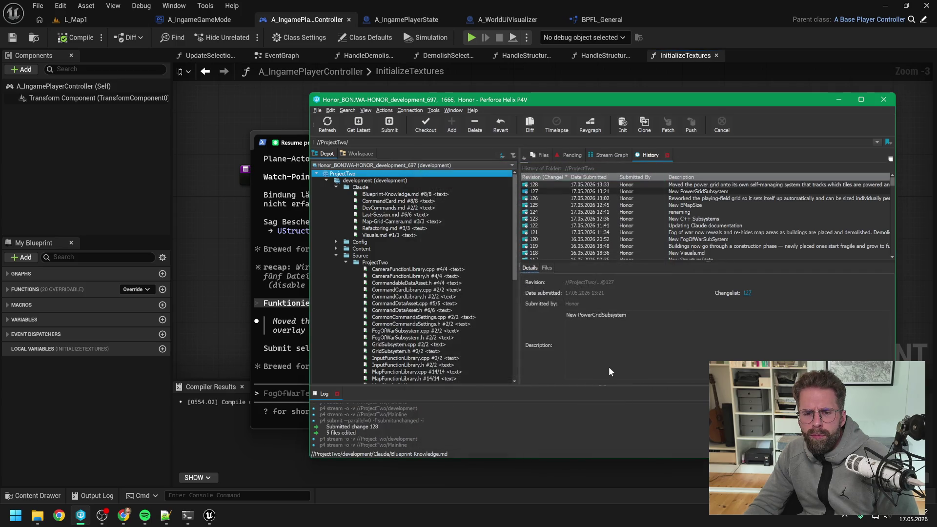
click(291, 279)
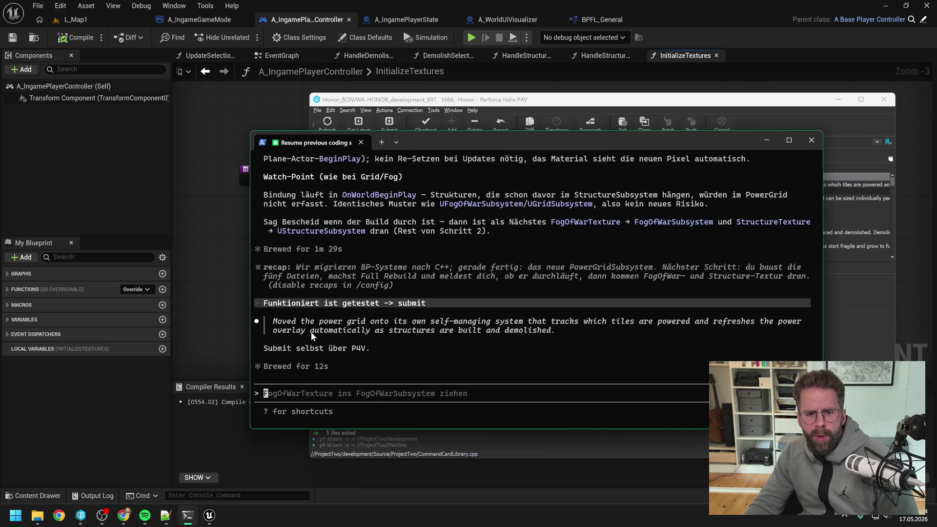
Step: Type a German prompt to move textures into FogOfWarSubSystem and StructureSubsystem, managed there
text(D)
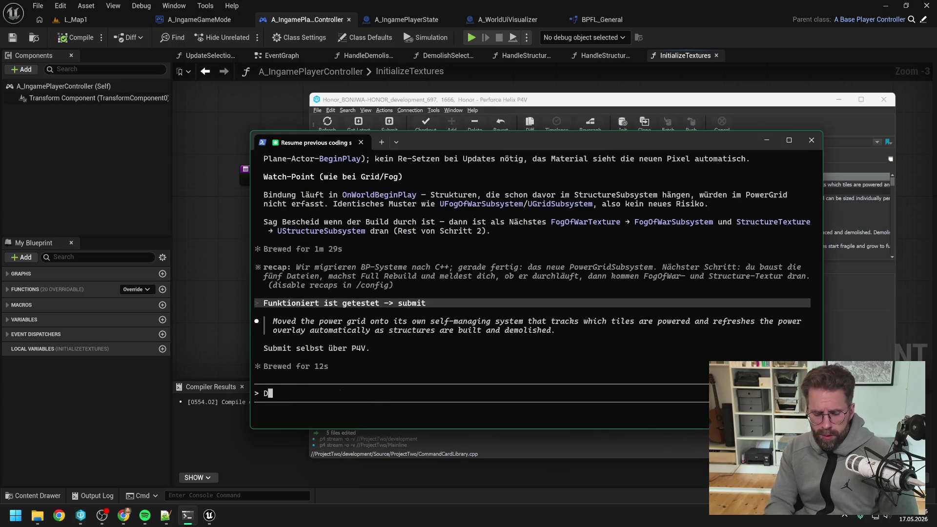
text(ann machen wir da)
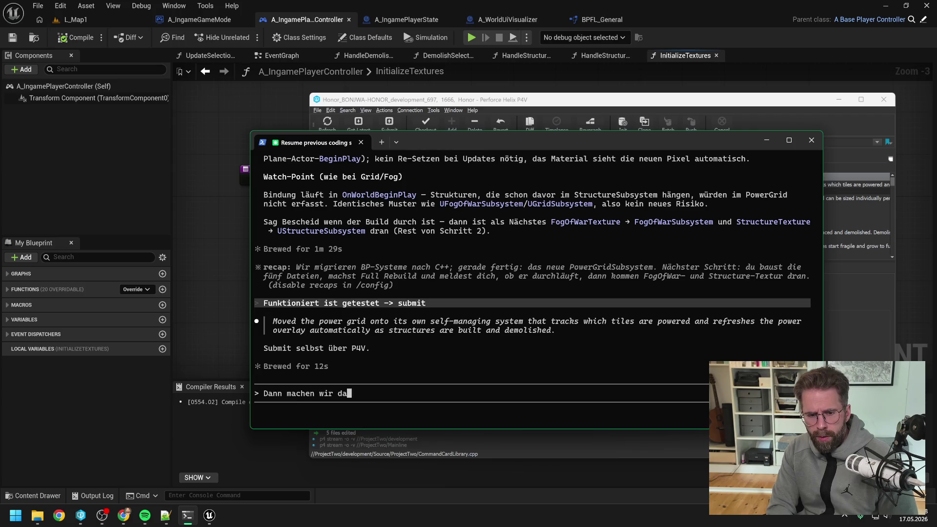
text(s gleiche nun )
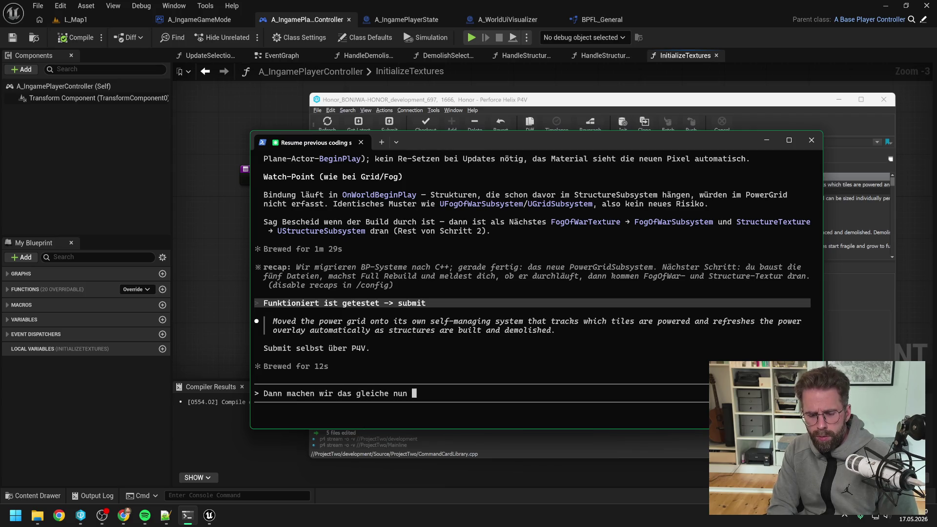
text(für F)
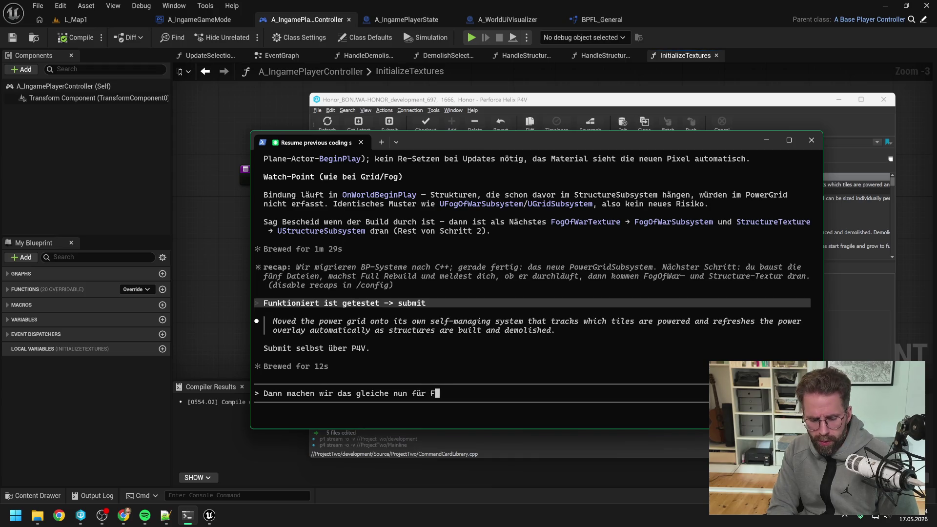
text(ogOfWar)
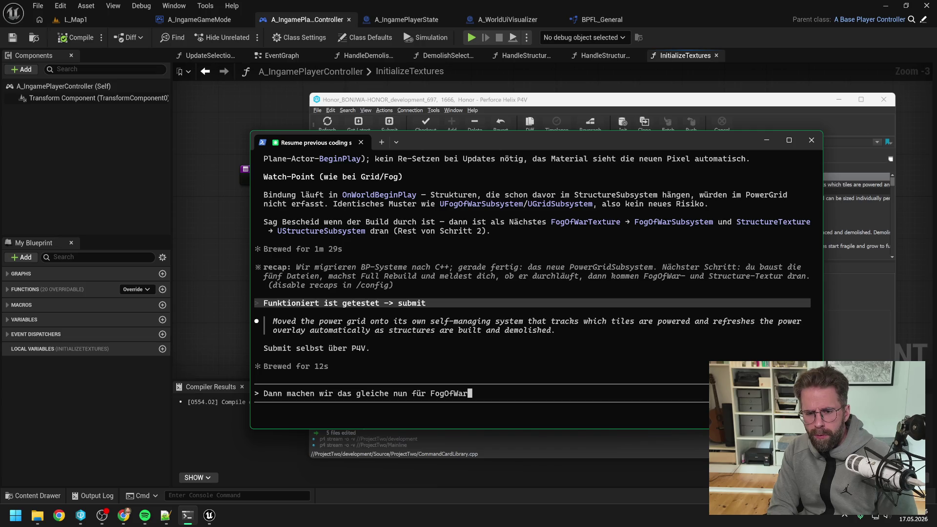
text(SubSy)
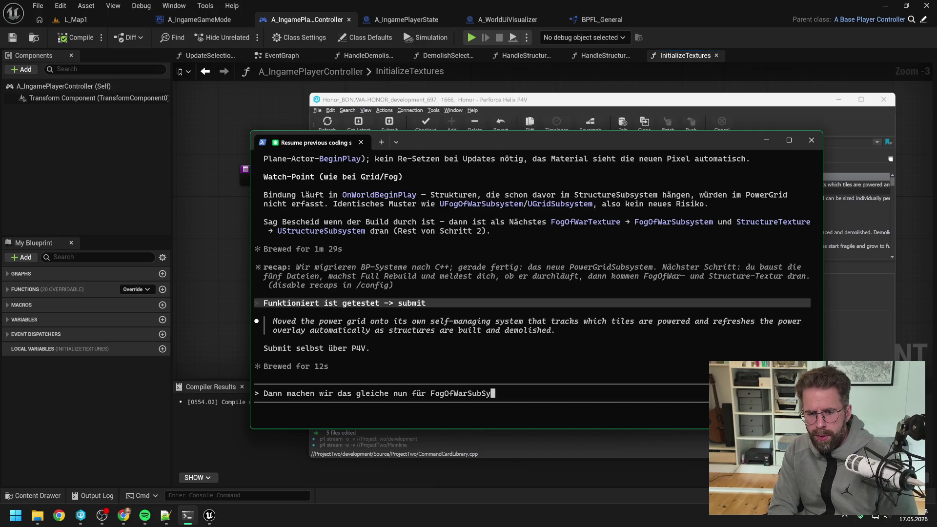
text(stem, )
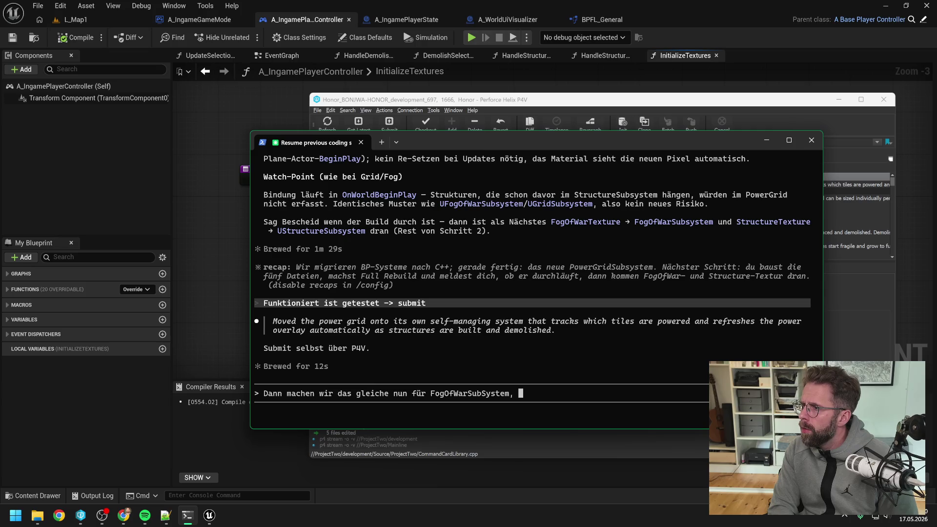
text(StructureSu)
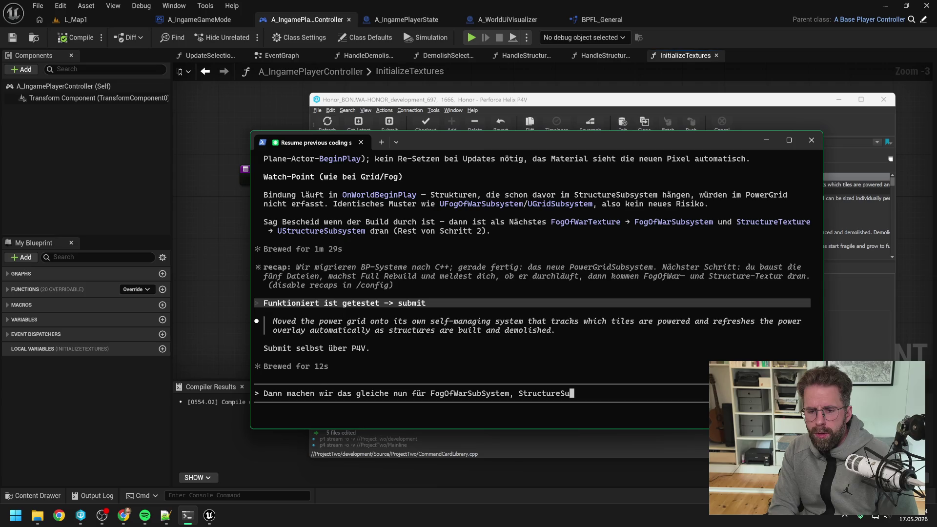
key(BackSpace)
key(BackSpace)
key(BackSpace)
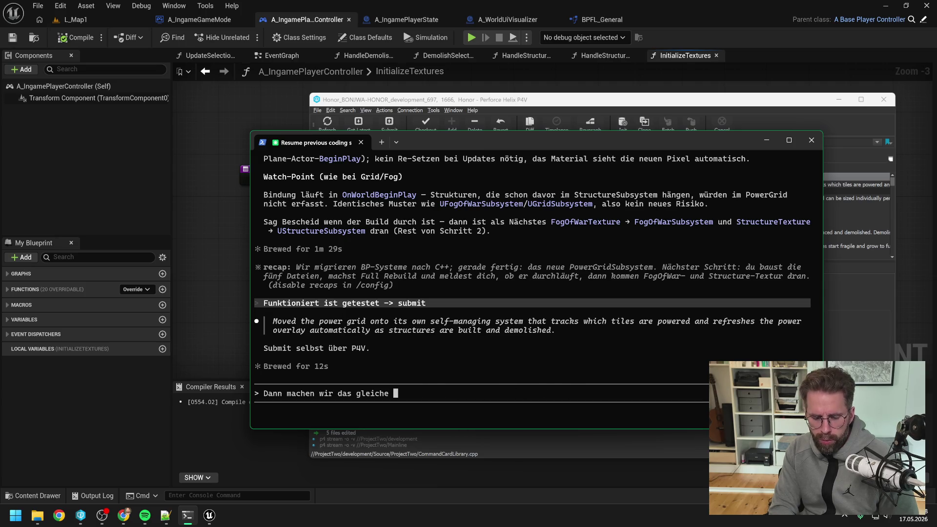
text(-)
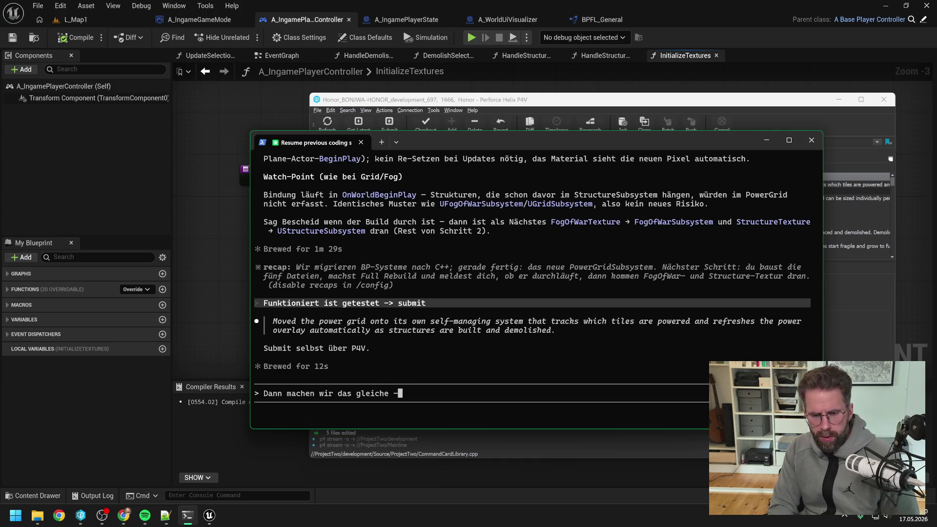
text(> zuge)
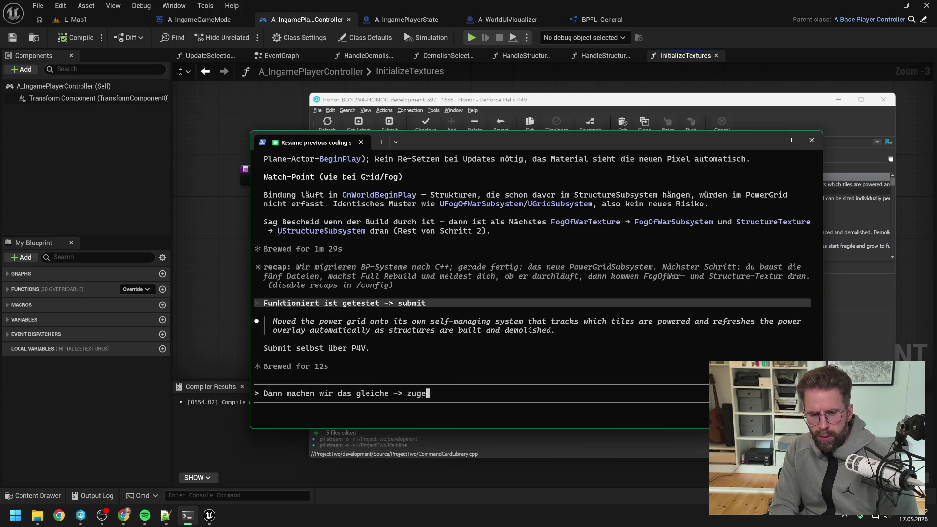
text(hörige Texture )
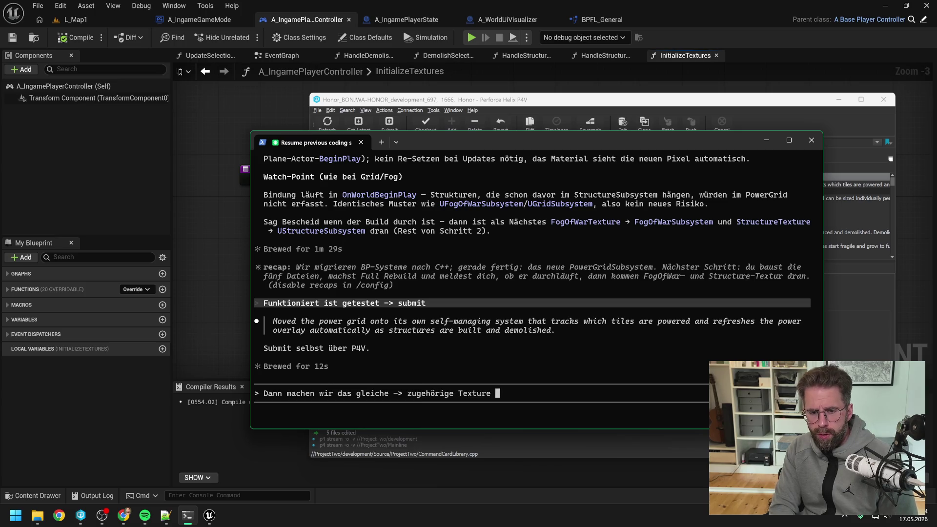
text(ins S)
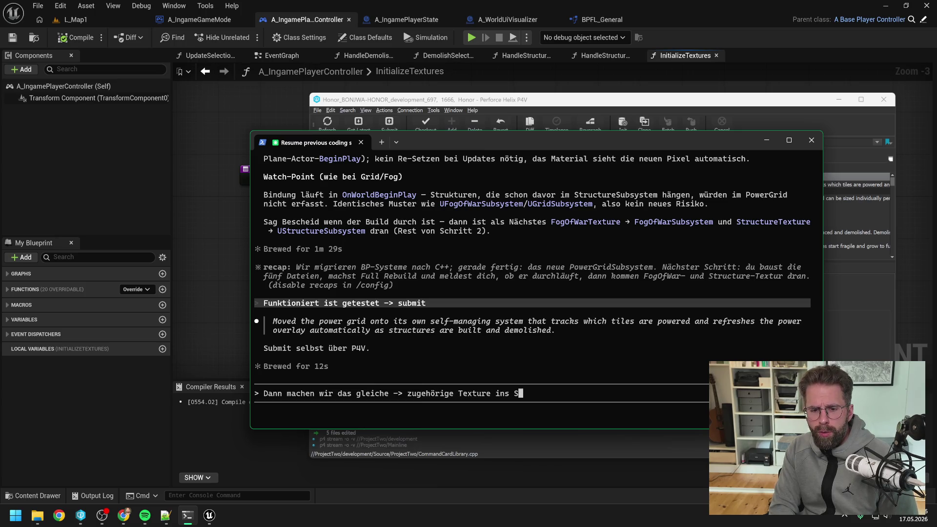
text(ubsystem )
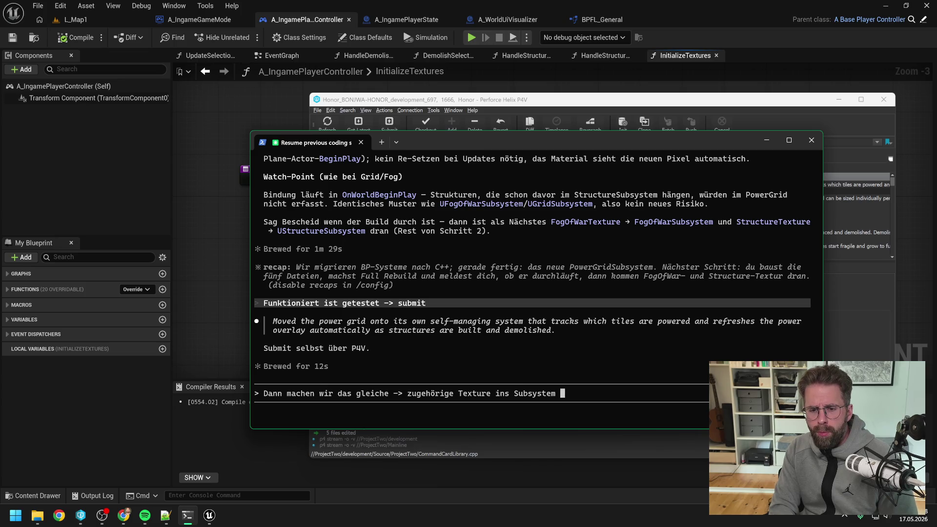
text(holen und d)
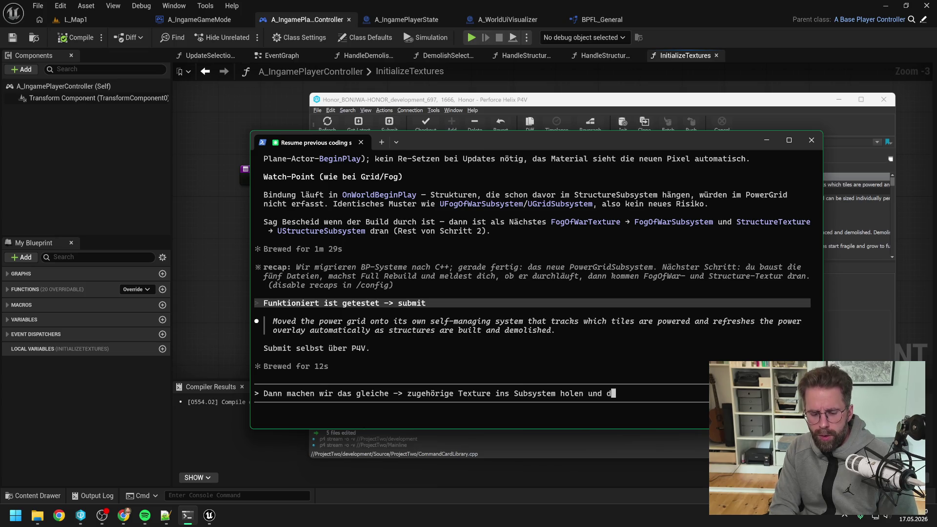
text(ort direkt m)
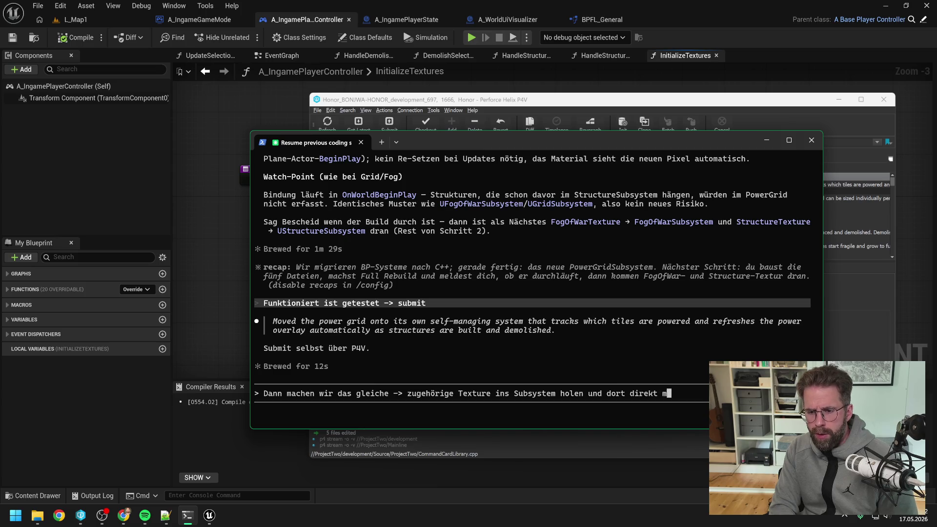
text(itverwalt )
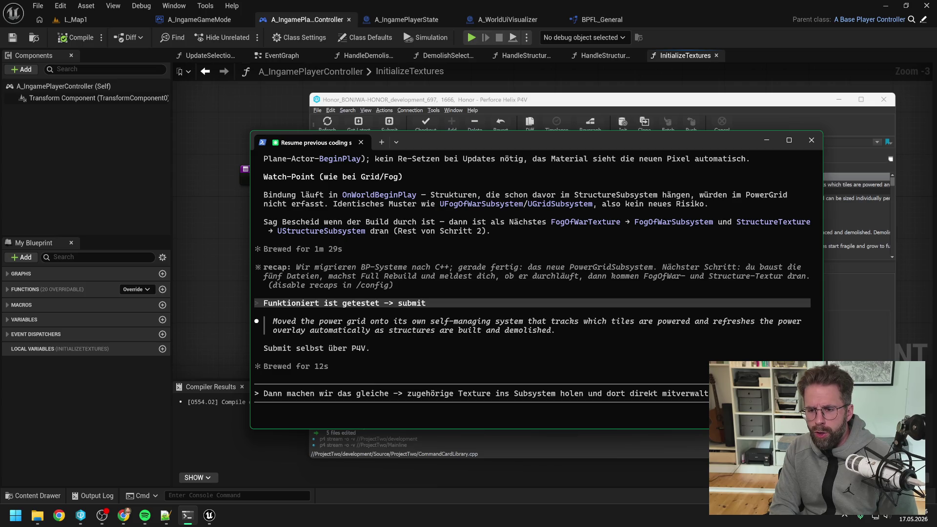
text(Texture nach auße)
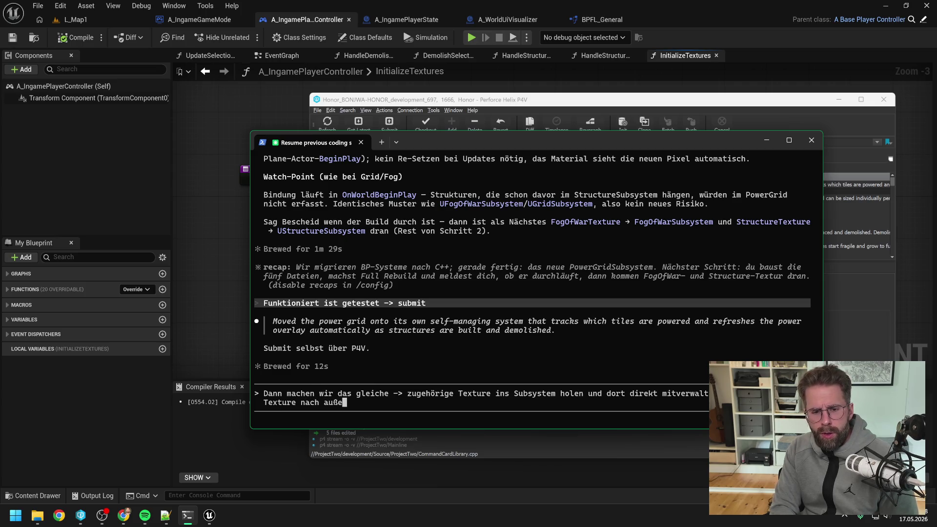
text(n geben)
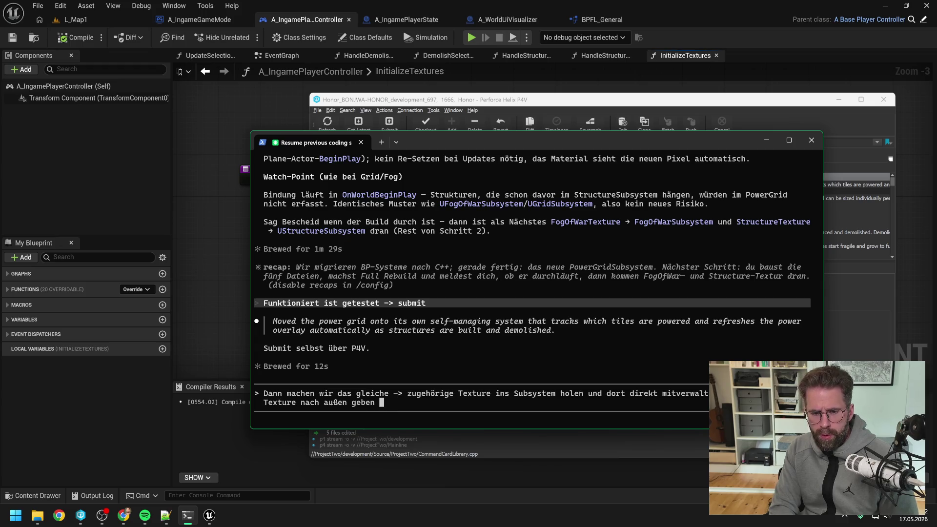
text( ->)
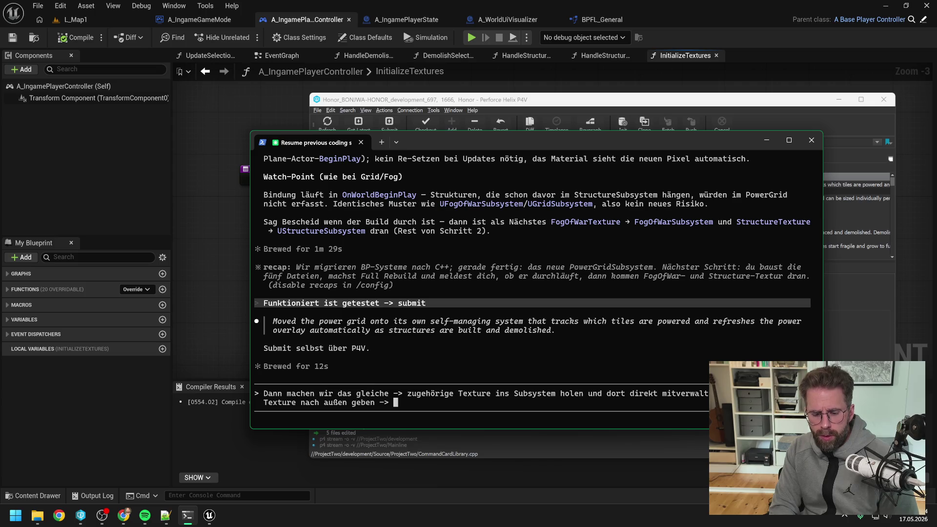
text( Für )
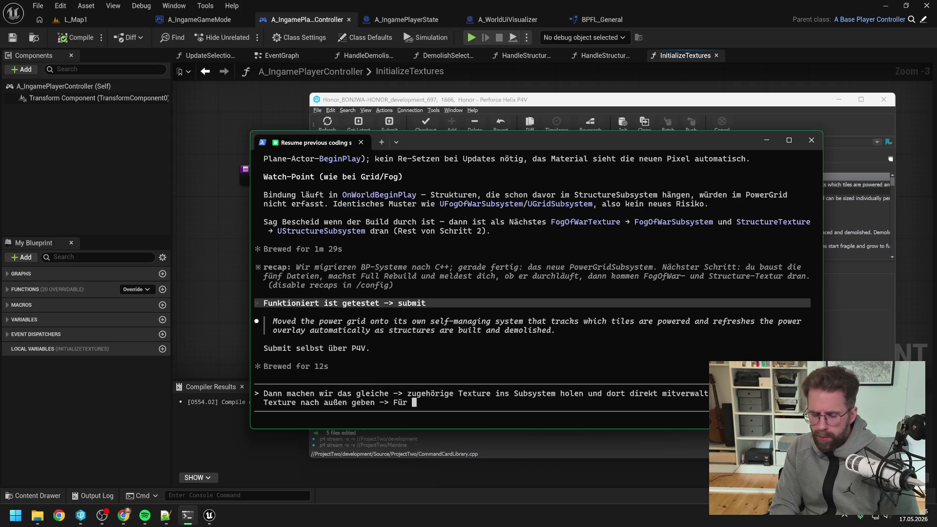
text(FogOfWa)
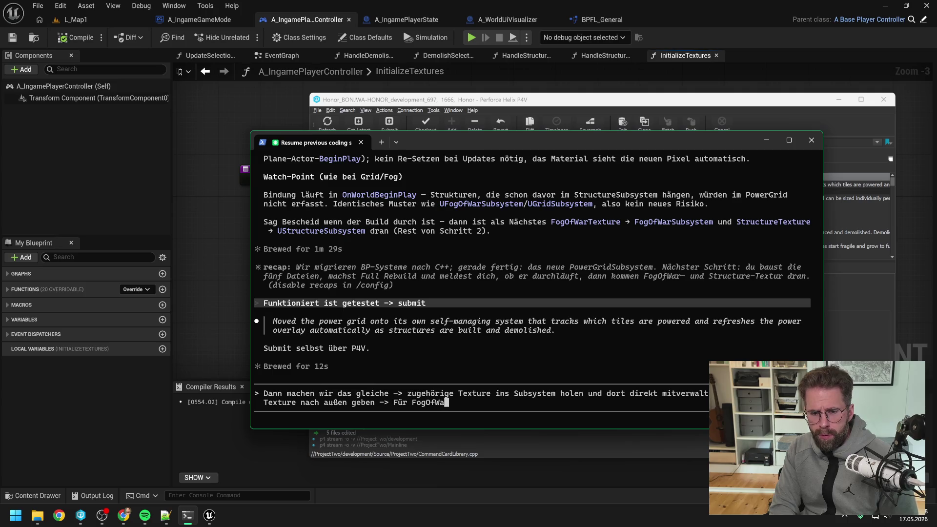
text(rSubS)
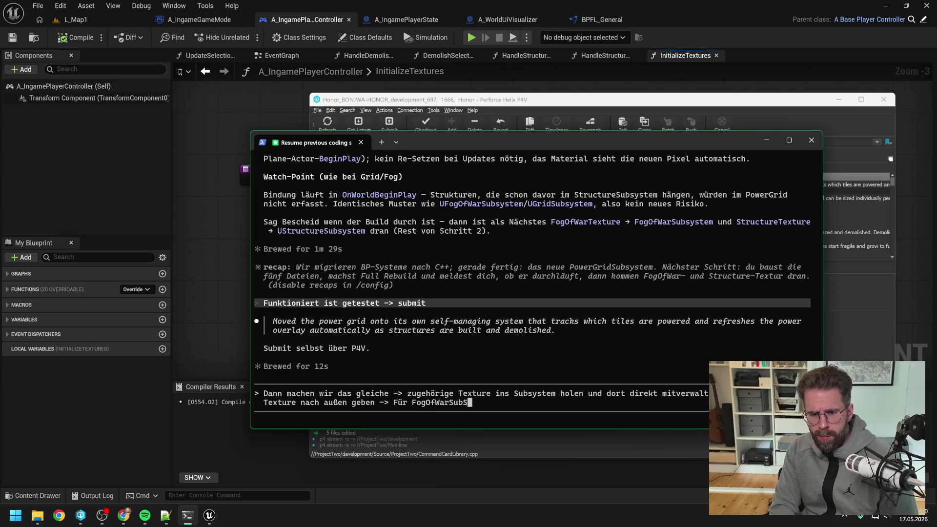
text(ystem, )
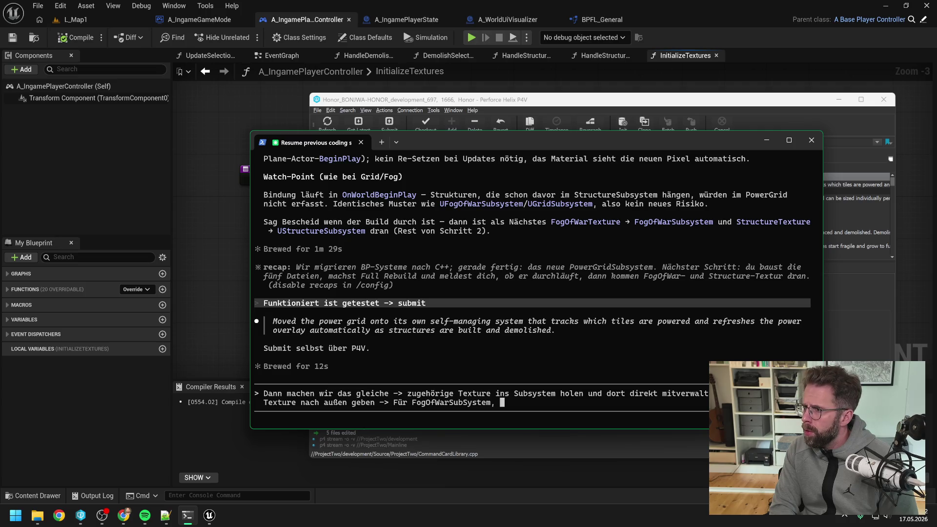
text(StructureS)
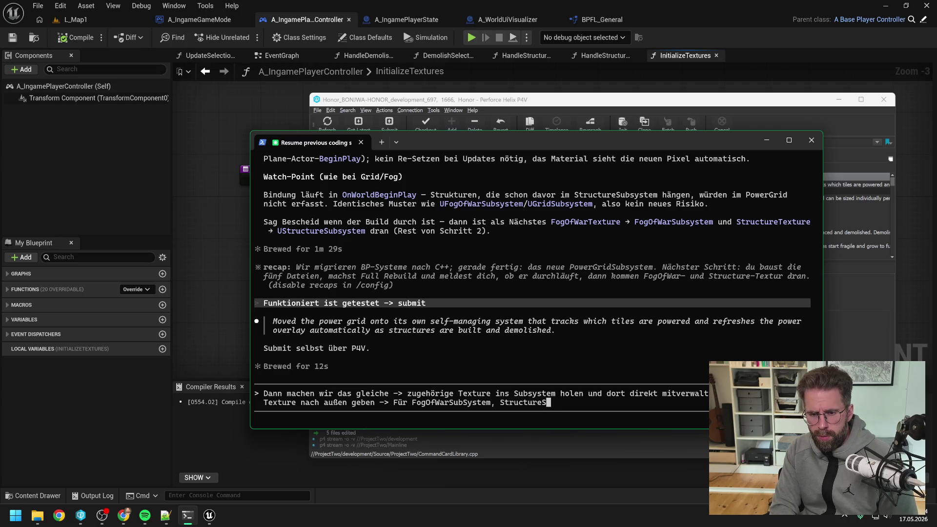
text(ubsystem und)
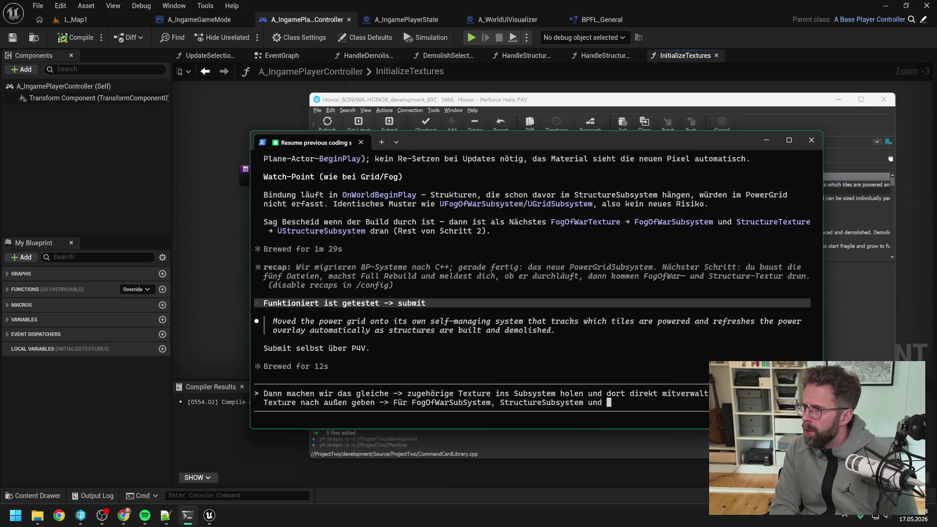
key(BackSpace)
key(BackSpace)
key(BackSpace)
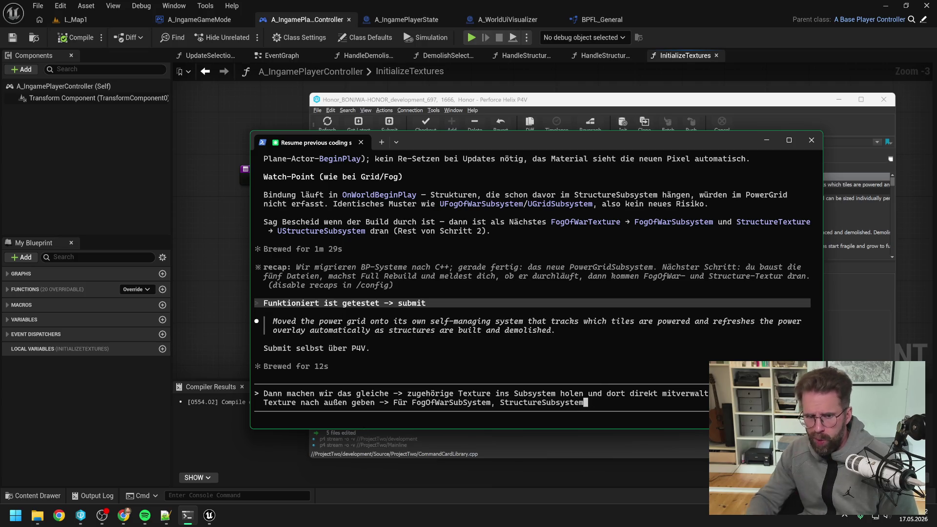
click(207, 264)
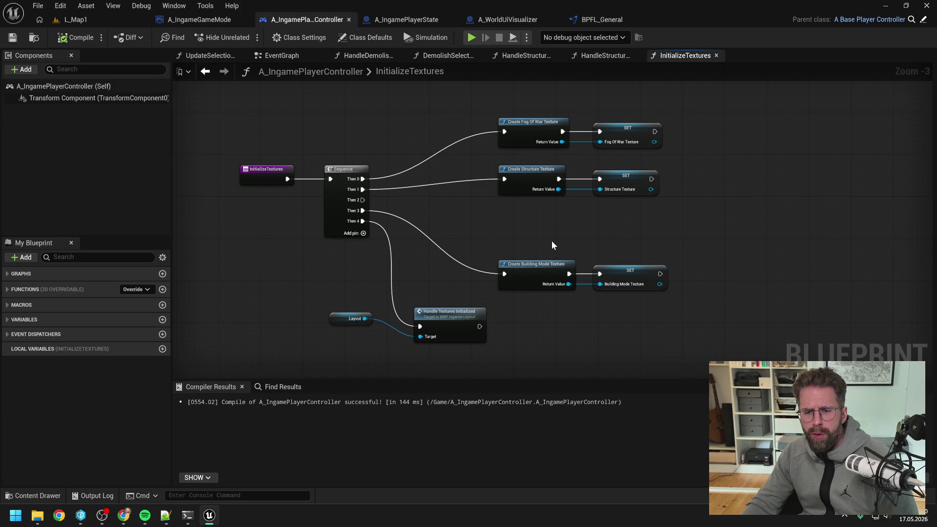
Step: Move the Create Building Mode Texture and SET nodes up beside the other texture branches
mouse_move(552, 241)
mouse_down()
mouse_move(611, 289)
mouse_move(659, 310)
mouse_up()
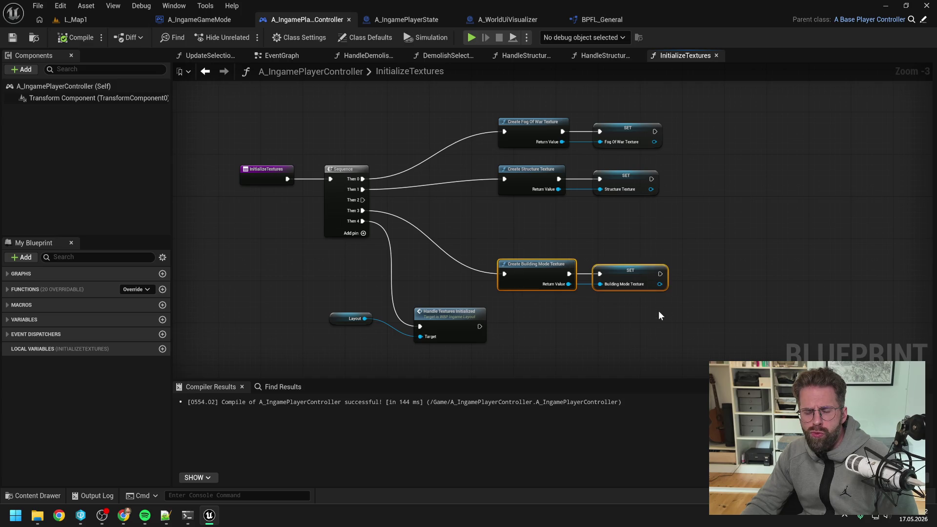
click(658, 312)
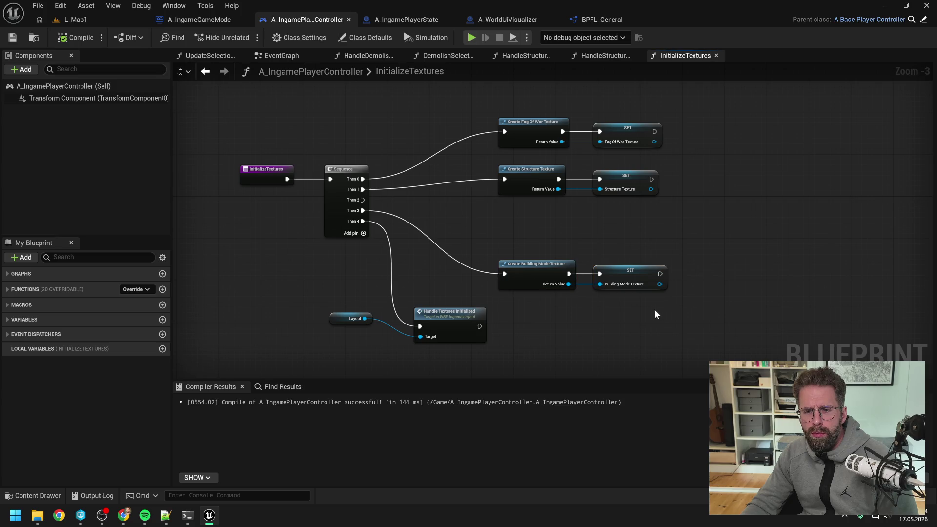
drag(580, 245, 655, 323)
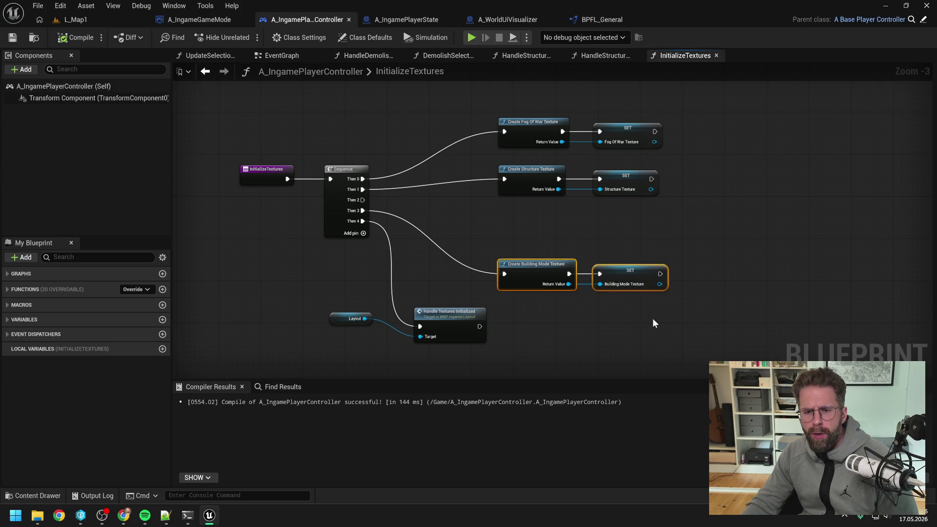
drag(546, 271, 545, 224)
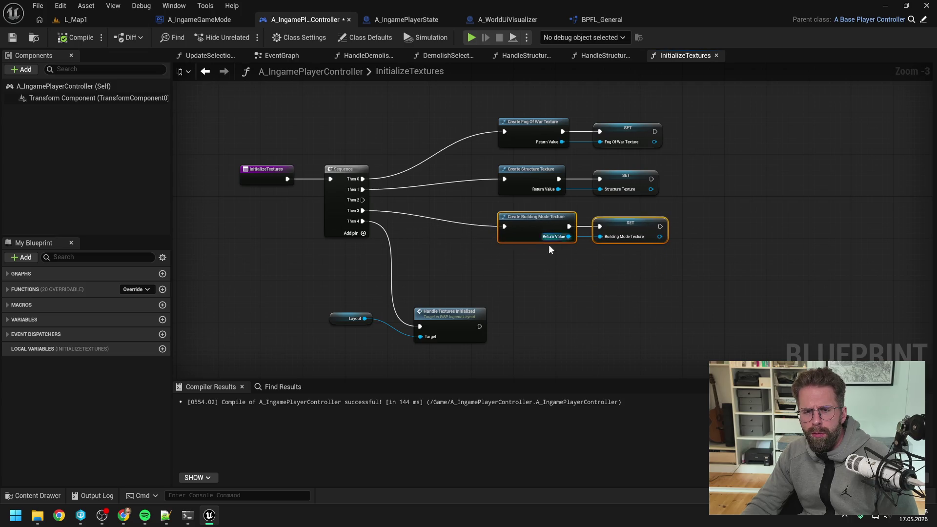
click(553, 277)
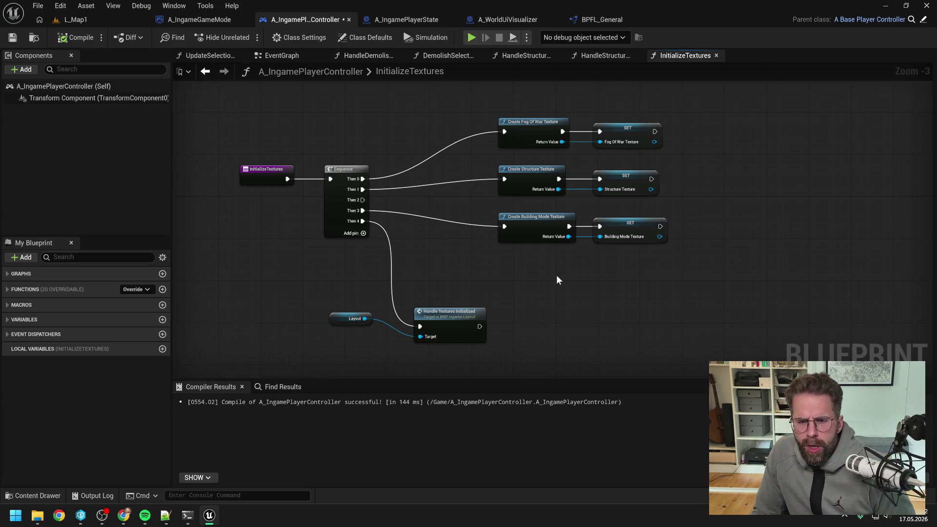
Step: Add the question whether BuildingModeTexture should also be moved into a subsystem
click(187, 515)
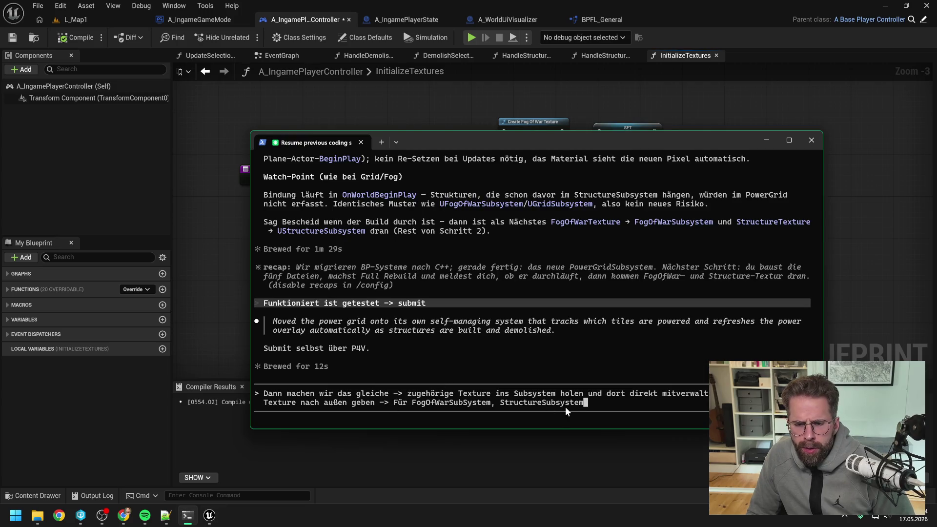
text(. )
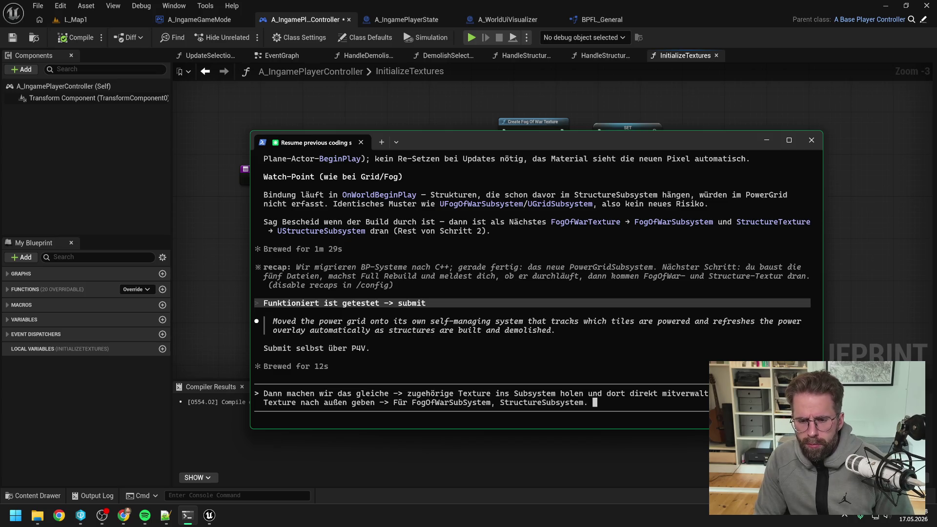
text(Danach haben wi)
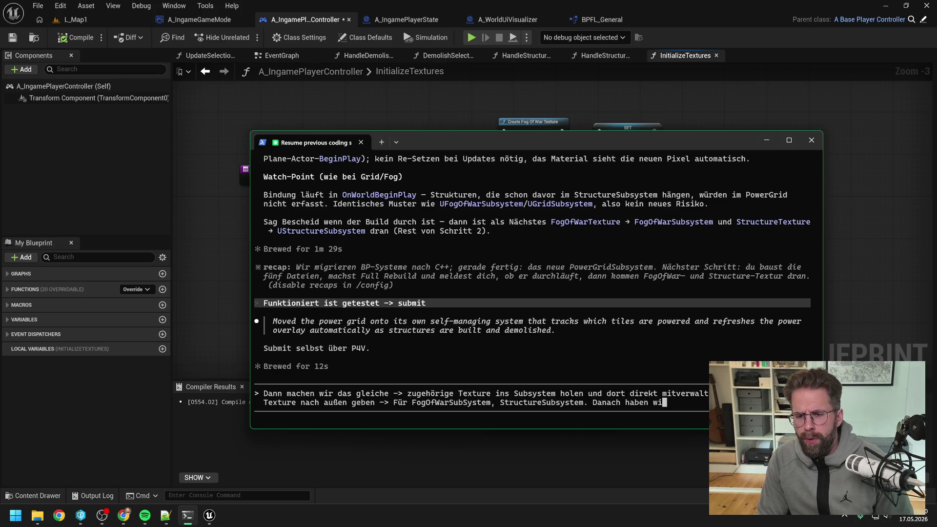
text(r nur noch)
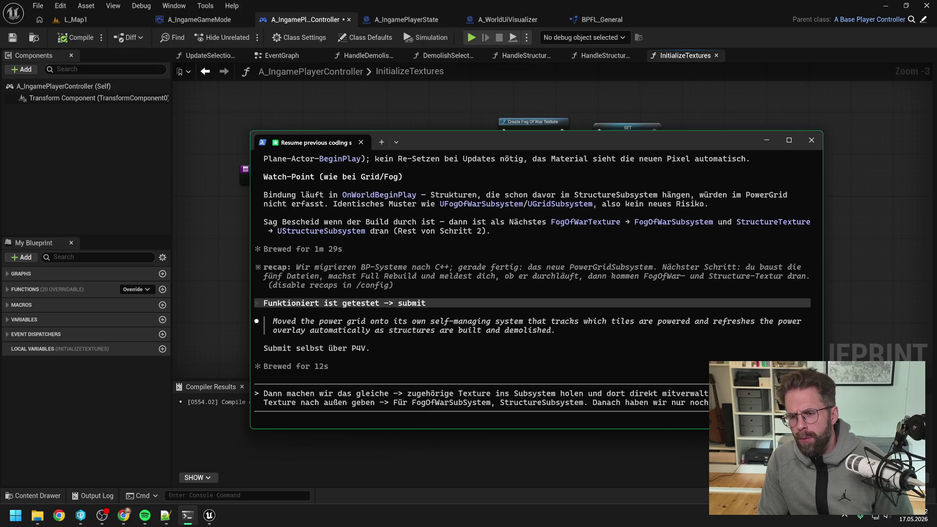
text( BuildingModeTexture)
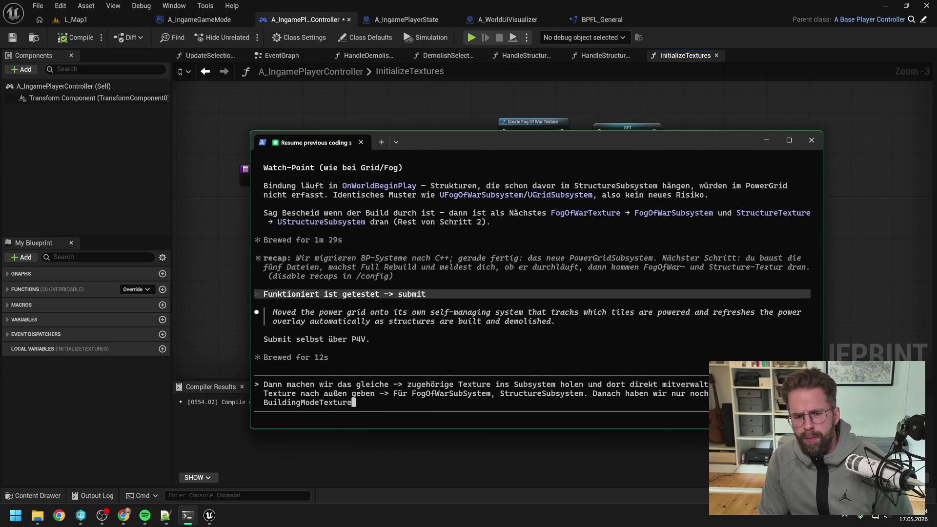
text(, wollen )
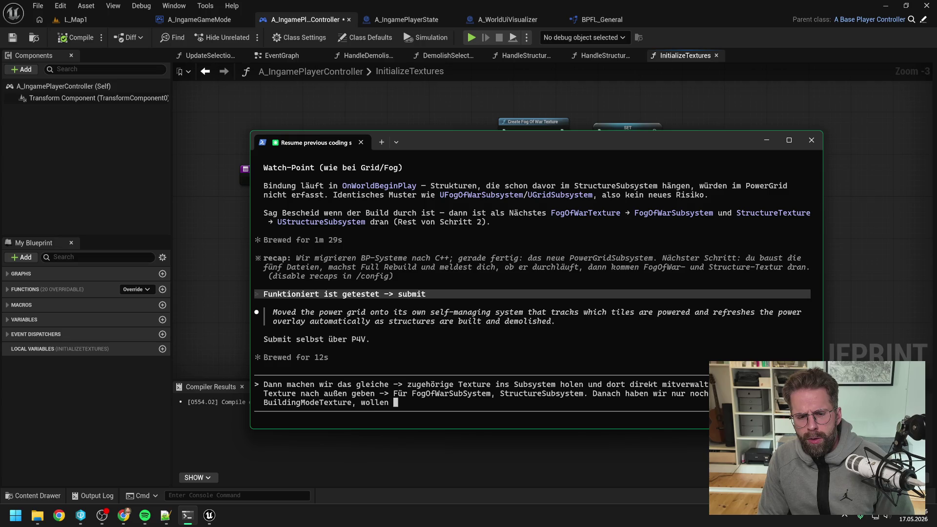
text(wir die )
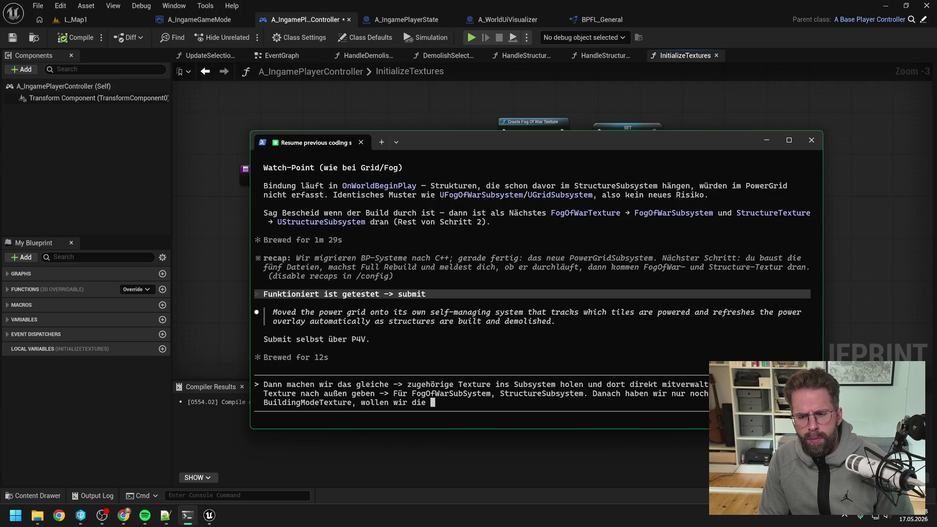
text(auch irgendwo mit reinpa)
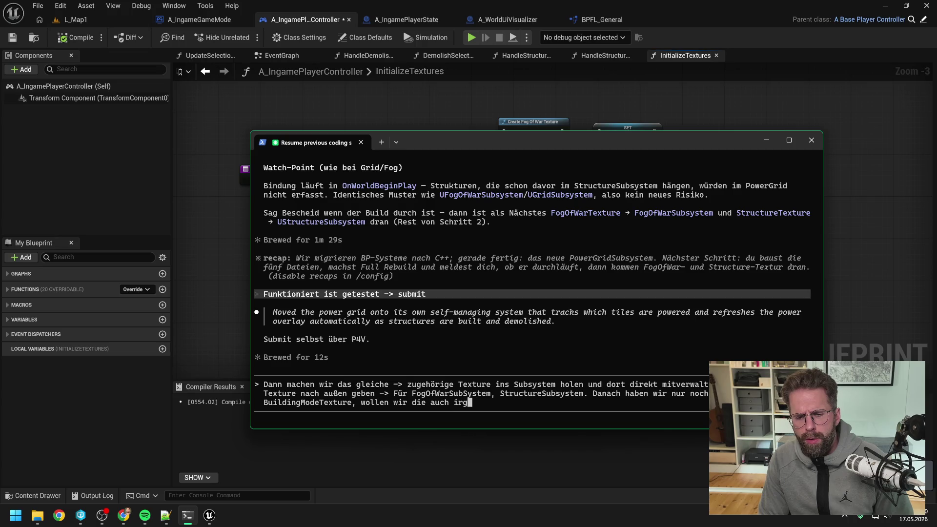
text(cken?)
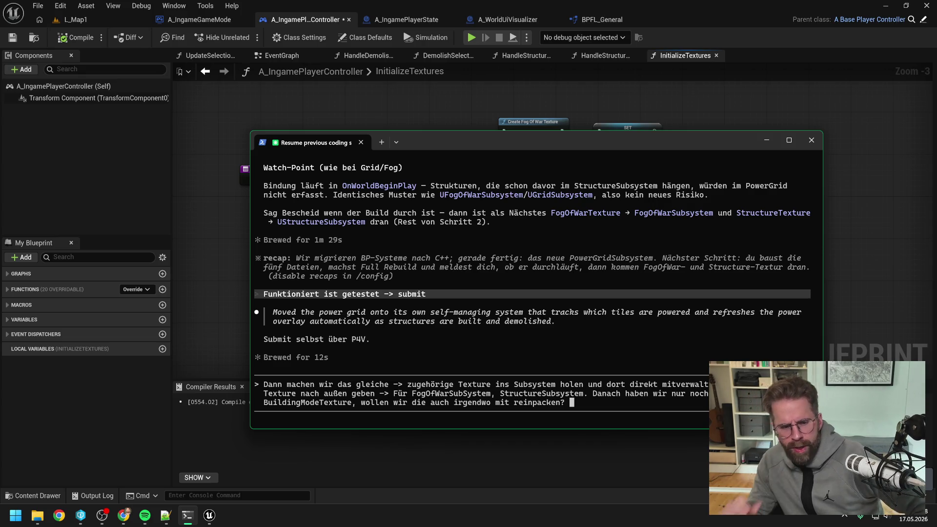
click(81, 515)
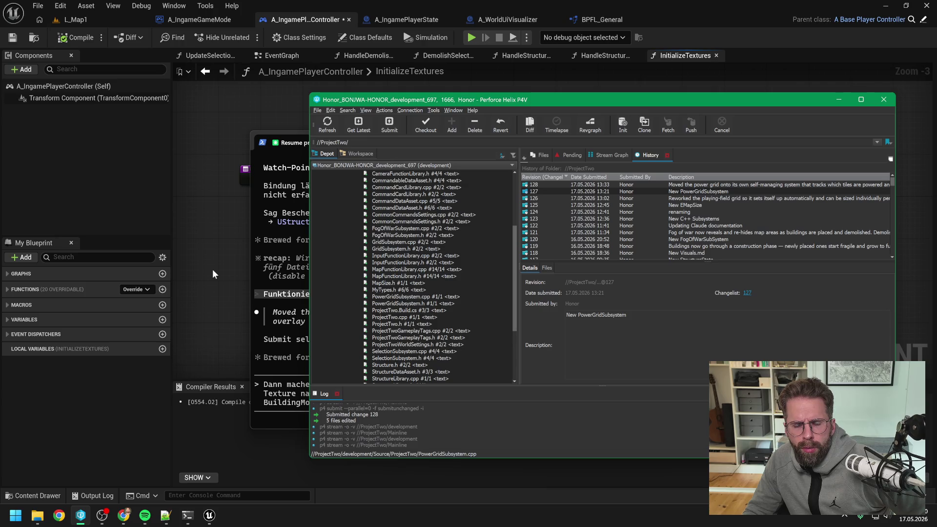
Step: Review change 128 in P4V history, then return to the Unreal blueprint editor
click(213, 269)
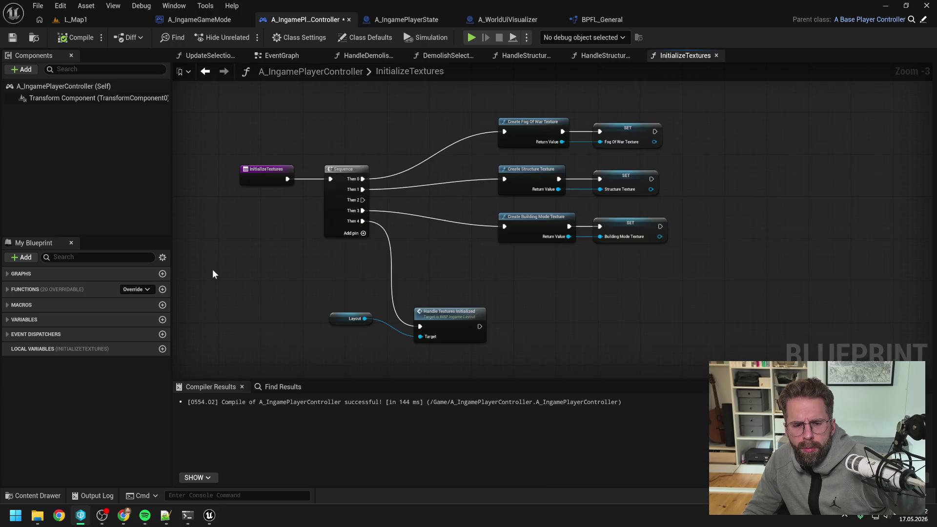
Step: Find references to BuildingModeTexture by name and jump to its getter and setter
right_click(621, 226)
mouse_move(677, 317)
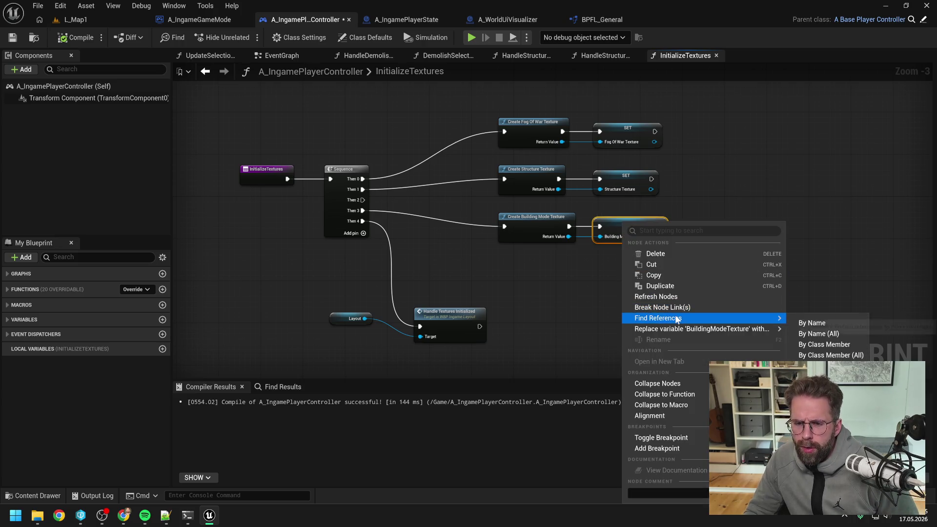
click(811, 322)
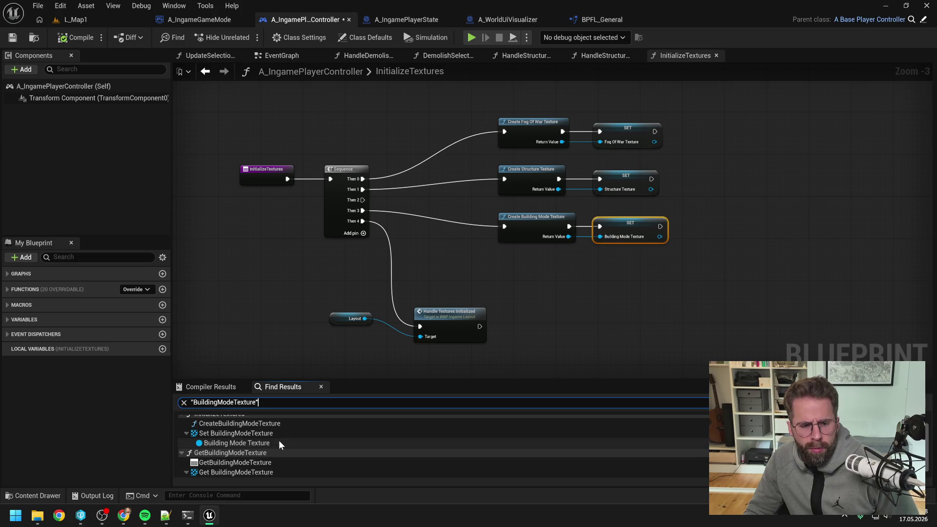
scroll(263, 453, down, 1)
double_click(264, 461)
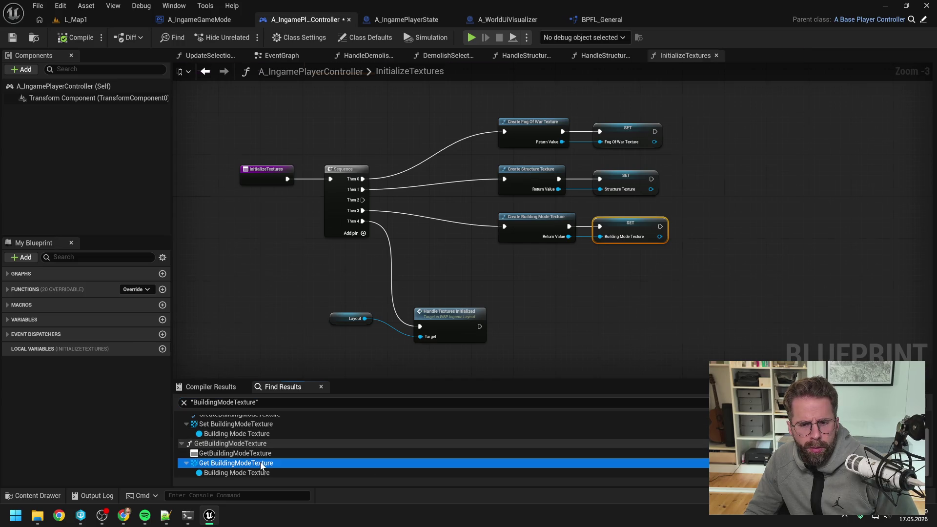
double_click(243, 433)
scroll(447, 309, down, 3)
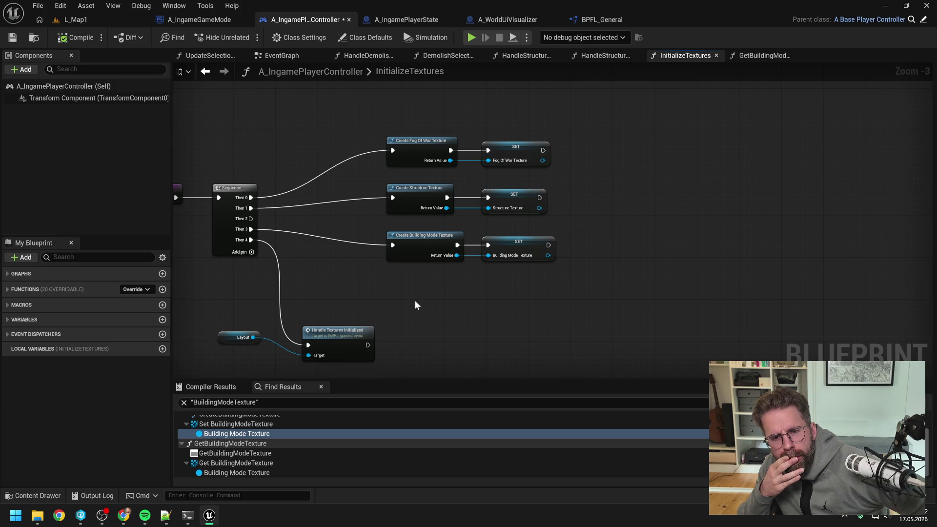
click(75, 20)
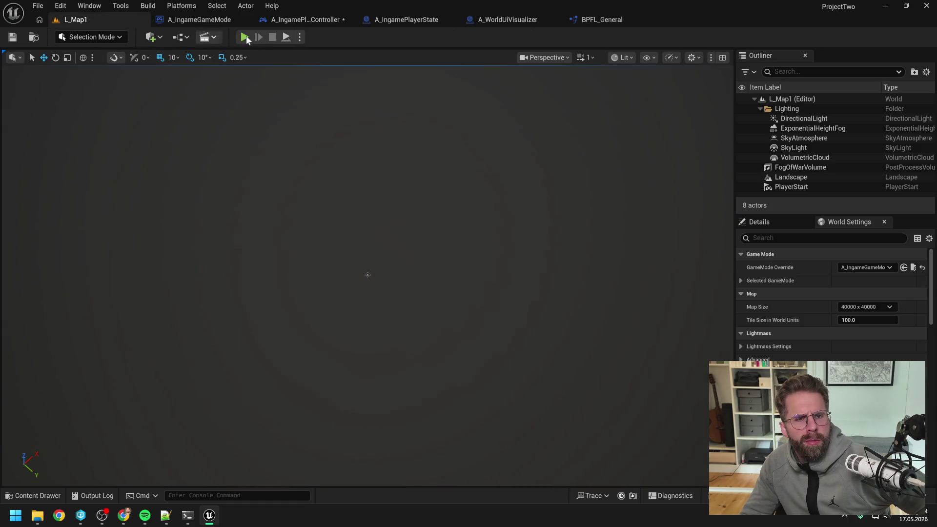
Step: Playtest L_Map1, placing a chain of Power Grid Generators along the path
click(246, 38)
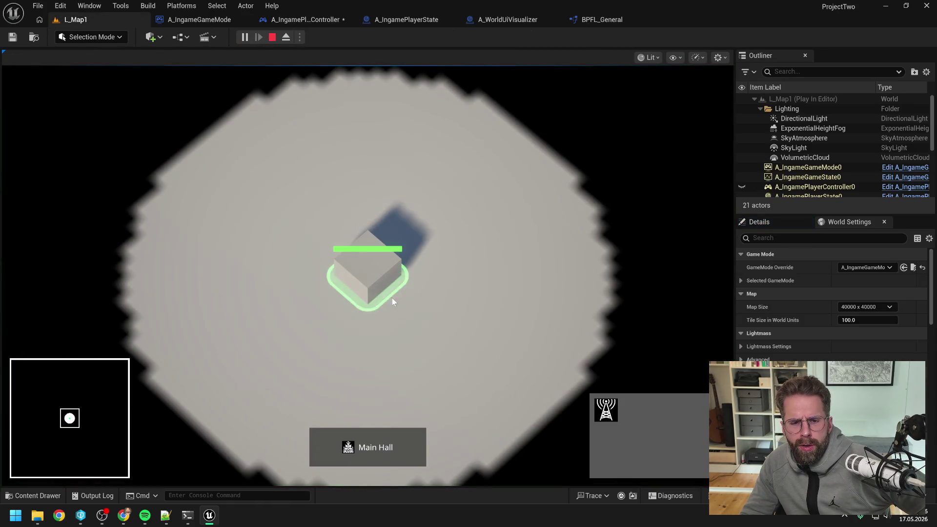
click(605, 409)
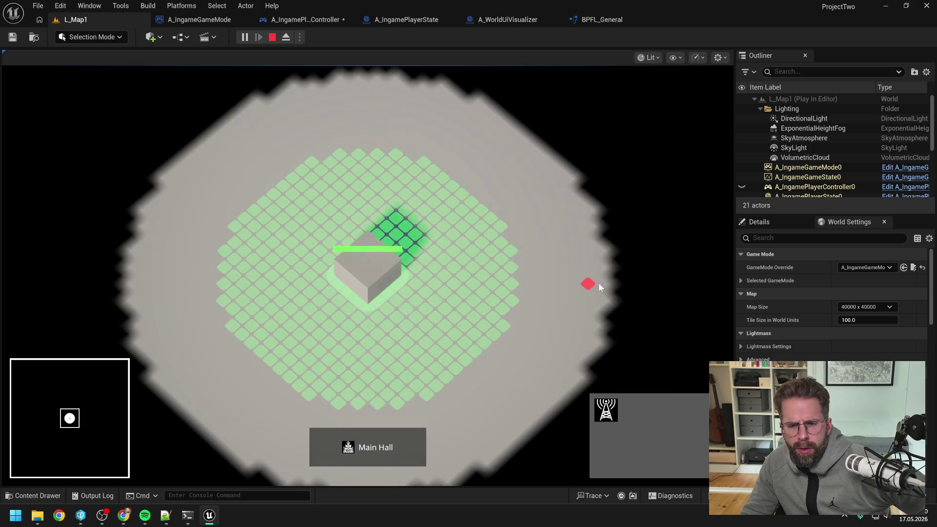
click(515, 268)
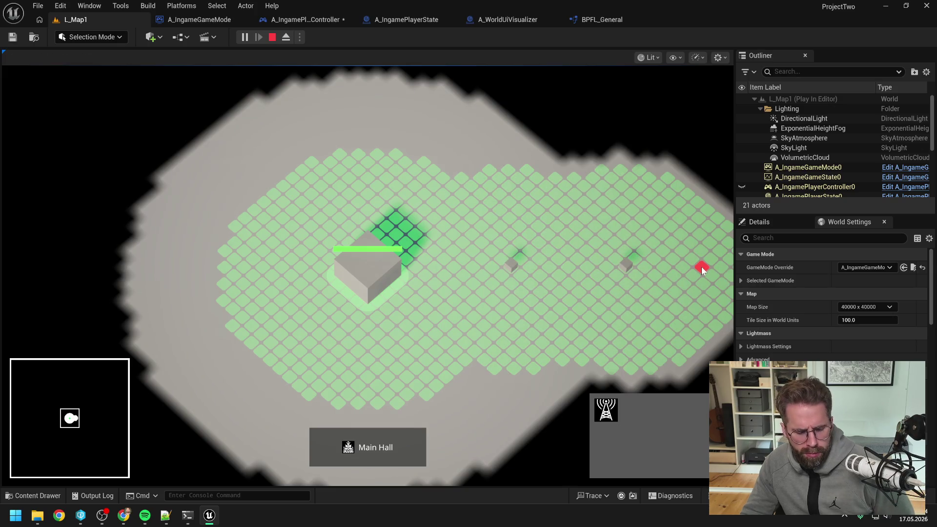
click(649, 268)
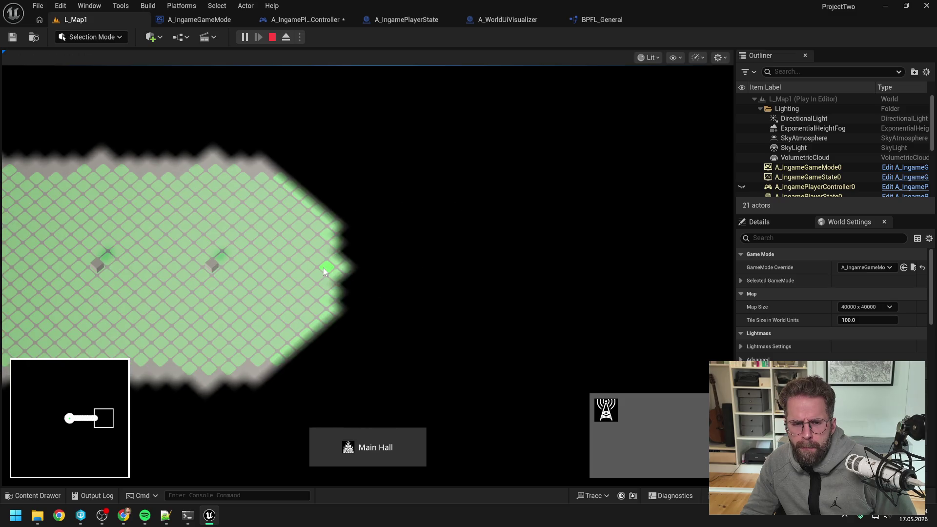
click(323, 268)
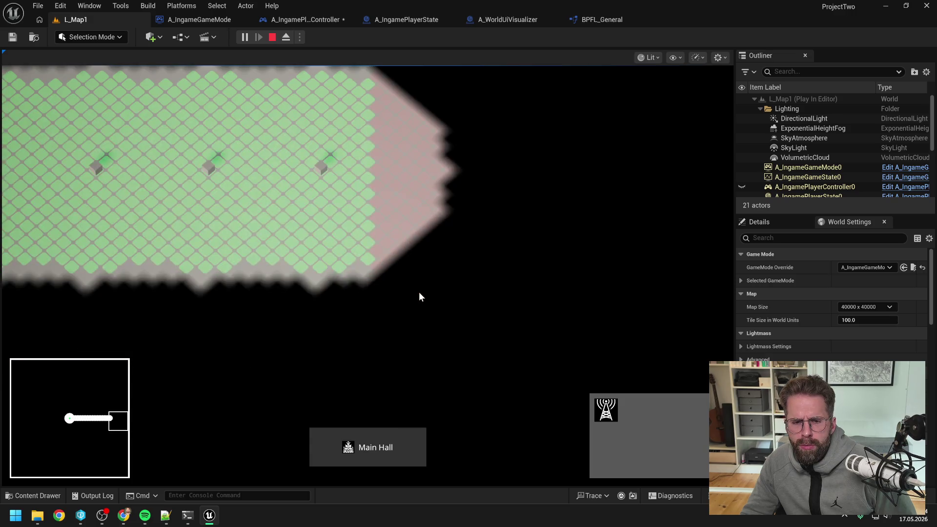
click(346, 263)
click(368, 358)
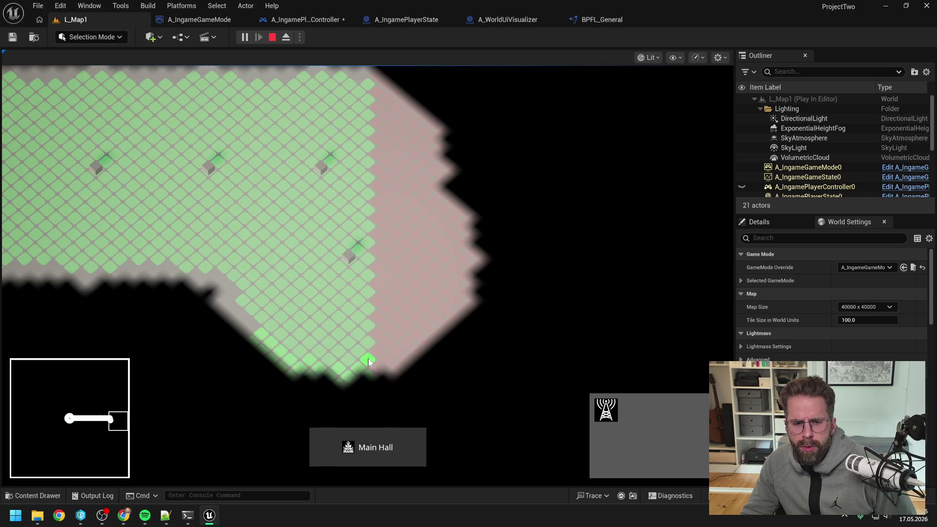
click(369, 308)
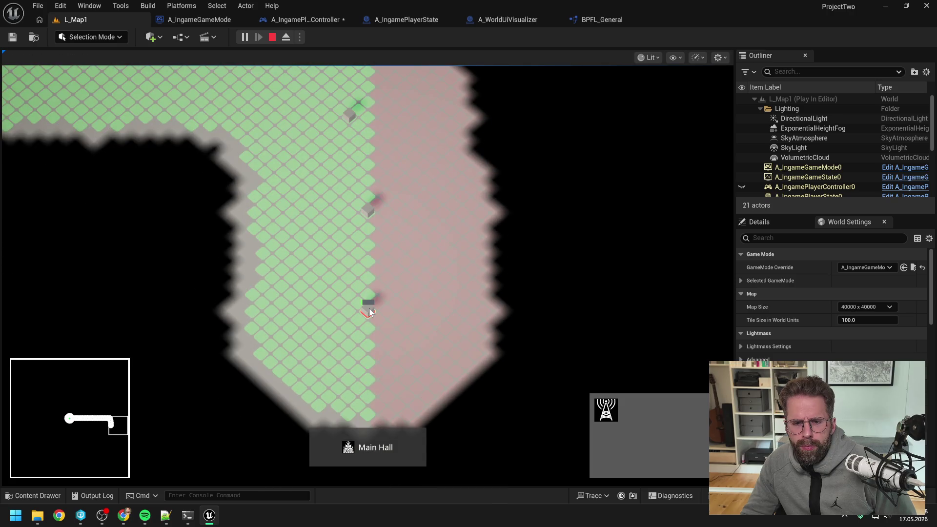
scroll(369, 311, up, 3)
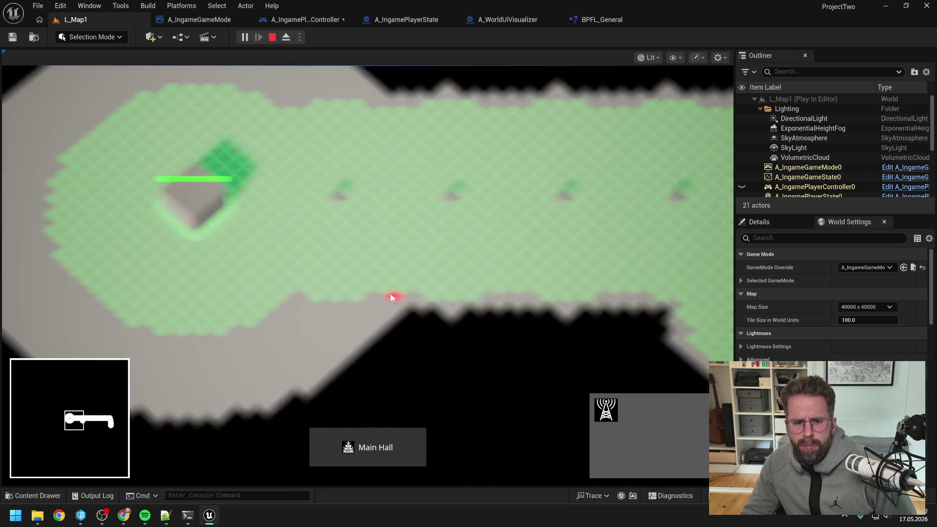
click(418, 330)
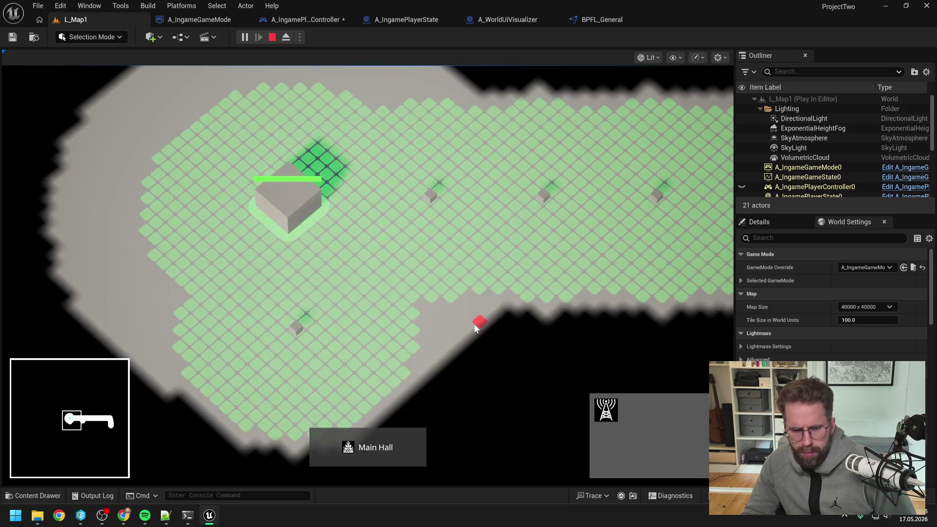
Step: Rotate and pan the camera to inspect the green powered grid, then stop playing
key(q)
key(q)
key(q)
key(q)
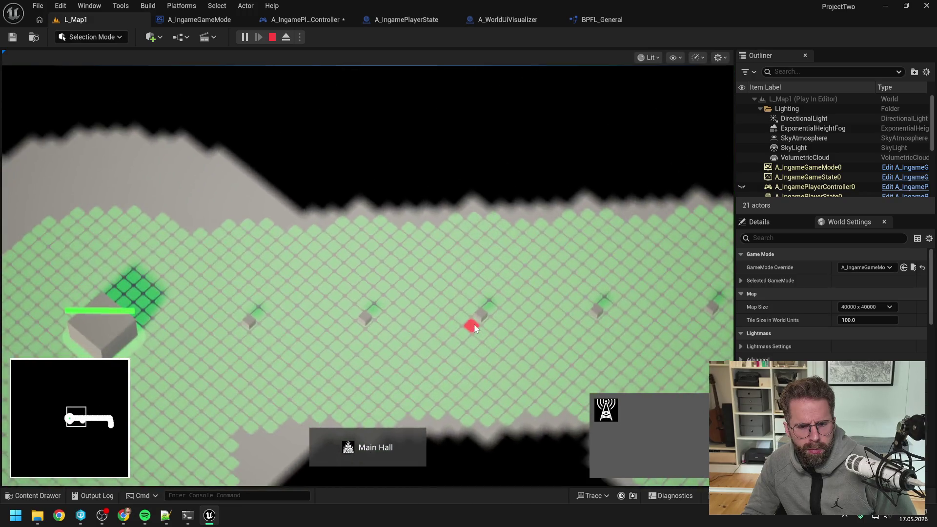
click(475, 326)
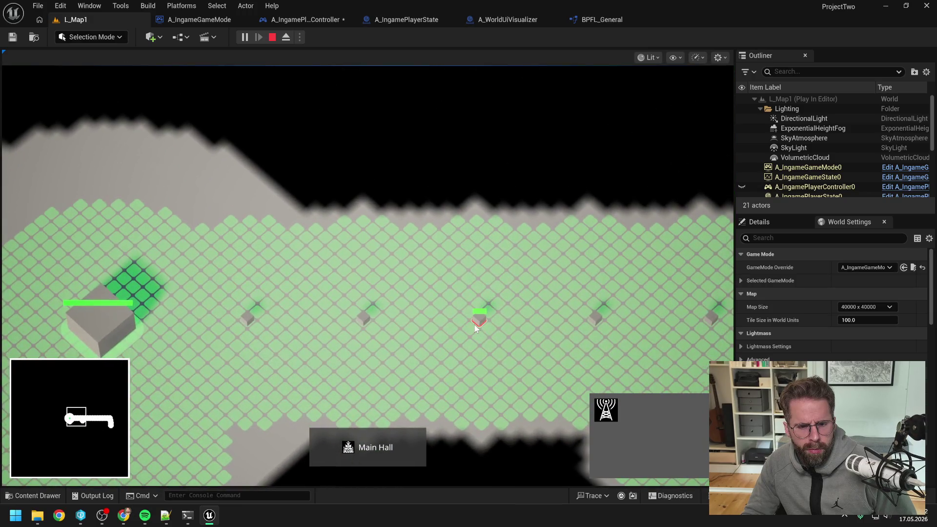
key(e)
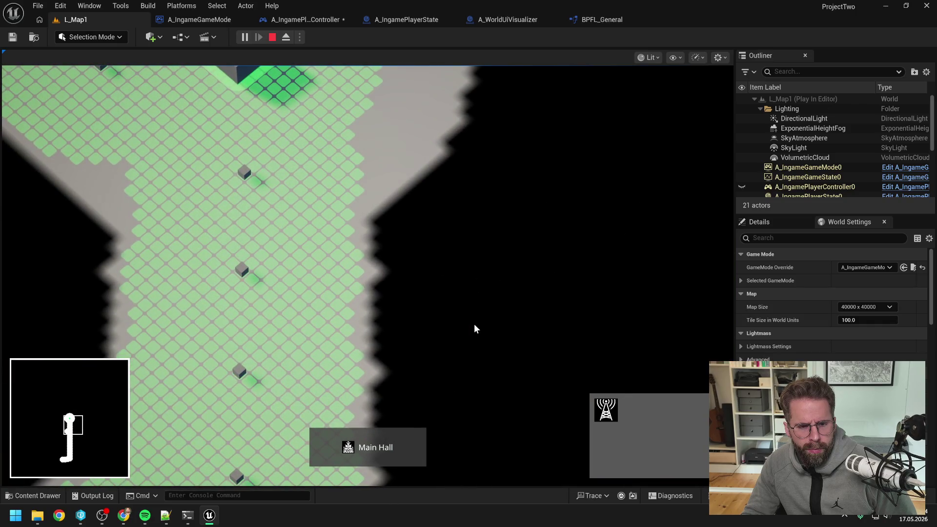
key(e)
key(e)
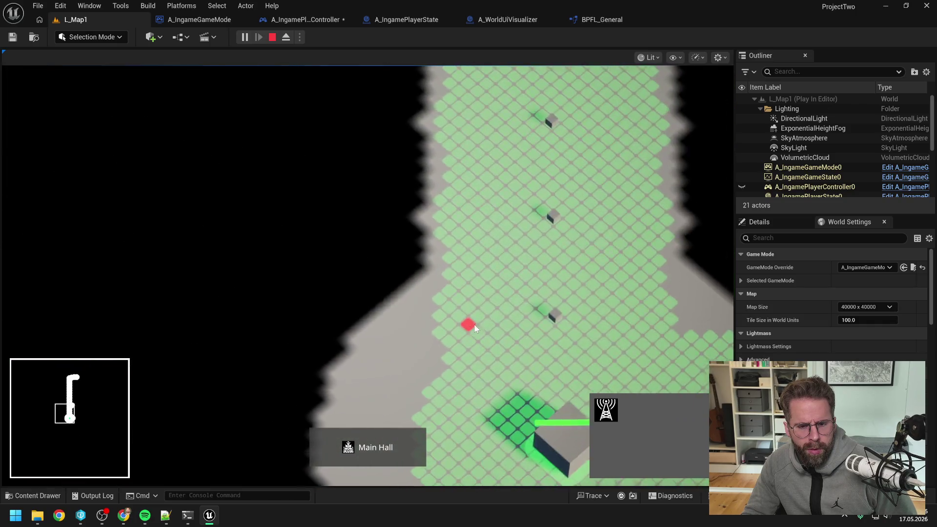
key(q)
key(e)
key(e)
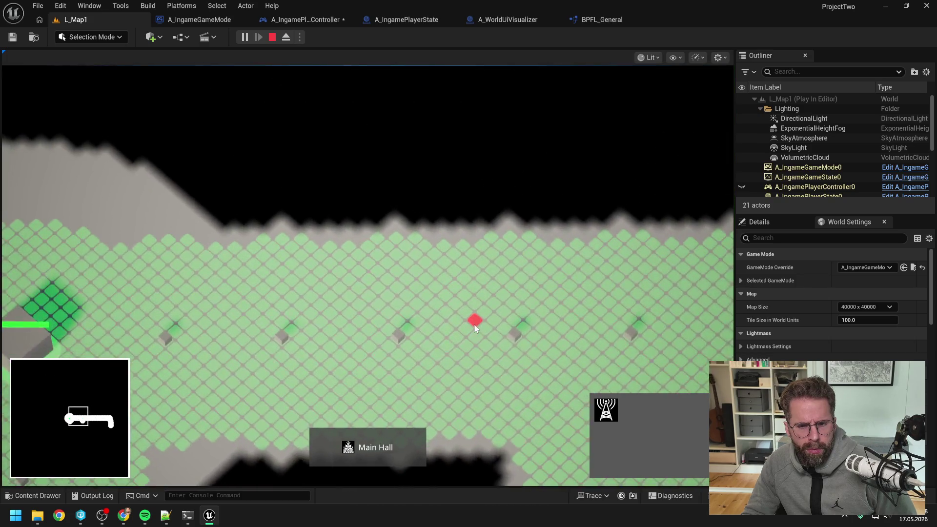
key(a)
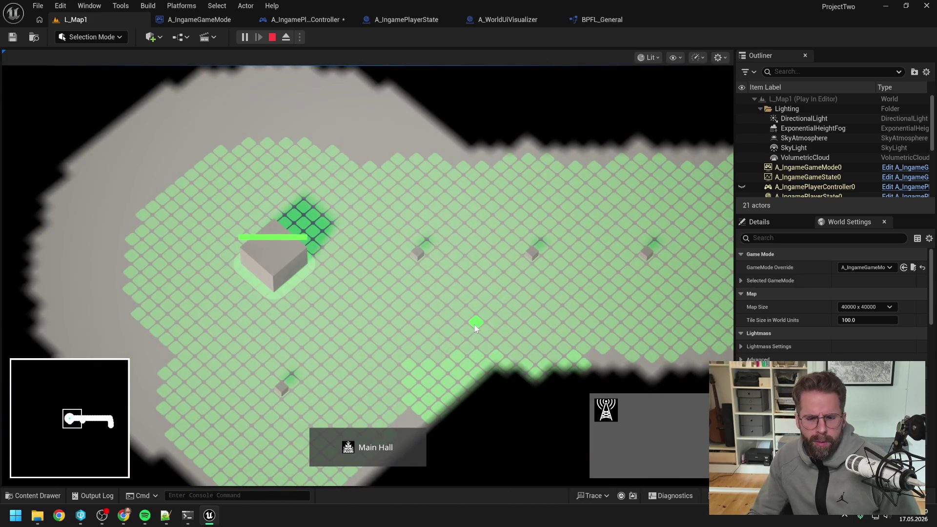
key(s)
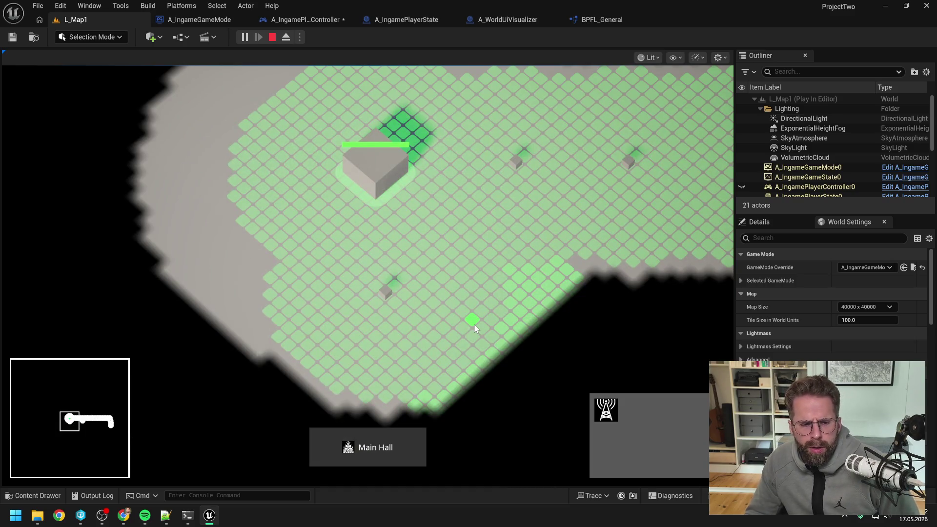
scroll(474, 324, down, 3)
key(e)
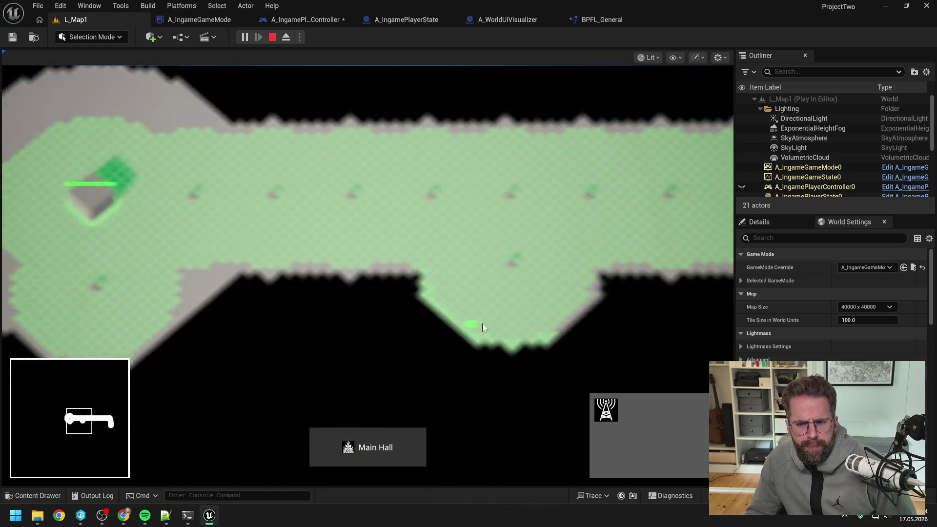
key(d)
key(a)
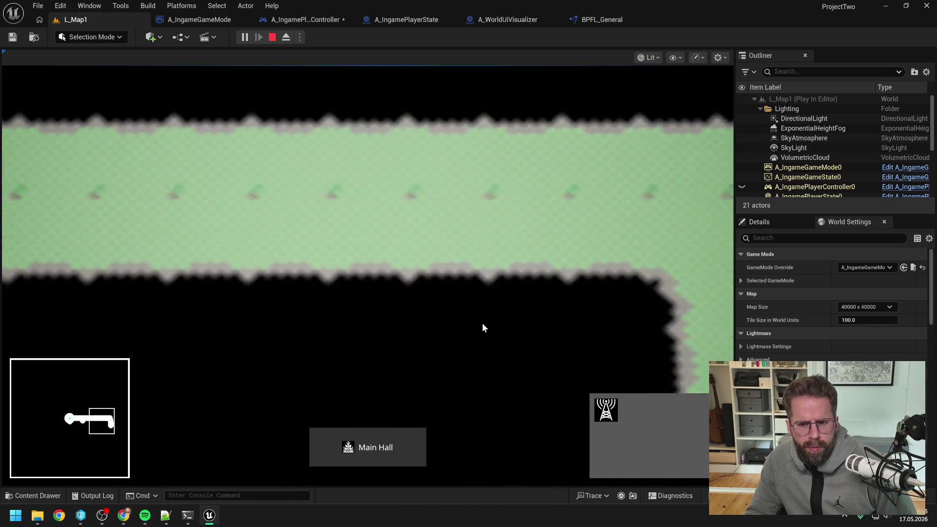
key(a)
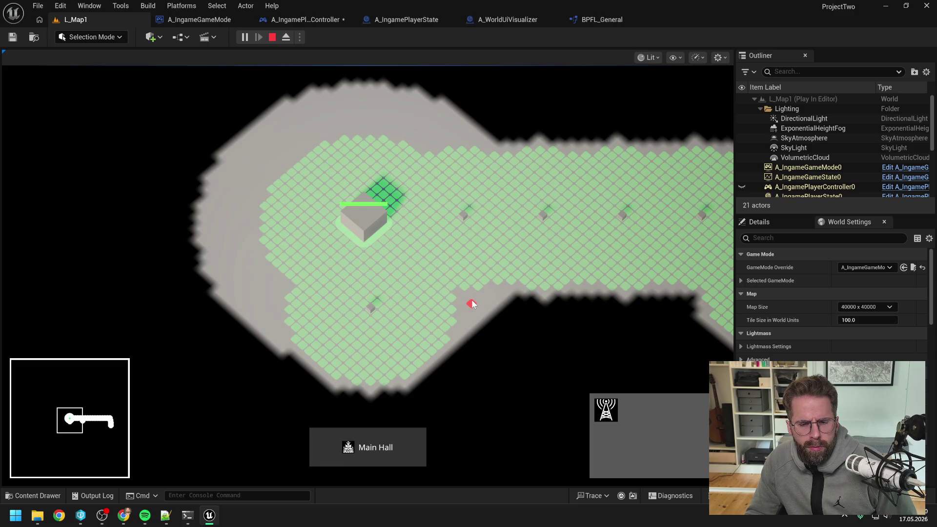
scroll(471, 301, up, 2)
right_click(472, 301)
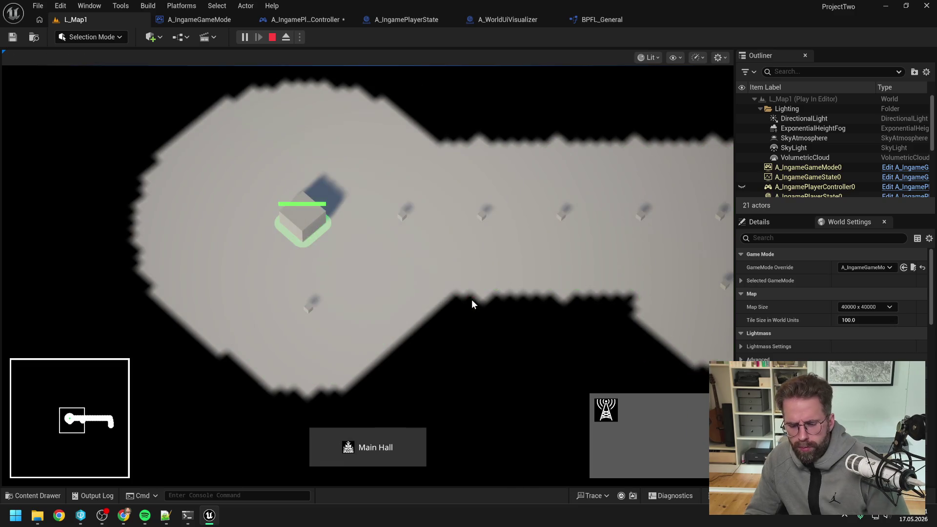
key(Escape)
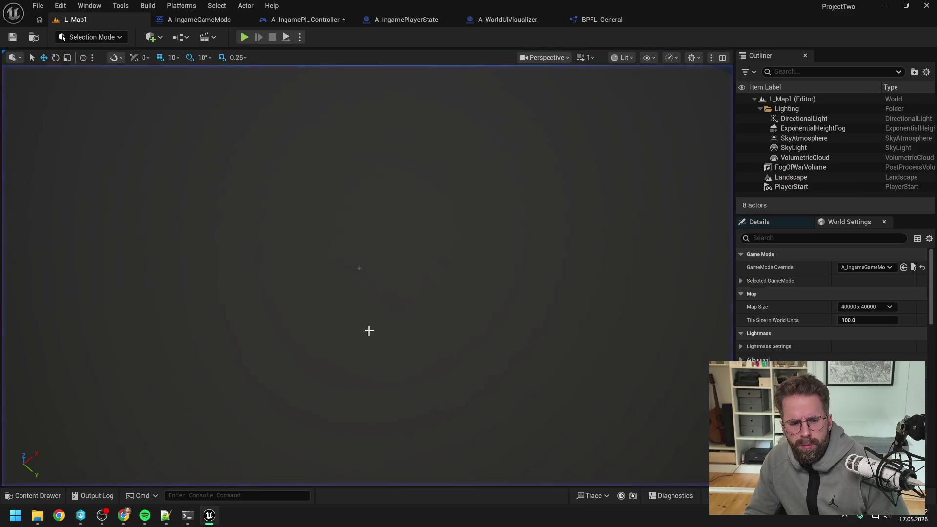
Step: Send the follow-up prompt ending 'Haben wir dafür überhaupt eine' to Claude Code
click(188, 515)
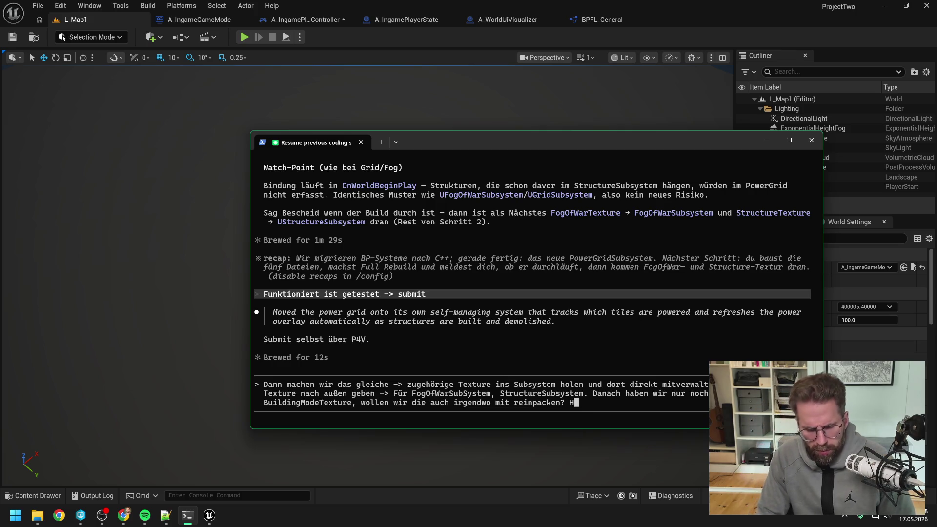
text(Haben wir dafür überhaupt e)
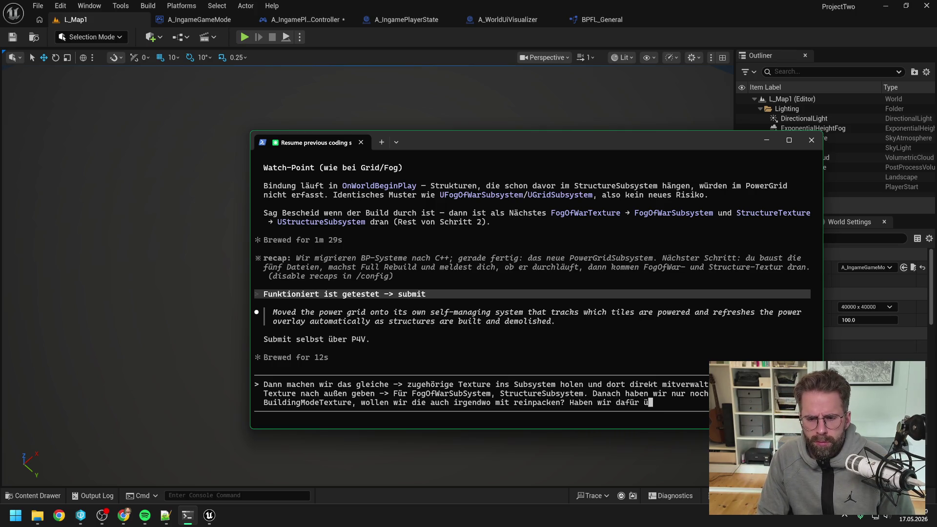
text(ine)
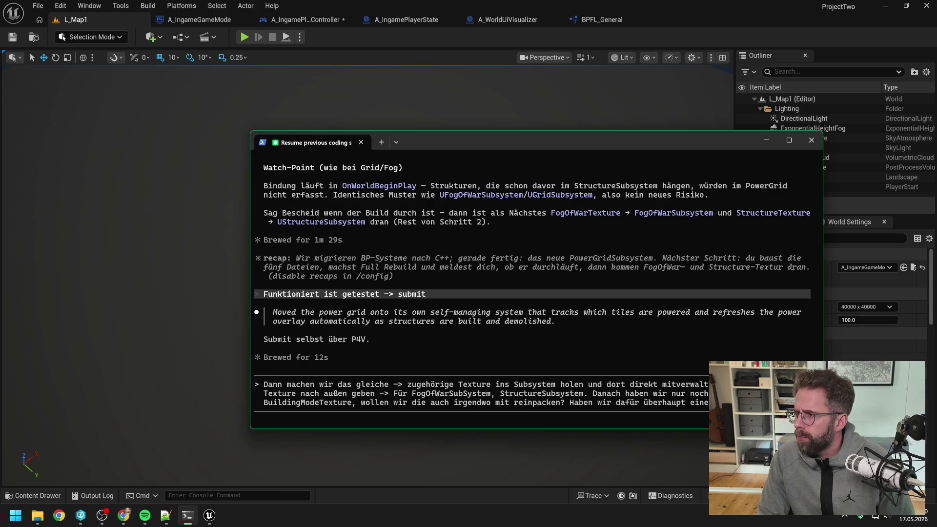
key(Return)
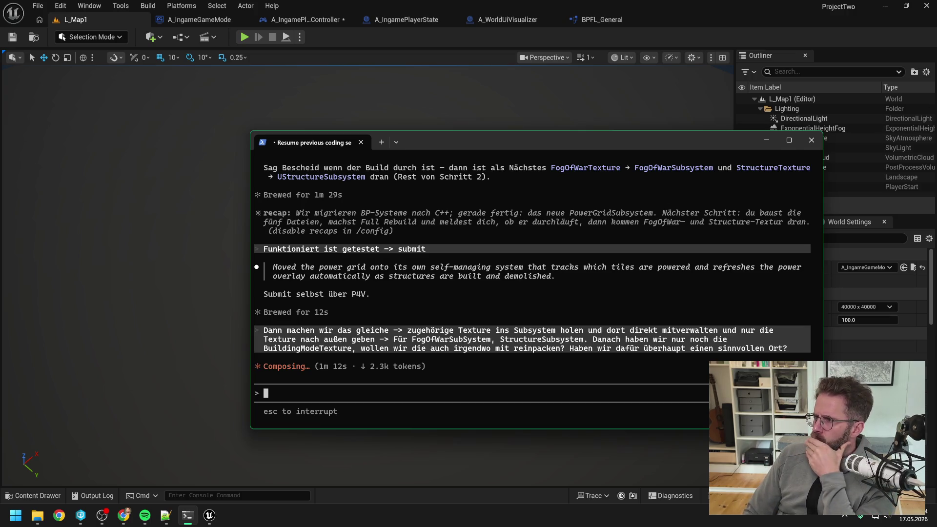
Step: Read Claude's FogOfWar and Structure texture plan, then show the A_IngamePlayerController blueprint
key(alt+Tab)
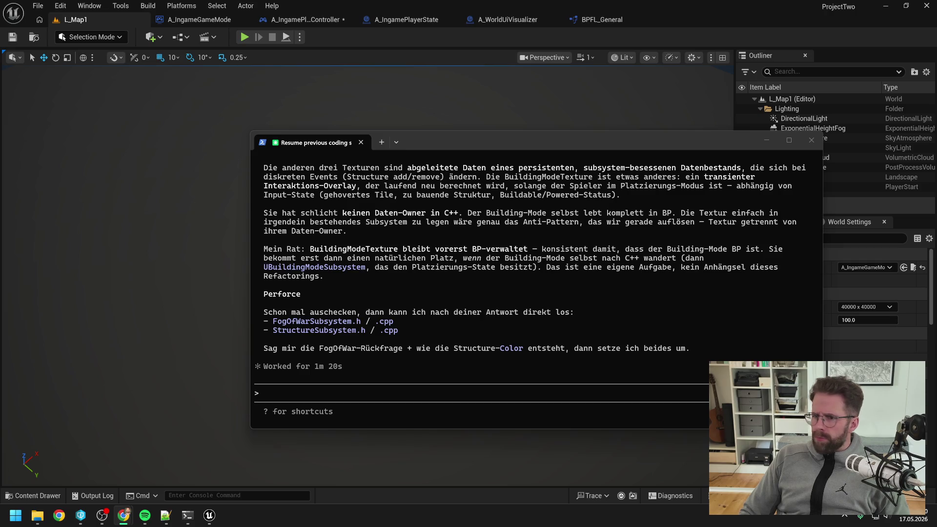
scroll(579, 299, up, 15)
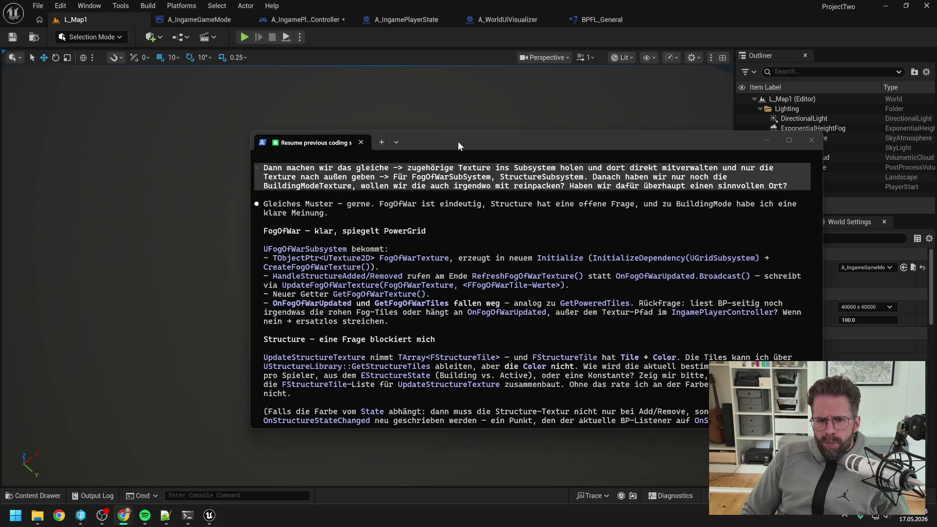
key(super+shift+Right)
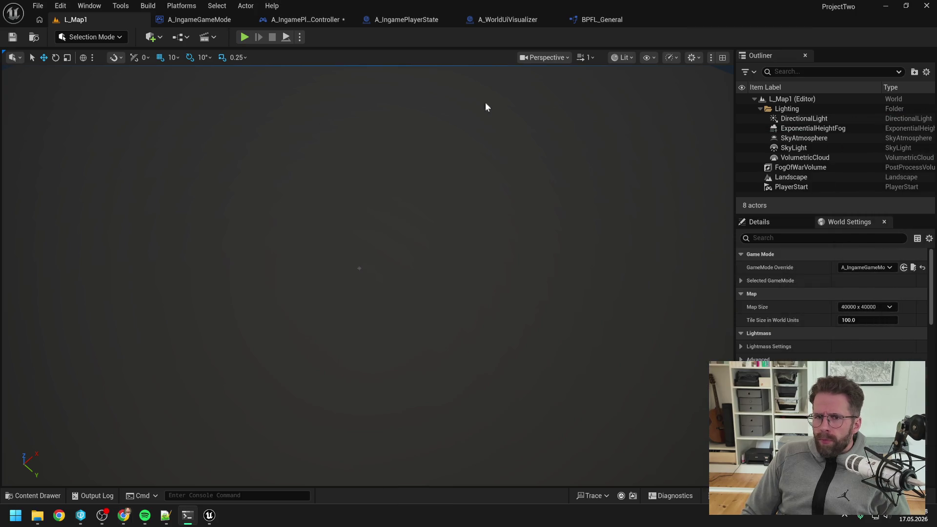
click(309, 19)
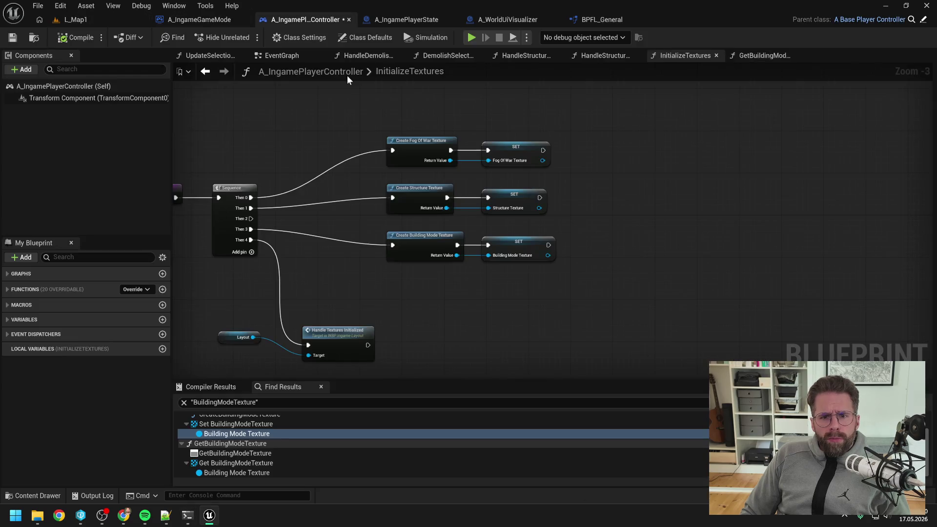
Step: After viewing the controller's EventGraph, type the reply 'FogOfWarUpdated nur im IngamePlayerController für das Texture updaten verwendet?'
click(268, 55)
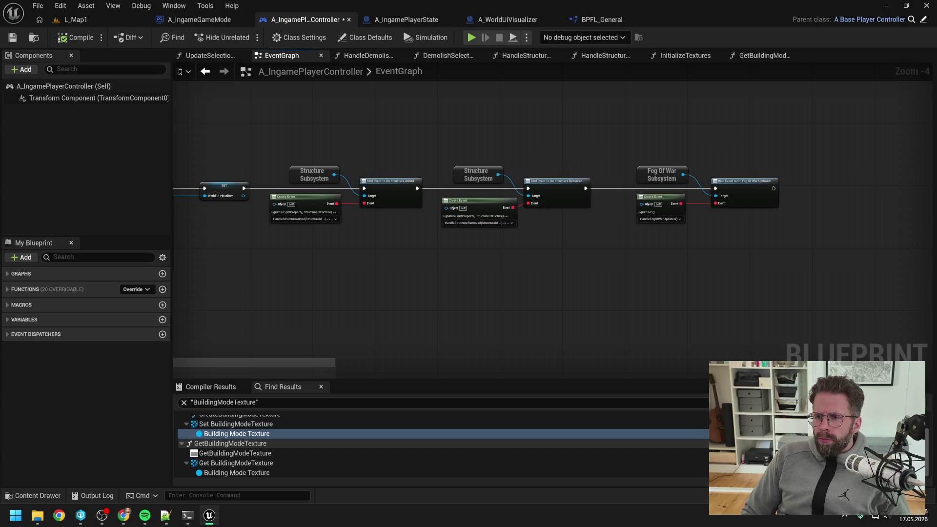
key(alt+Tab)
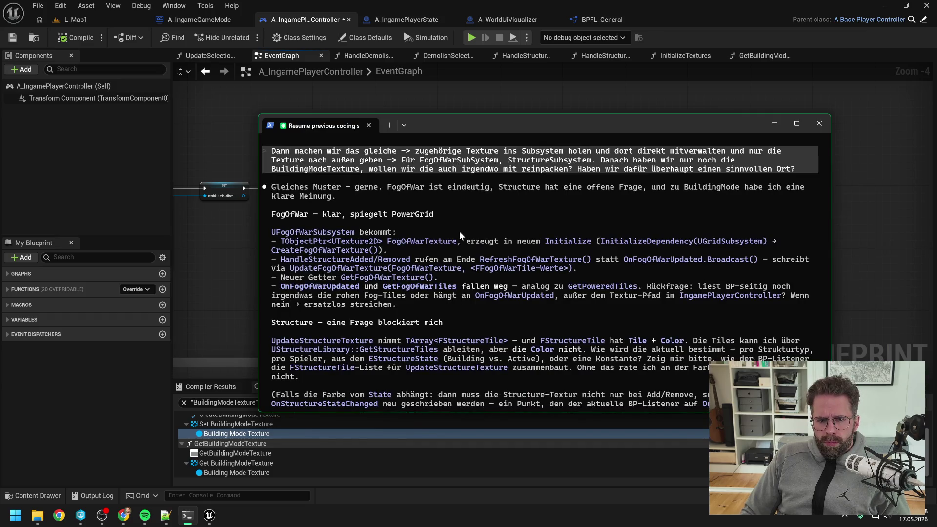
scroll(469, 265, down, 10)
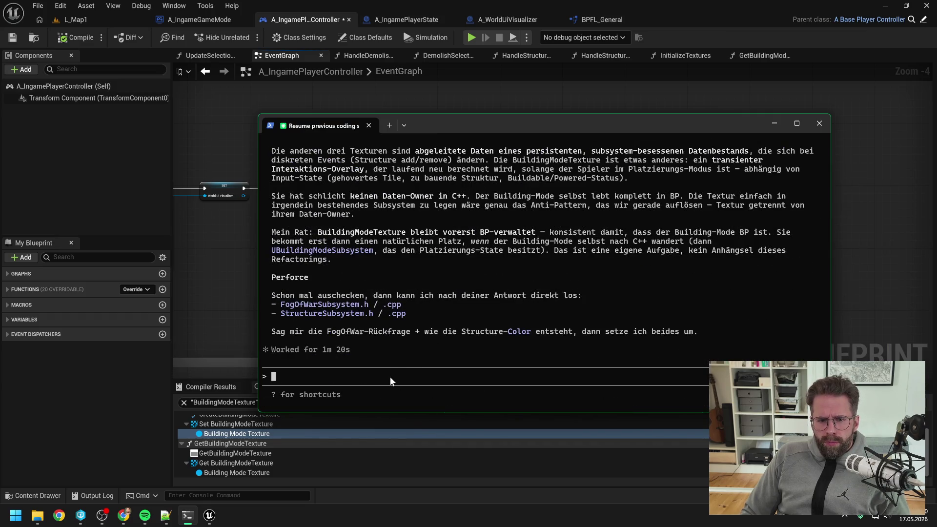
text(FogOfW)
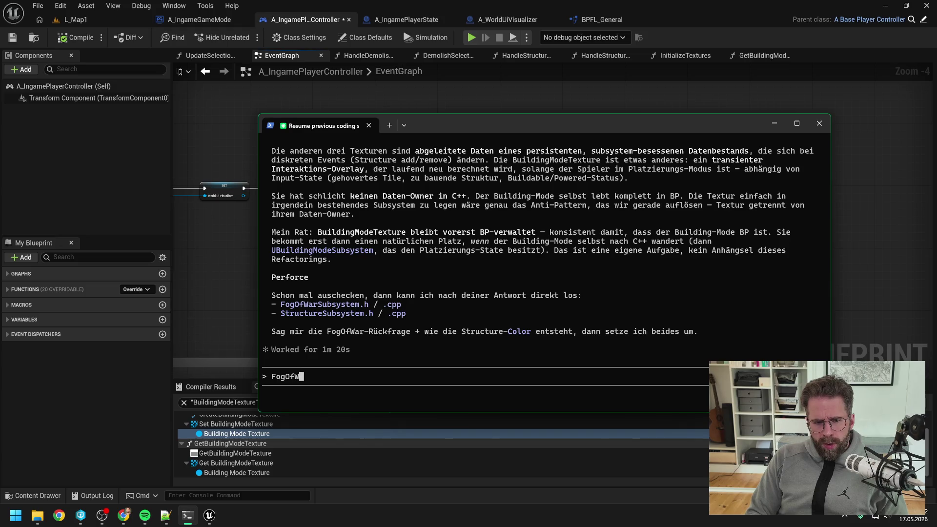
text(arUpdated)
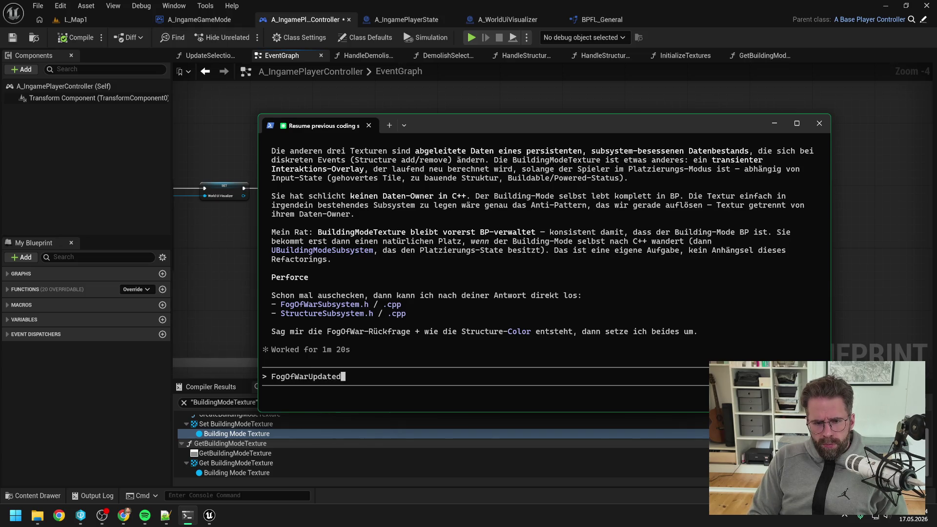
text( nur )
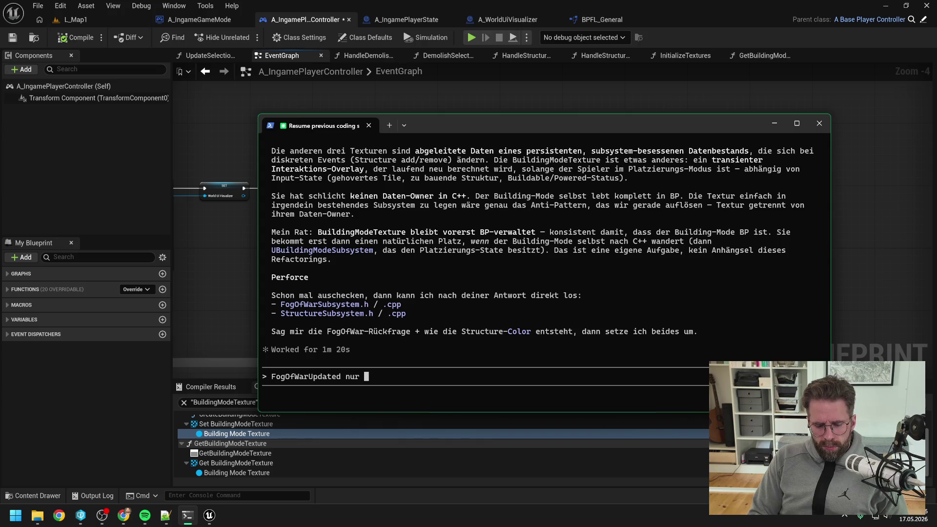
text(im In)
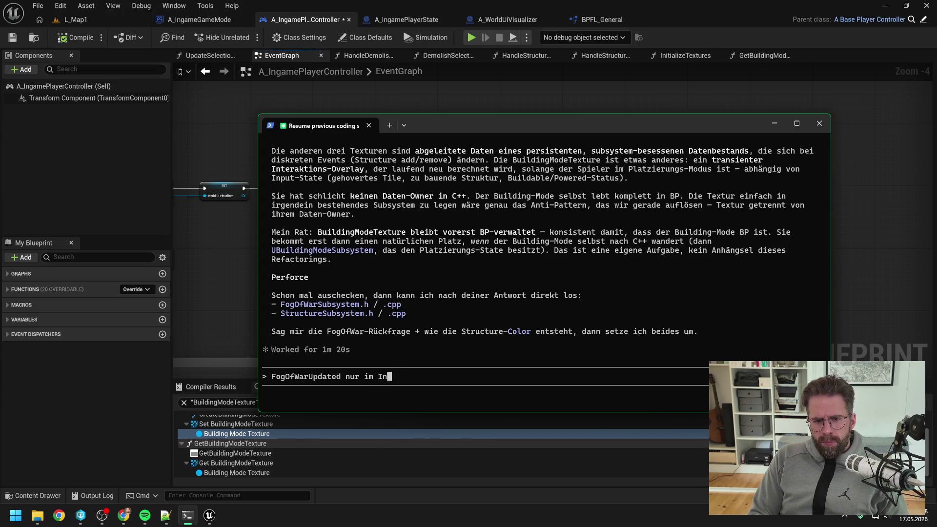
text(gamePlayerCon)
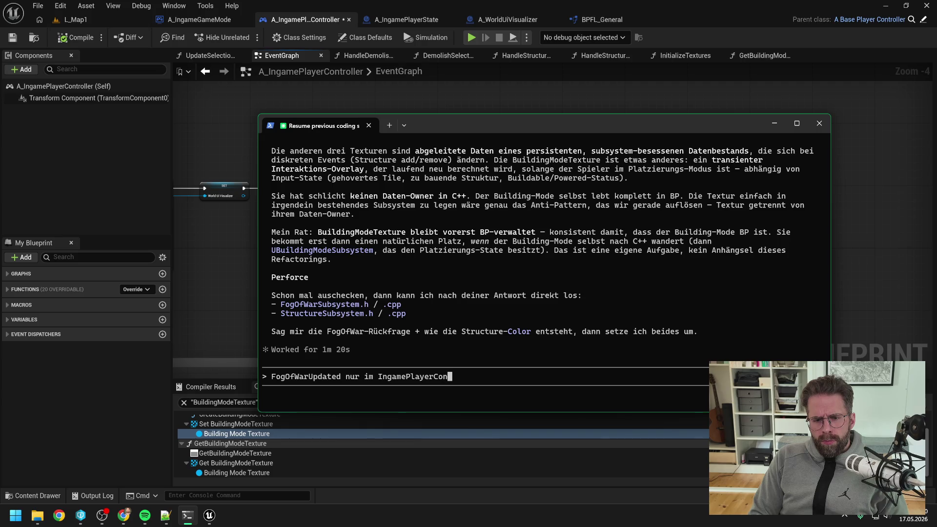
text(troller für ds)
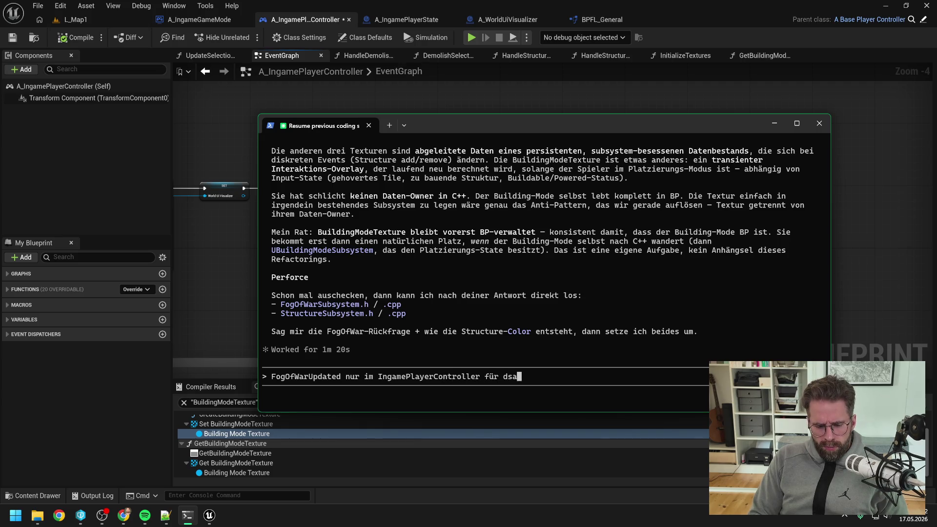
key(BackSpace)
text(as Textur)
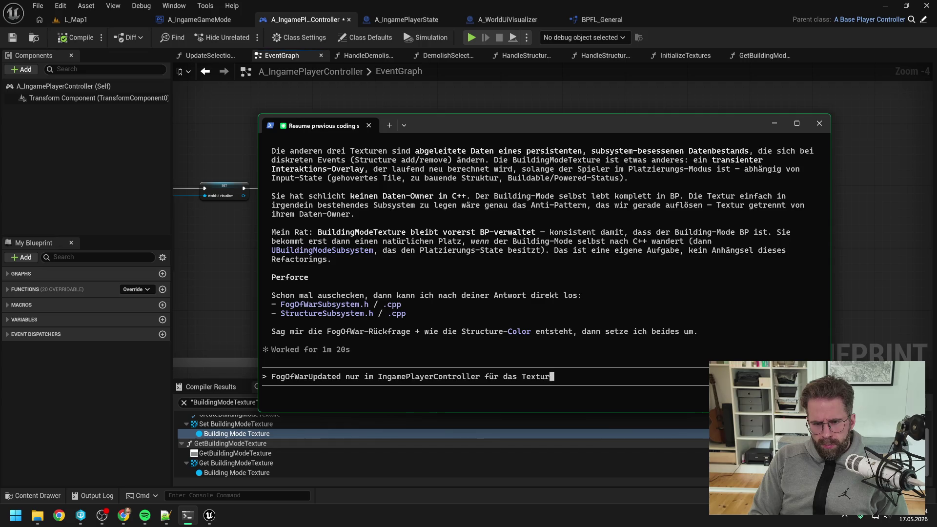
text(e updaten v)
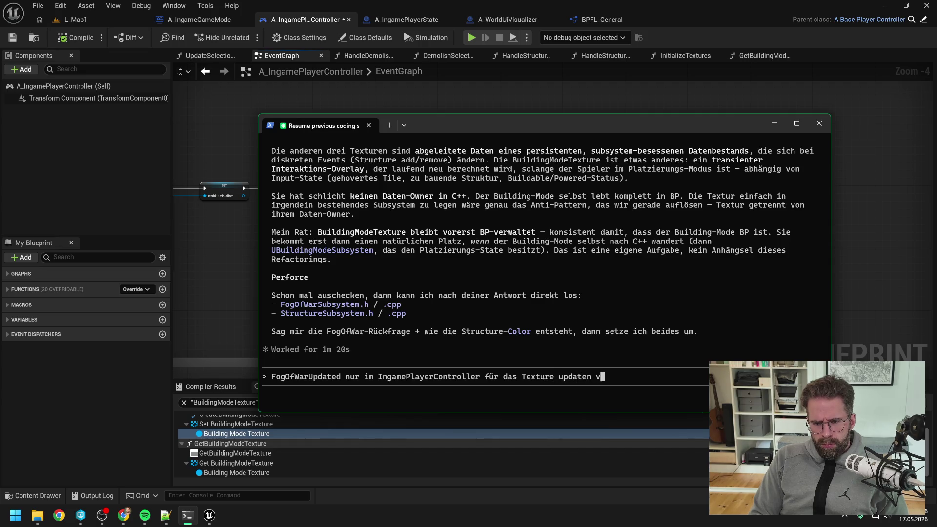
text(erwendet?)
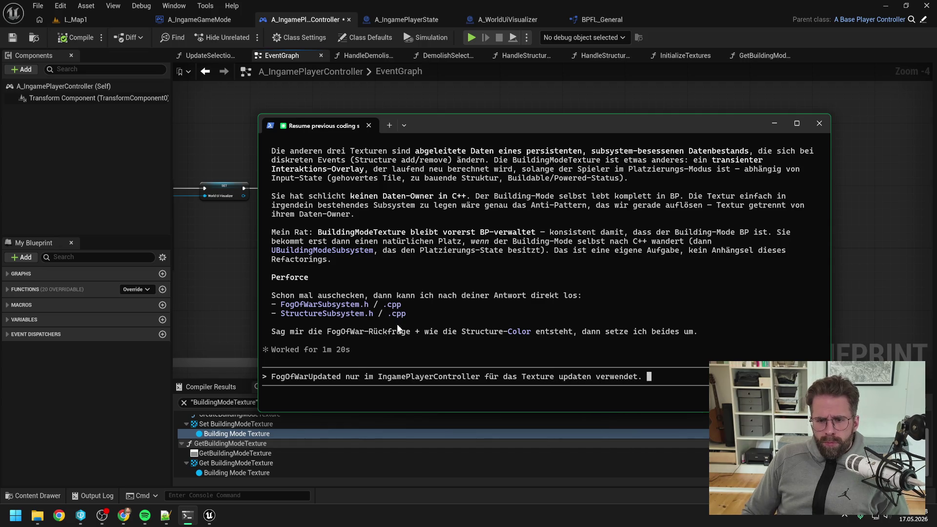
Step: Scroll back up to reread Claude's earlier response, then return to Unreal
scroll(451, 282, up, 5)
scroll(461, 287, up, 10)
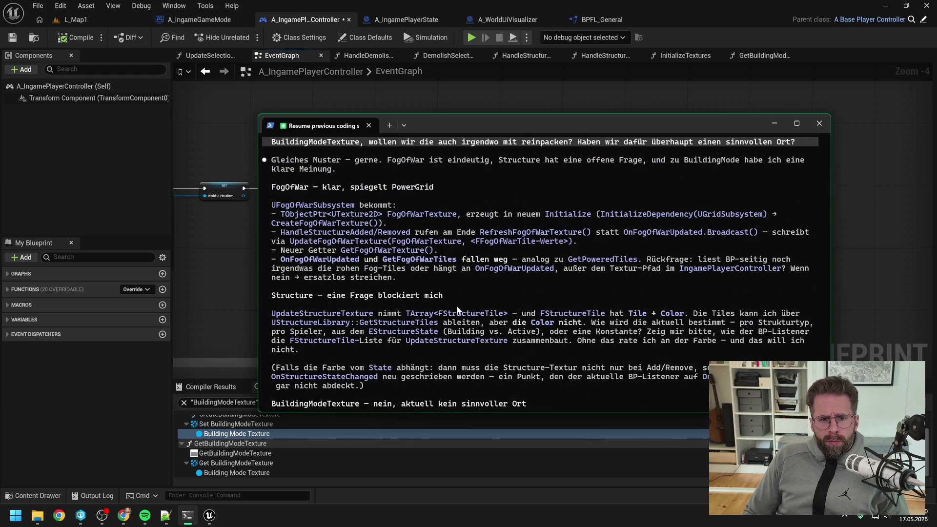
scroll(463, 298, down, 8)
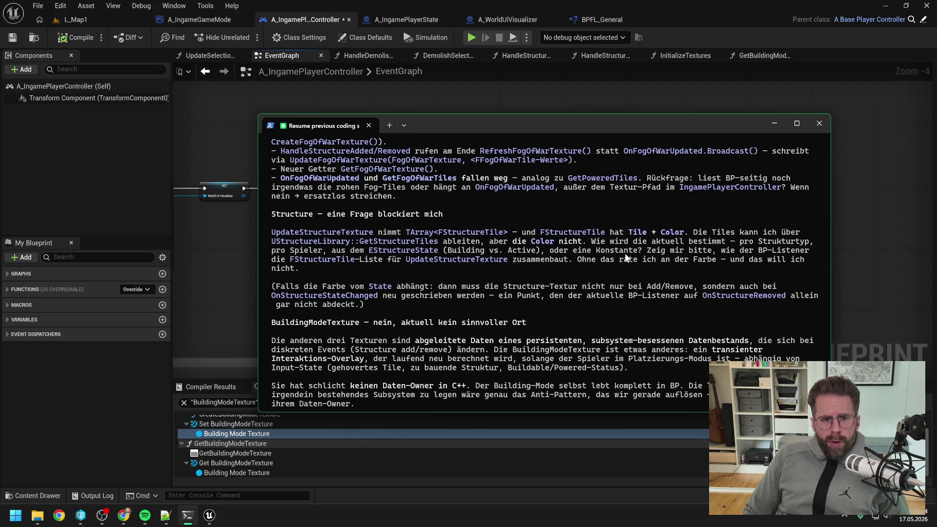
click(215, 246)
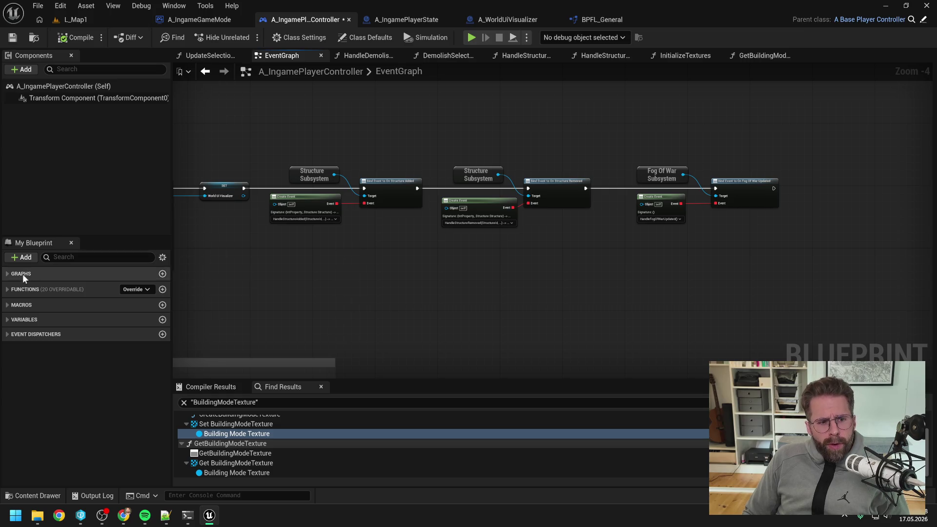
Step: Expand the Ingame Player Controller functions and open the GetStructureTexture and InitializeTextures graphs
click(7, 289)
click(8, 274)
click(12, 287)
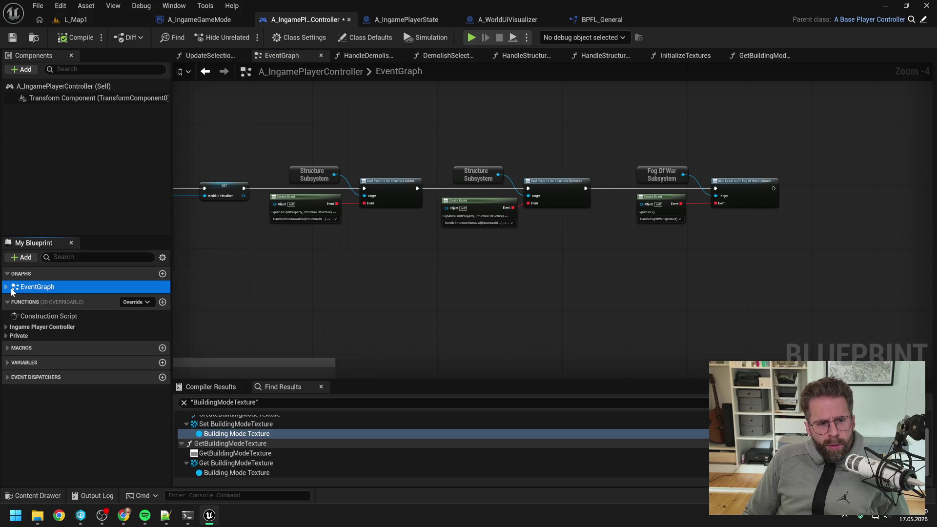
click(7, 327)
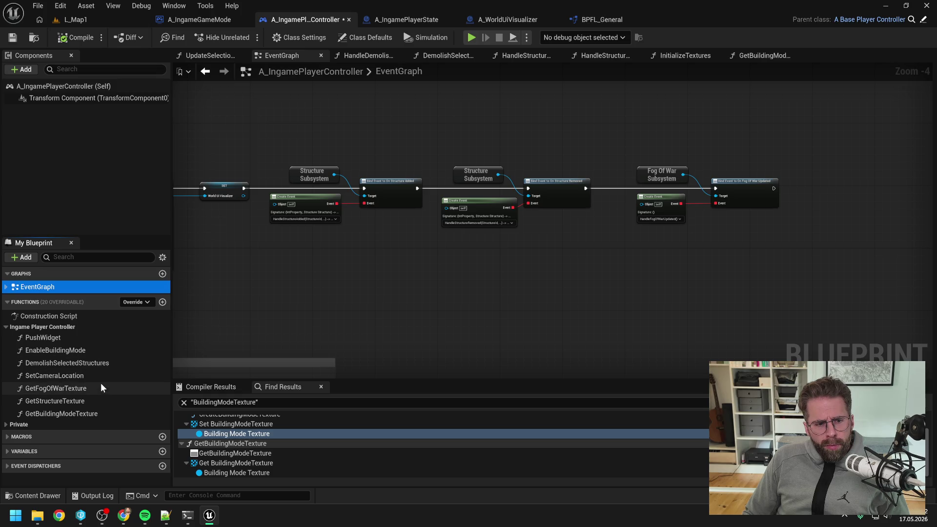
double_click(90, 400)
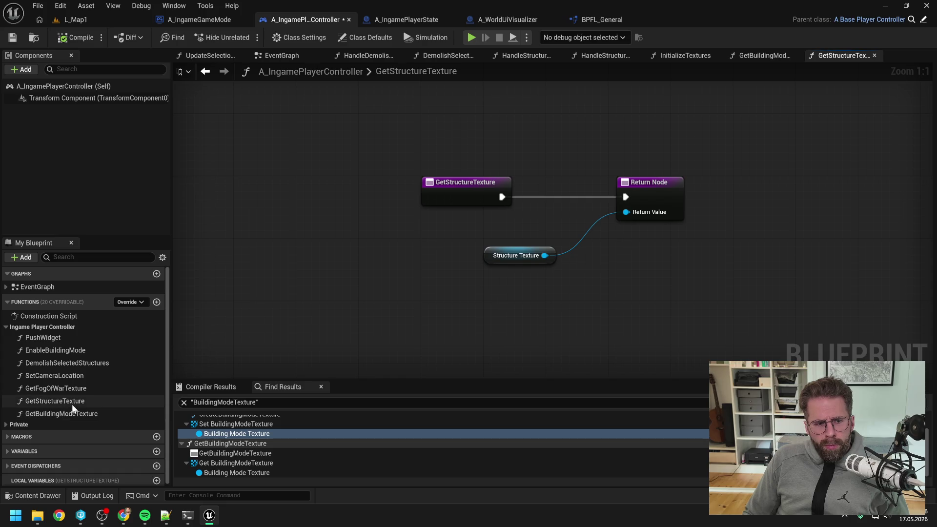
click(30, 424)
scroll(79, 386, down, 3)
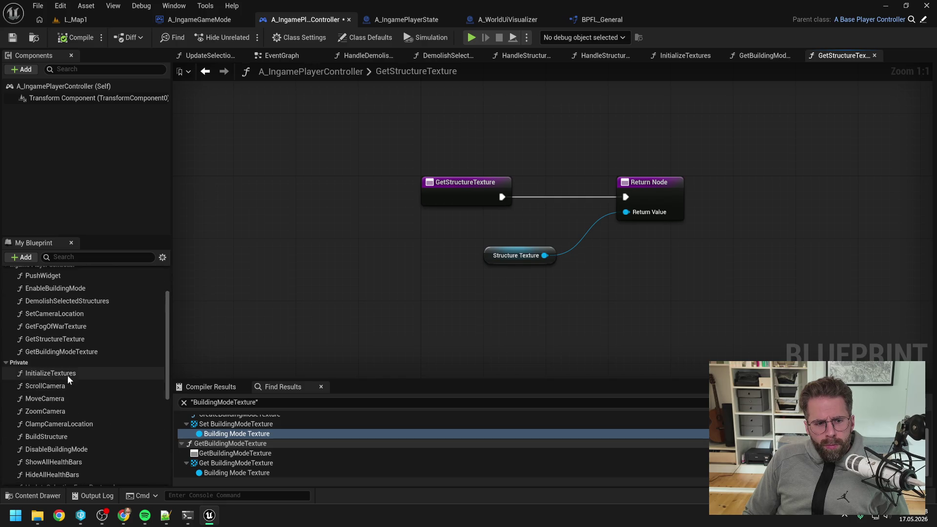
double_click(66, 374)
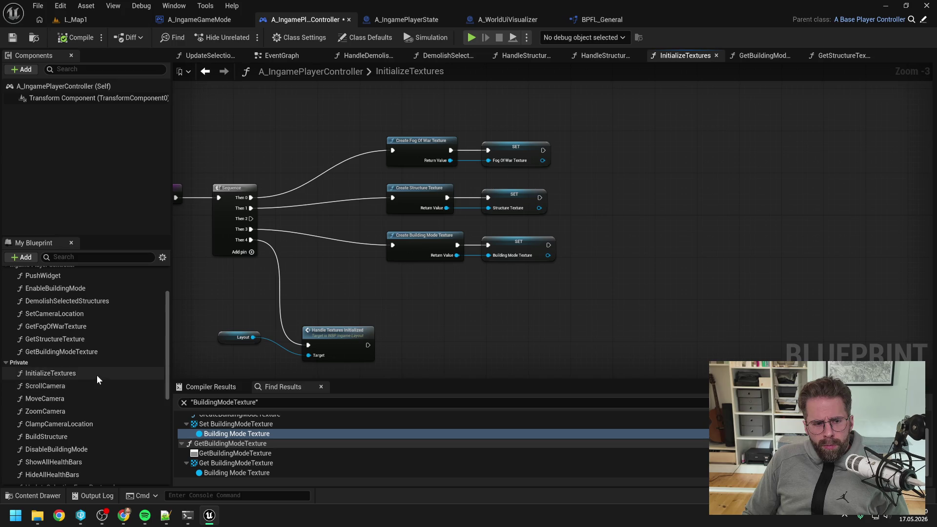
Step: Open HandleStructureAdded and inspect the Make Structure Tile node's fixed green colour
scroll(95, 375, down, 3)
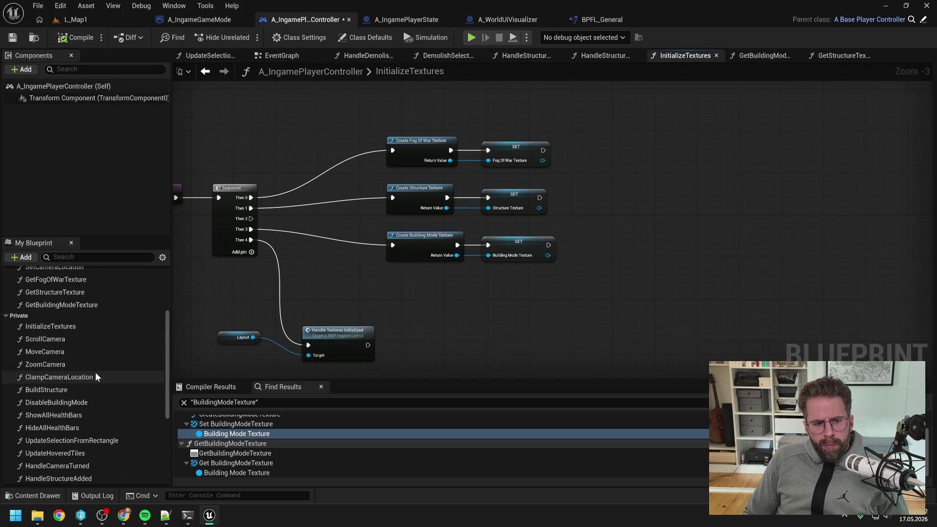
scroll(95, 376, down, 3)
scroll(94, 373, down, 1)
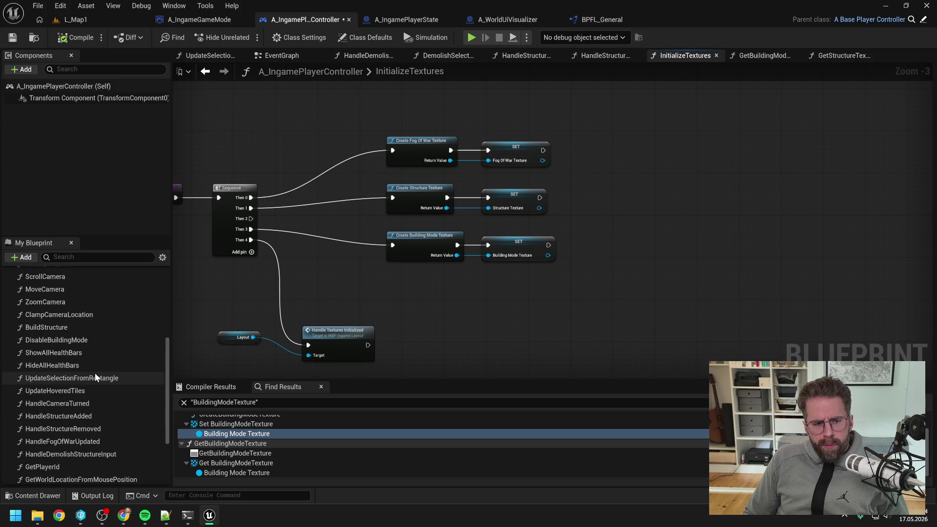
double_click(86, 414)
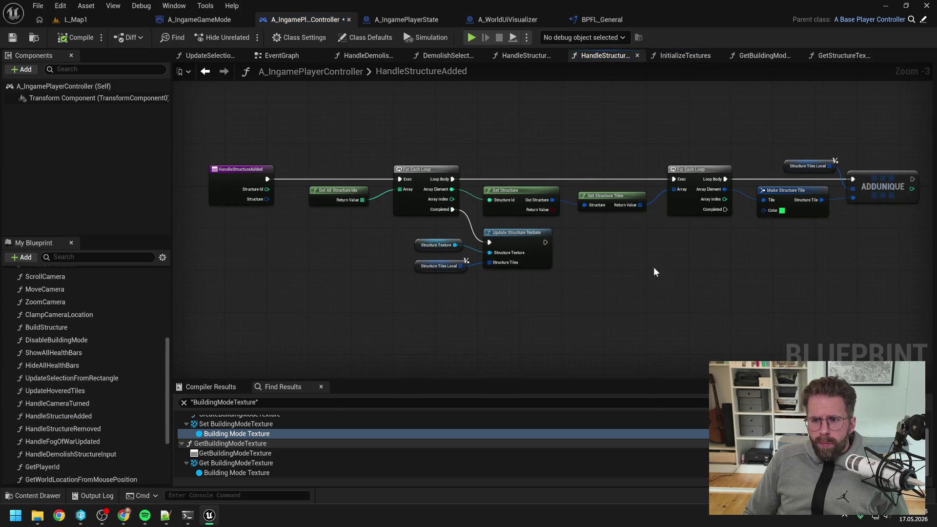
drag(656, 270, 509, 273)
click(635, 213)
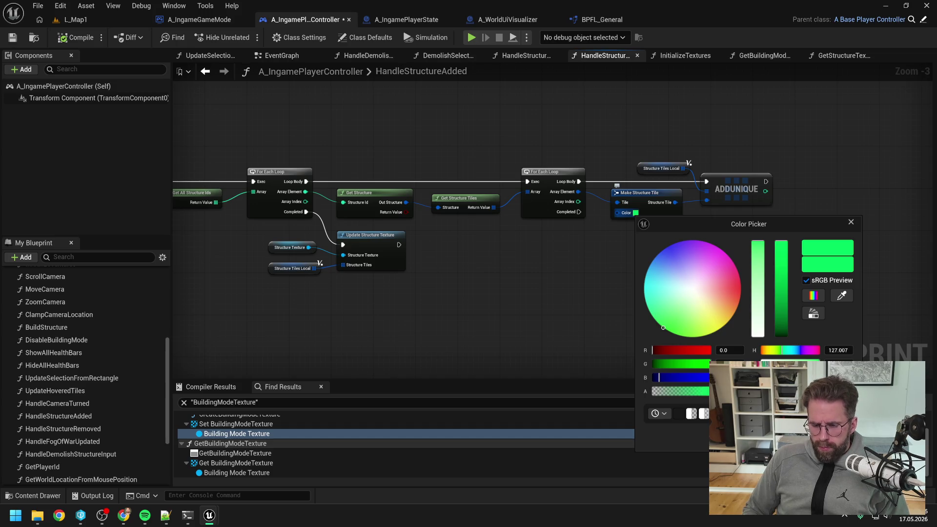
drag(662, 327, 663, 328)
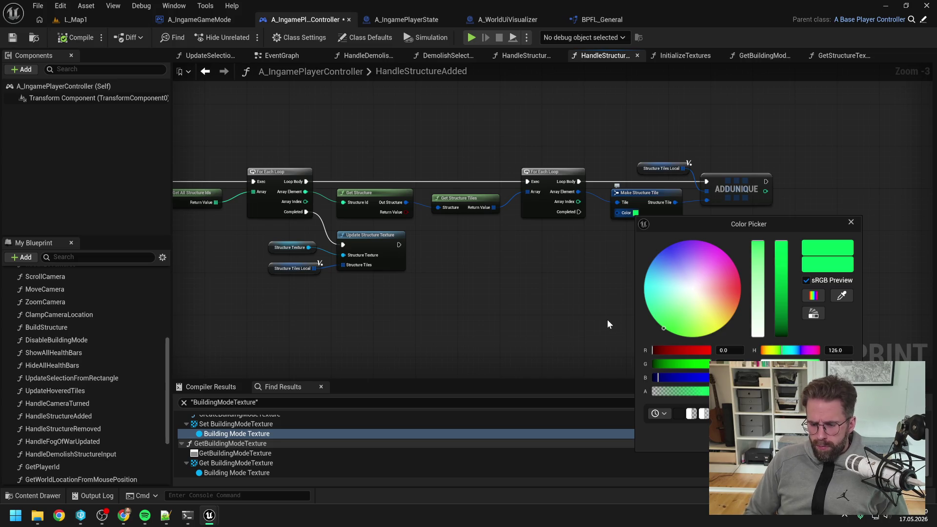
click(188, 515)
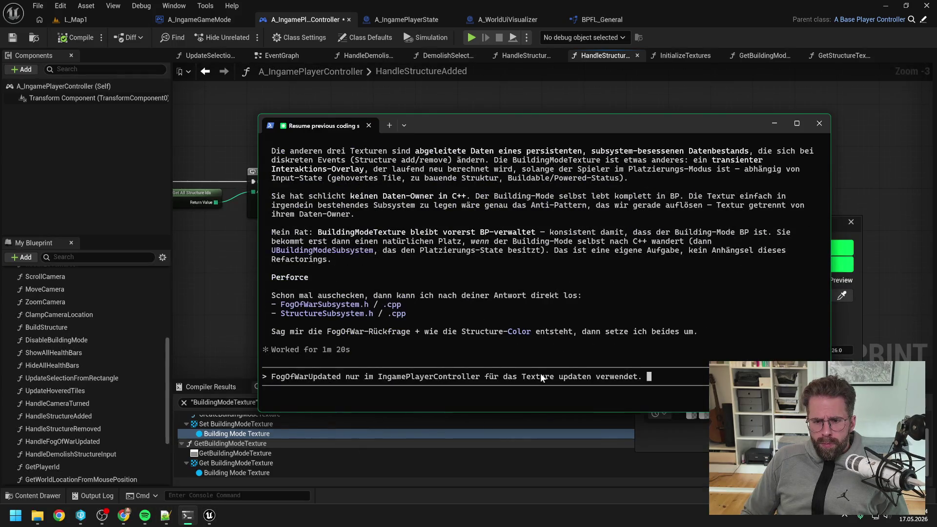
Step: Add to the reply that StructureTile colour is set by hand, identical for all, refined later
text(StructureTile)
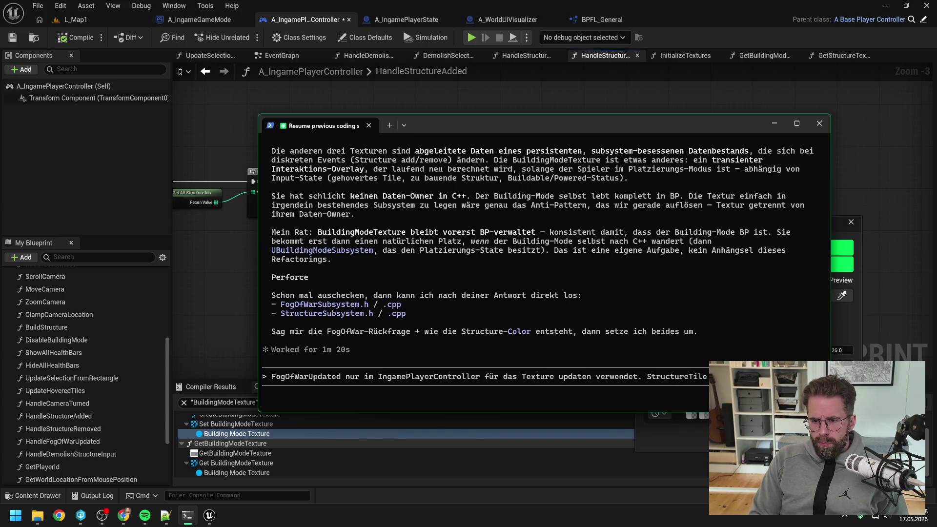
text( h)
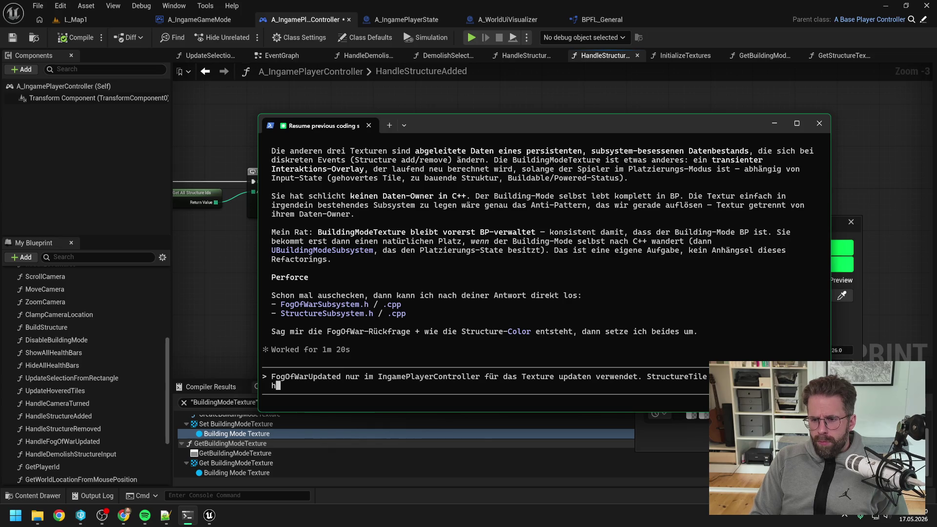
text(ändisch gese)
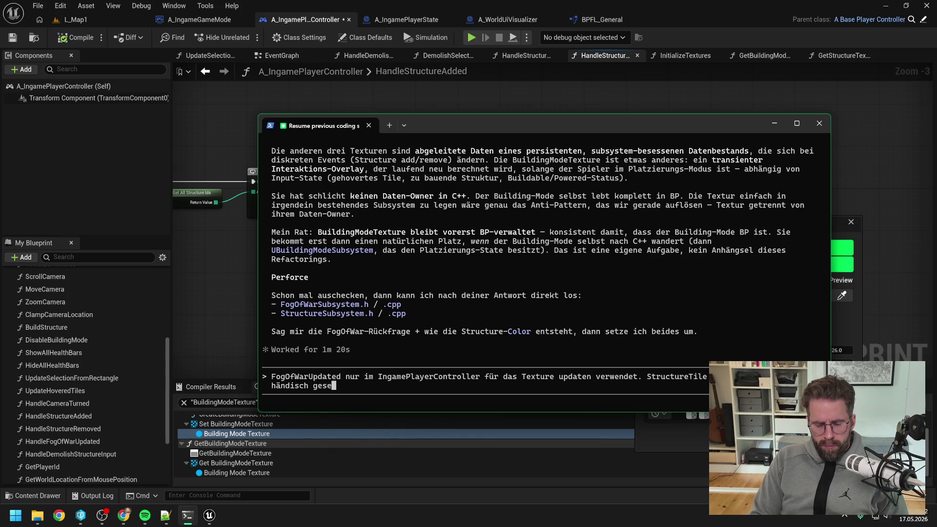
text(tzt für alle )
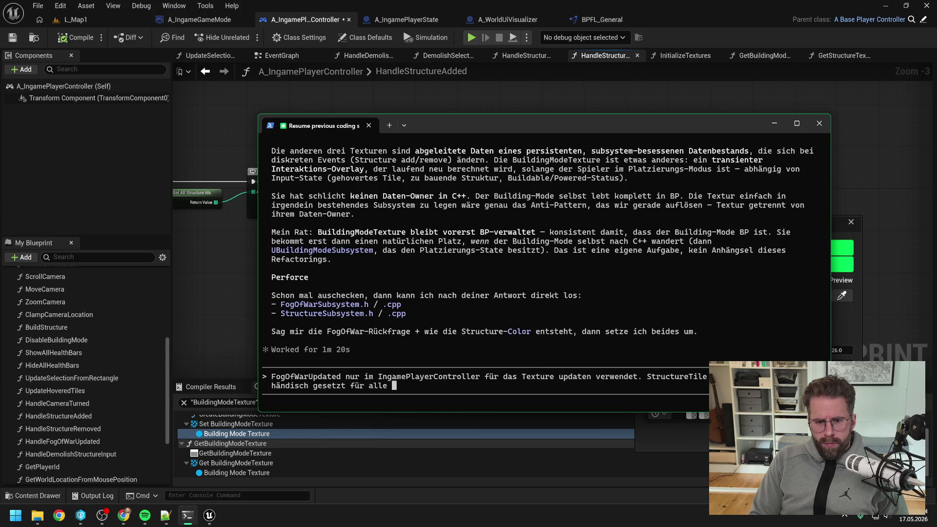
text(gleich)
key(ctrl+v)
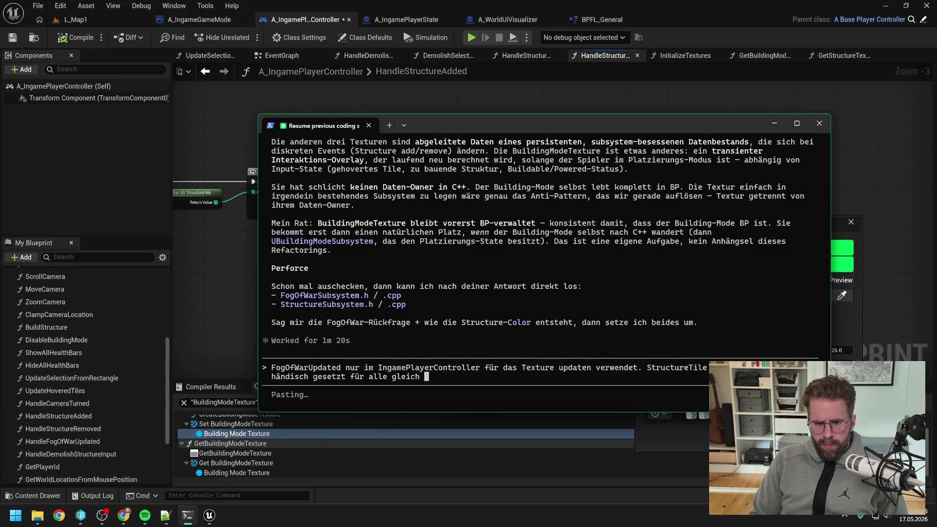
text(.)
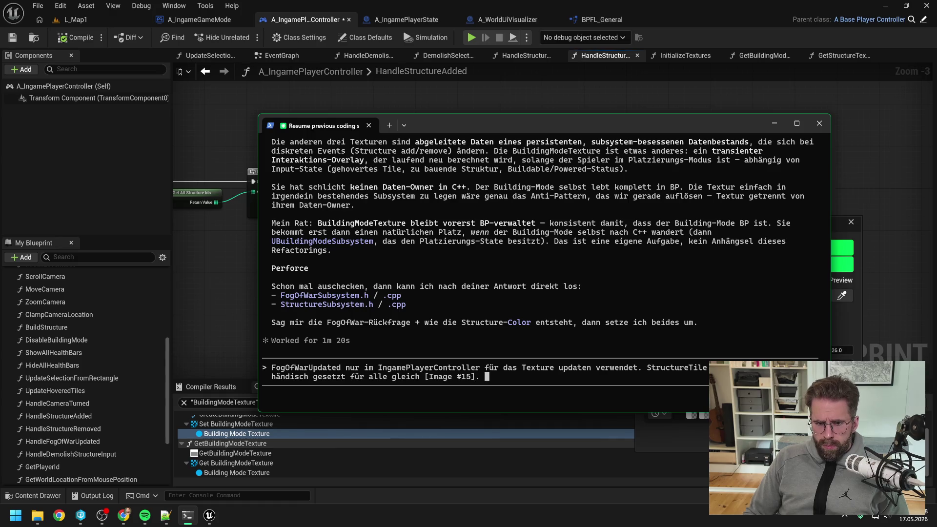
scroll(480, 312, up, 5)
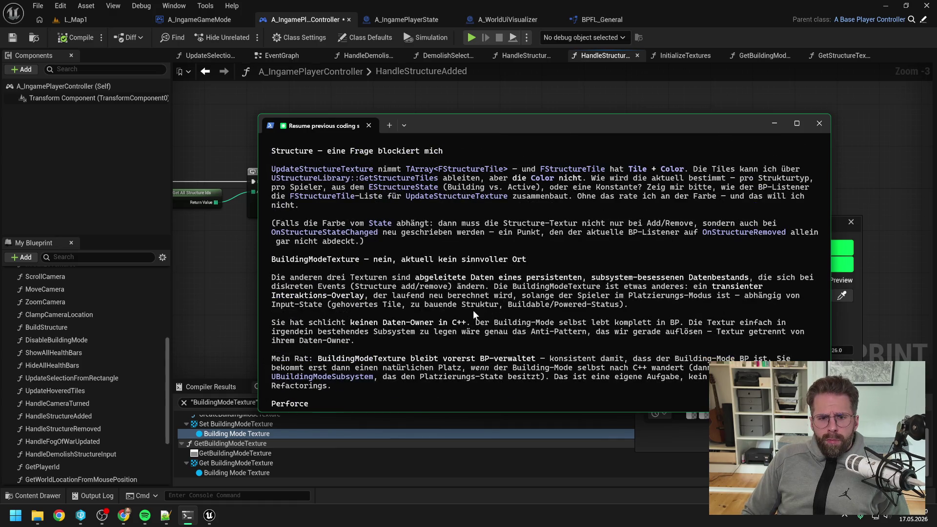
scroll(502, 308, up, 2)
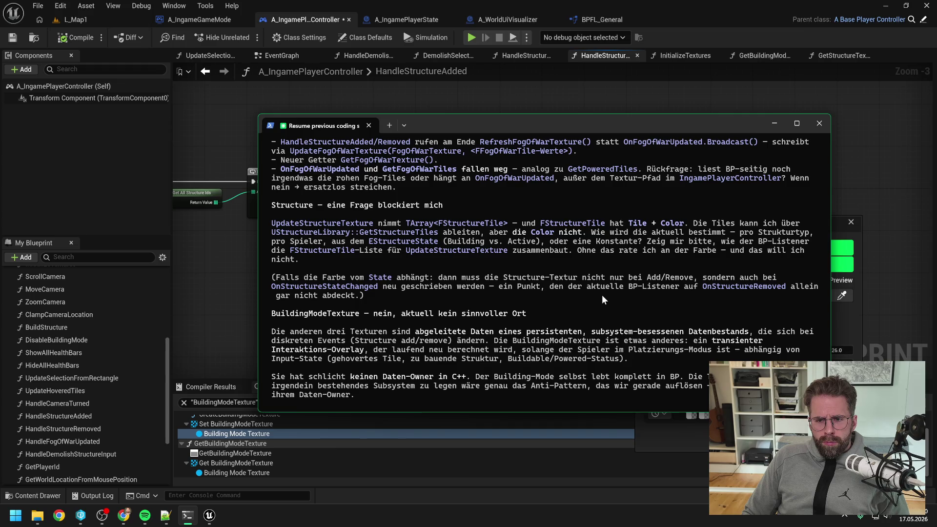
scroll(595, 285, down, 7)
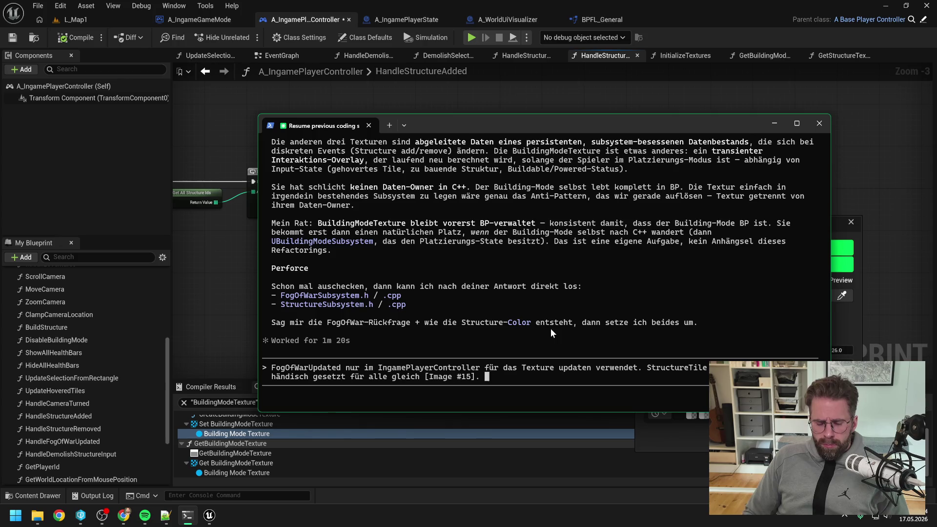
text(Muss erst später verfeine)
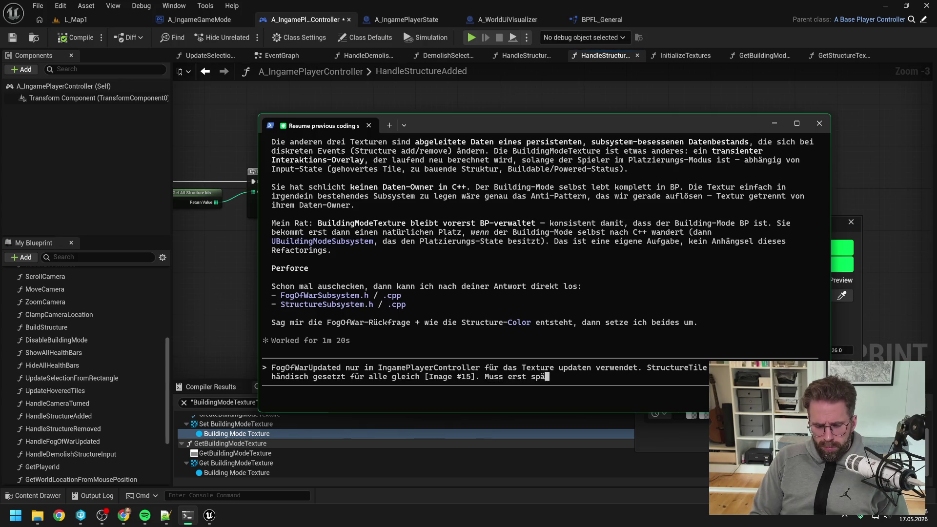
text(rt werden. )
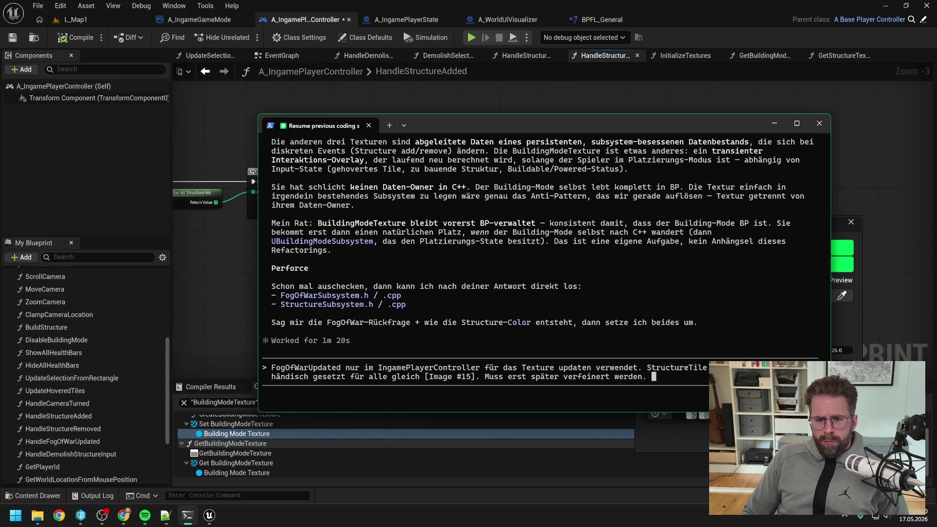
text(Reicht erstma )
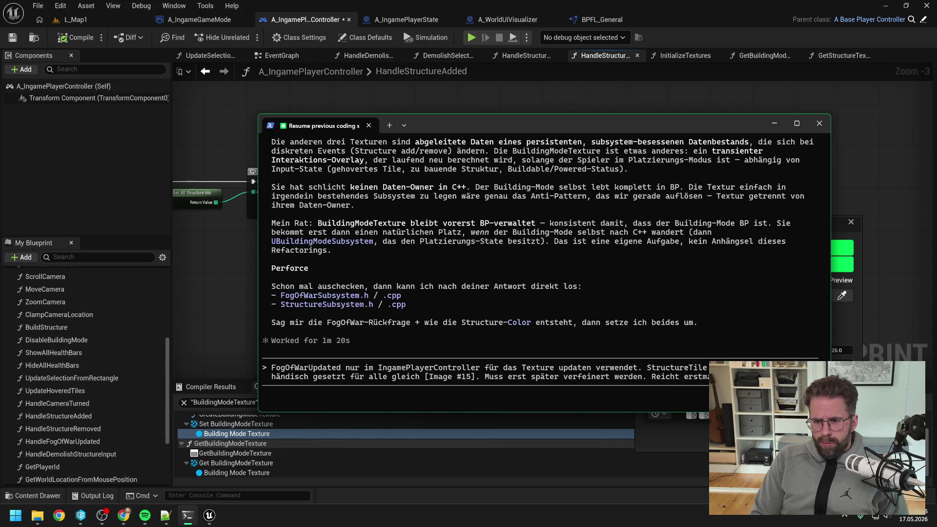
text(Farbe für alles.)
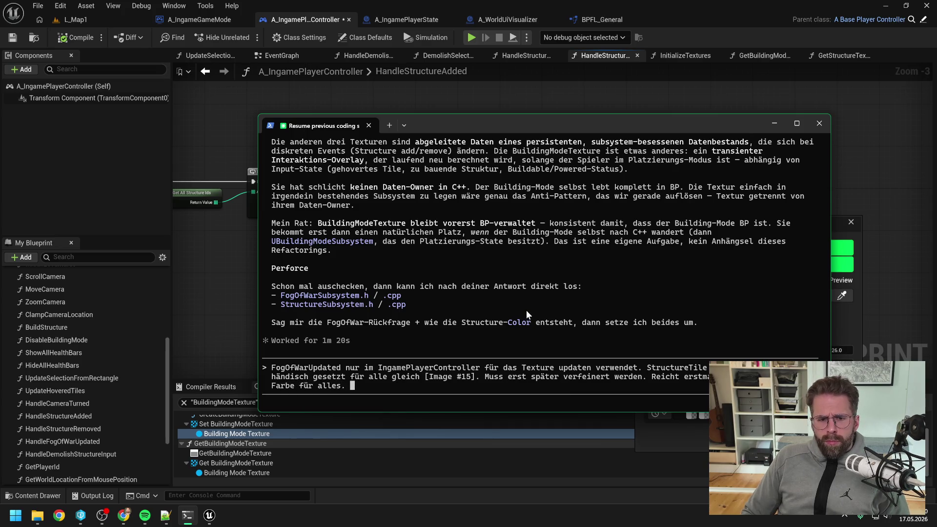
scroll(518, 310, up, 3)
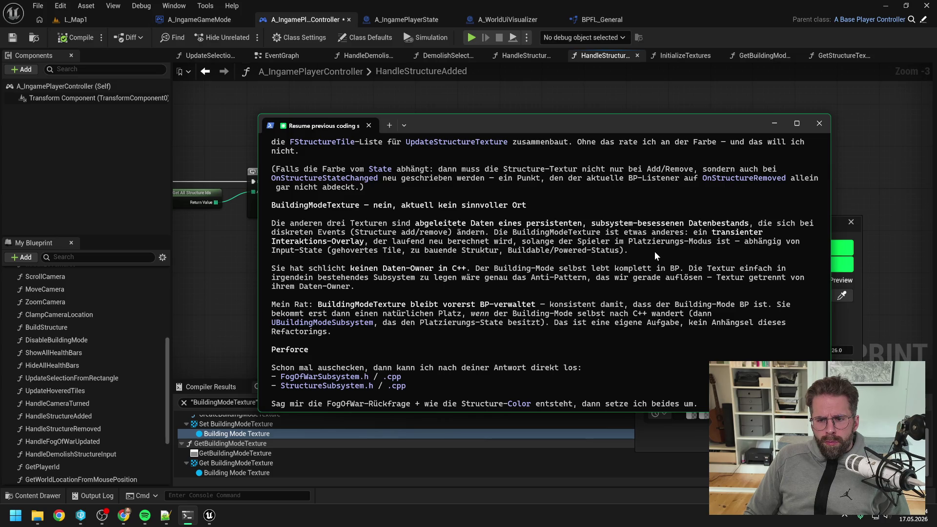
scroll(654, 250, down, 3)
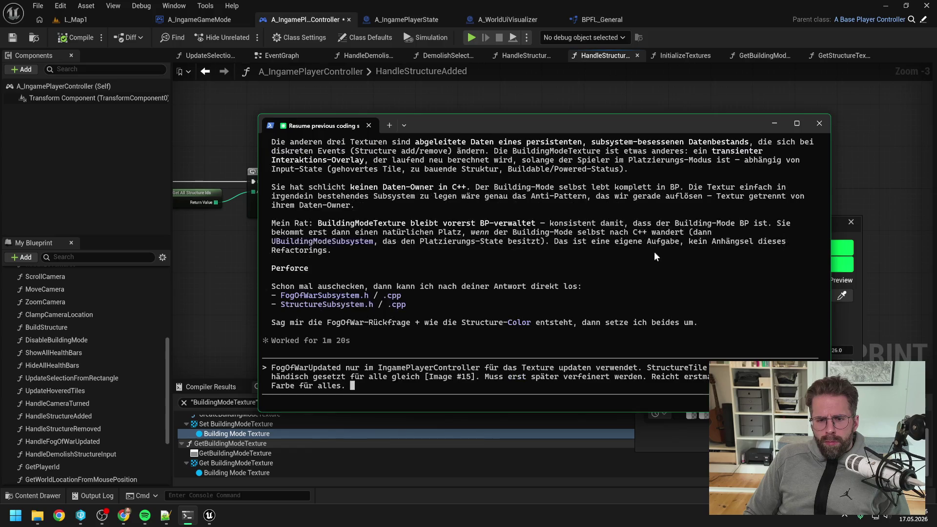
Step: Close the Color Picker and find all references to BuildingModeTexture, jumping to where it's set
click(213, 277)
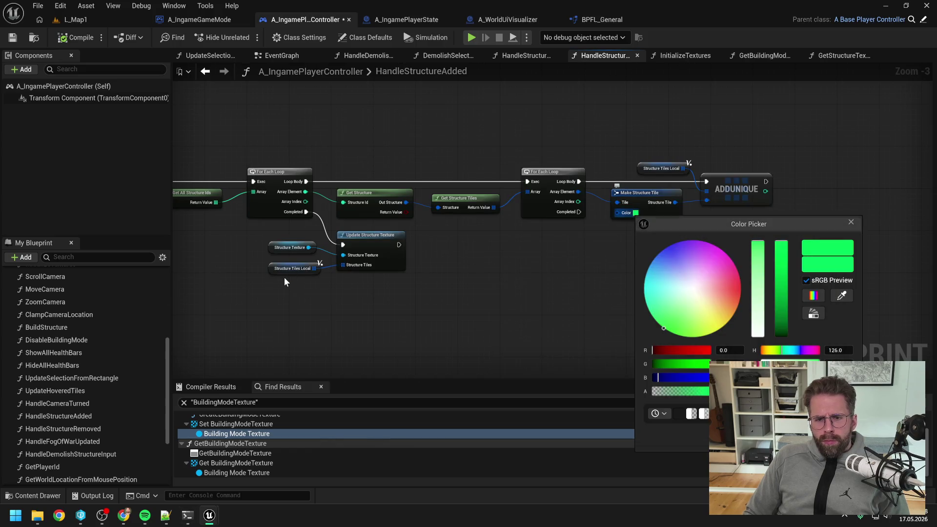
click(850, 222)
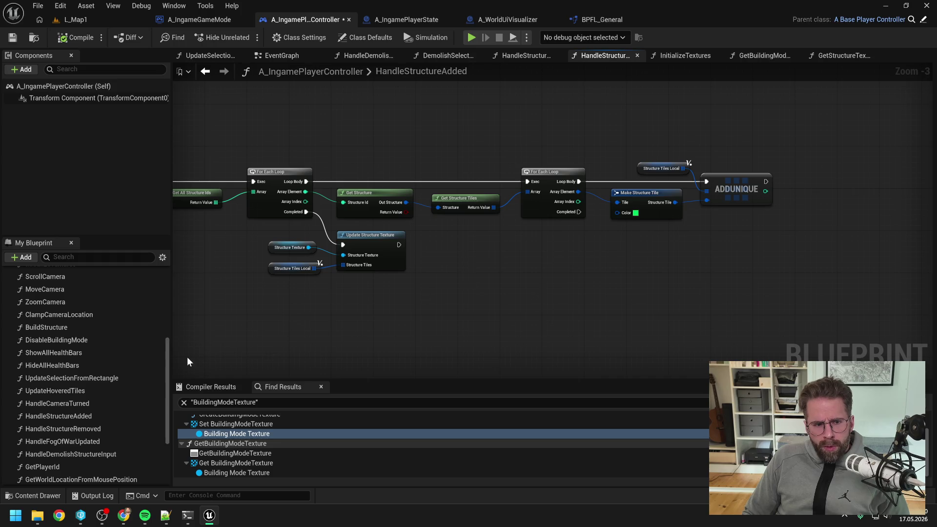
scroll(87, 357, down, 5)
scroll(82, 386, down, 10)
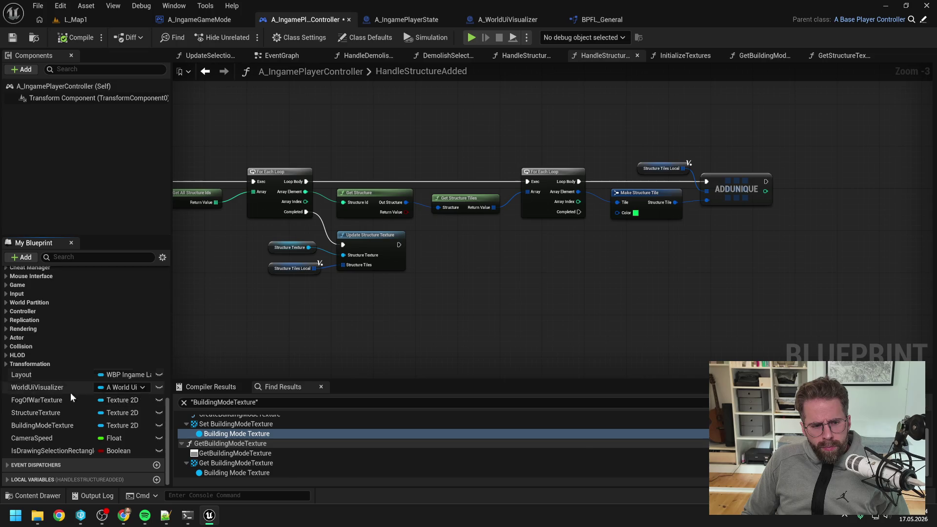
click(68, 425)
right_click(69, 425)
mouse_move(110, 350)
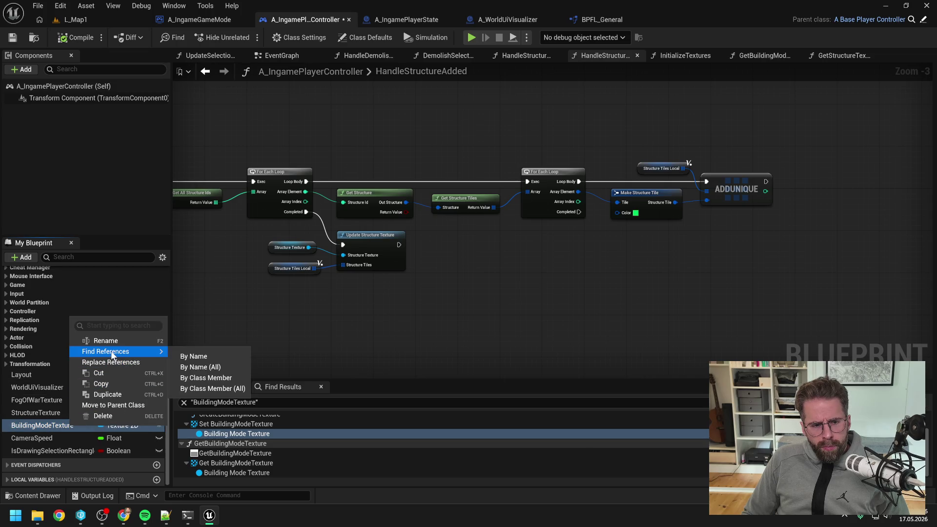
click(192, 353)
double_click(247, 433)
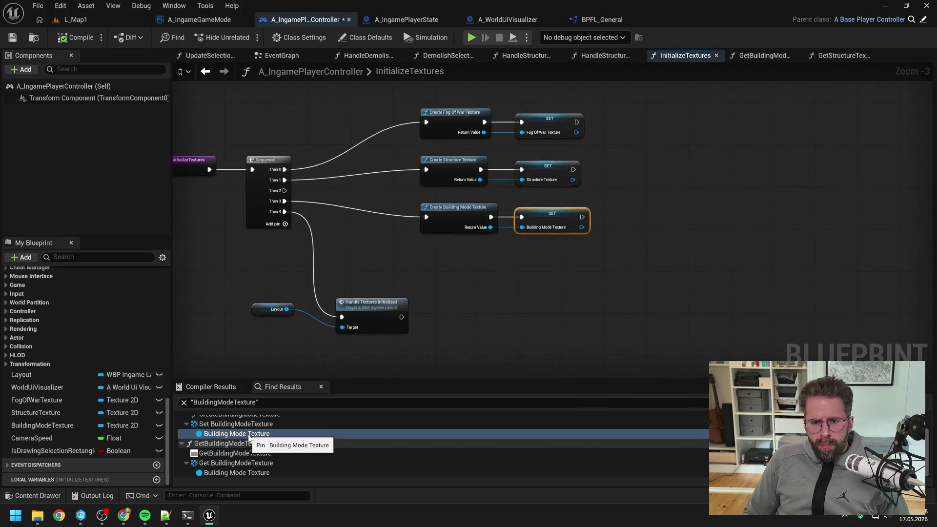
Step: Find references to GetBuildingModeTexture and jump to its call in A_WorldUiVisualizer
double_click(243, 473)
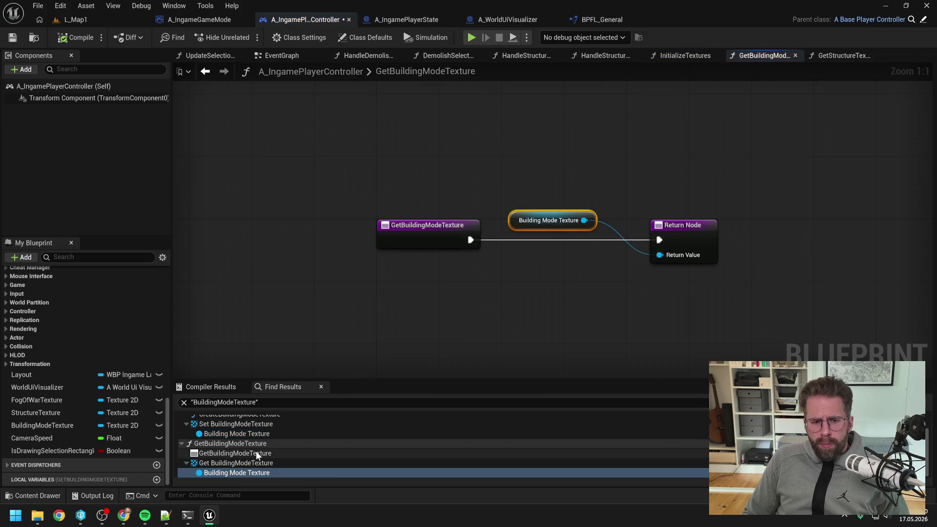
scroll(255, 450, up, 2)
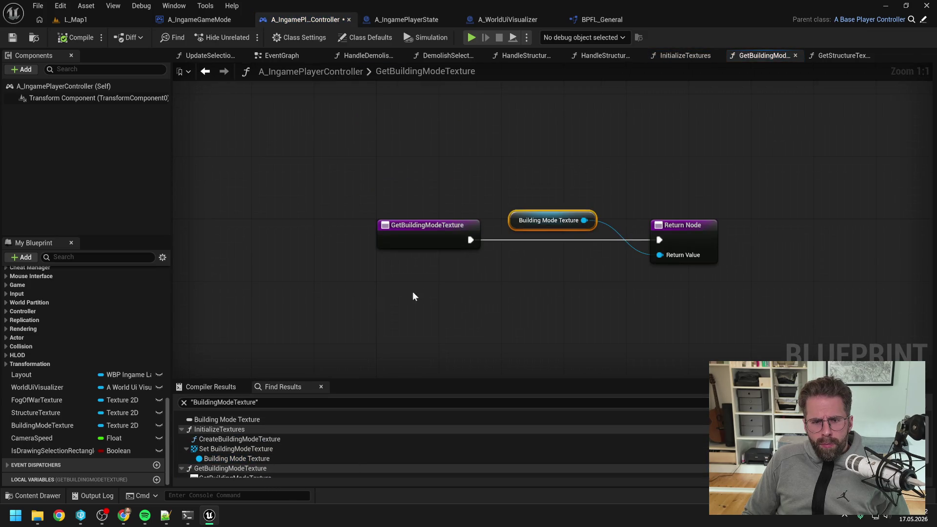
right_click(418, 233)
mouse_move(454, 317)
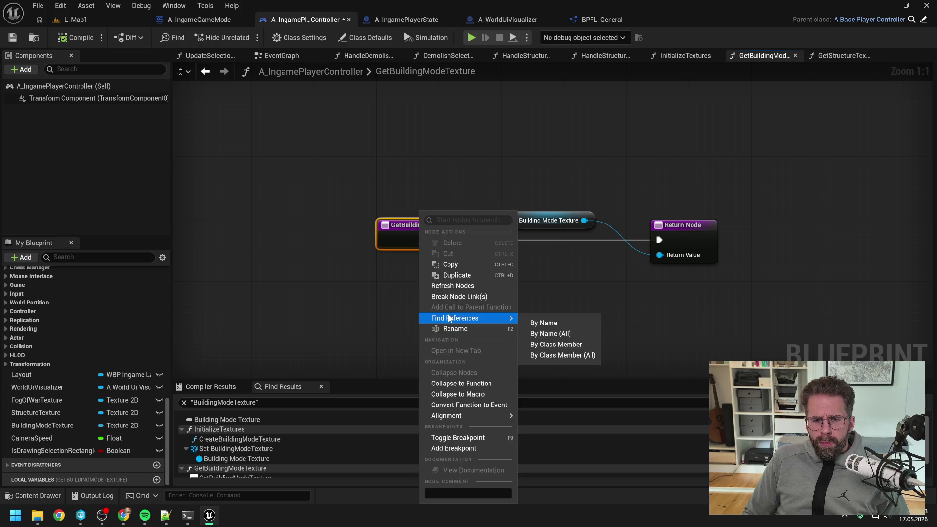
click(538, 321)
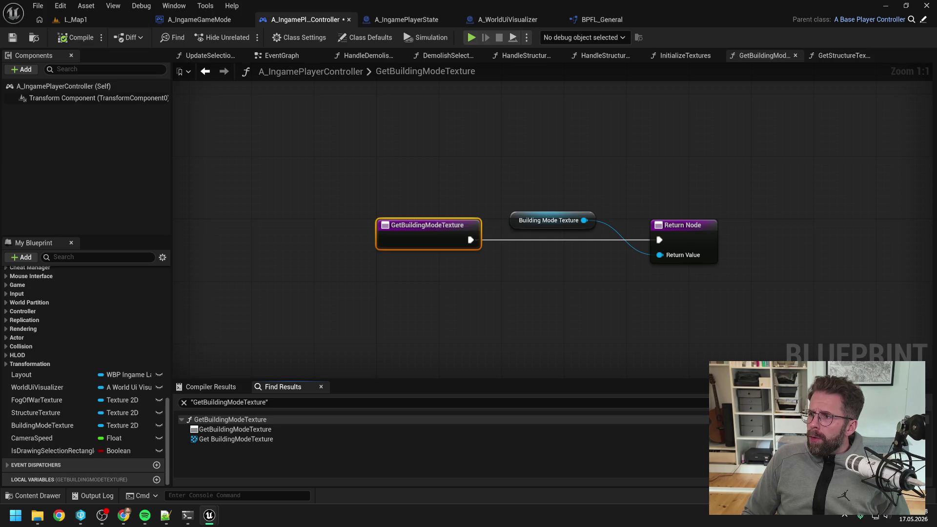
double_click(236, 438)
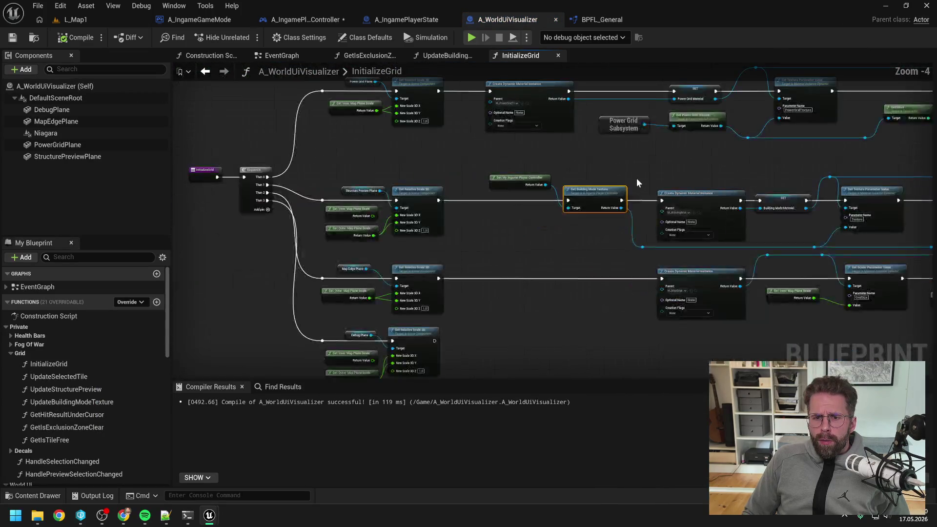
Step: Pan and zoom around the InitializeGrid graph to inspect its nodes
scroll(641, 173, up, 1)
mouse_move(669, 172)
mouse_down()
mouse_move(522, 171)
mouse_move(573, 178)
mouse_up()
scroll(519, 171, down, 1)
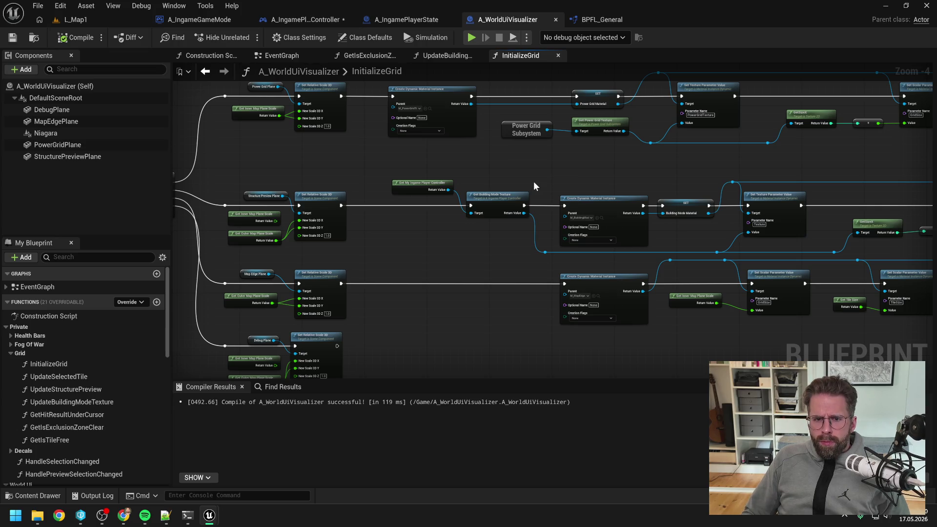
drag(522, 174, 595, 182)
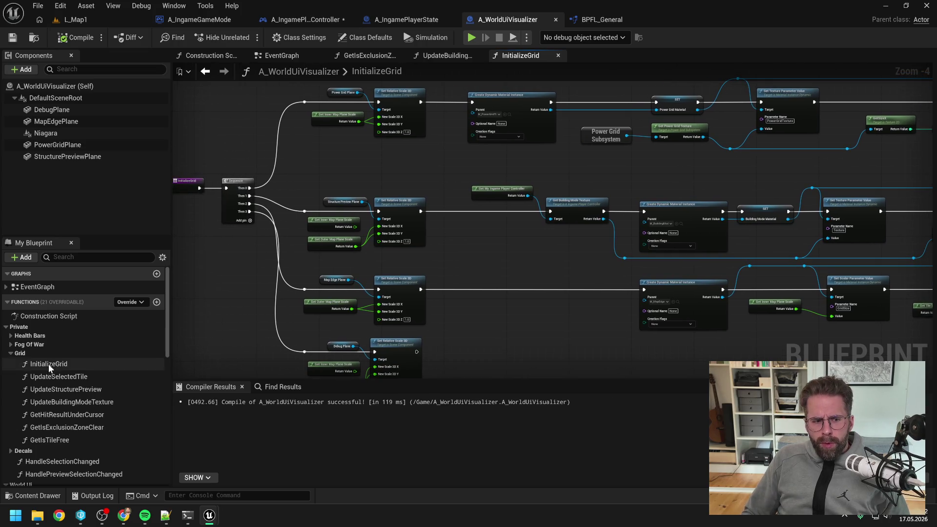
scroll(48, 363, down, 5)
scroll(69, 358, down, 3)
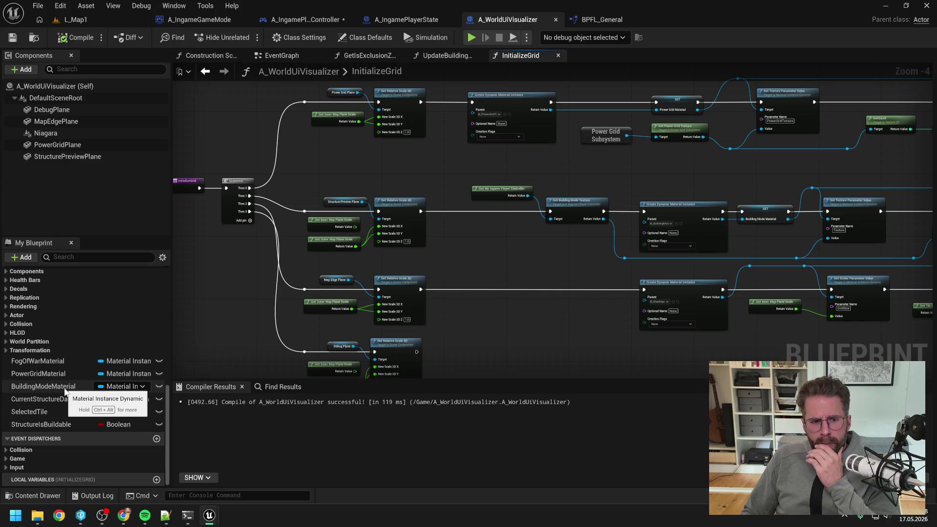
Step: Filter A_IngamePlayerController members by 'building', open EnableBuildingMode, and follow its Preview Structure call
click(307, 20)
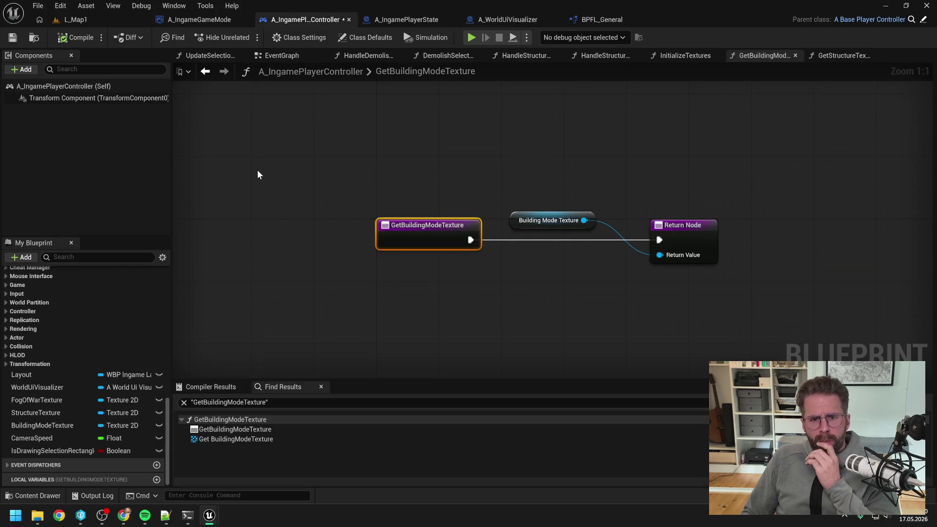
click(78, 257)
text(building)
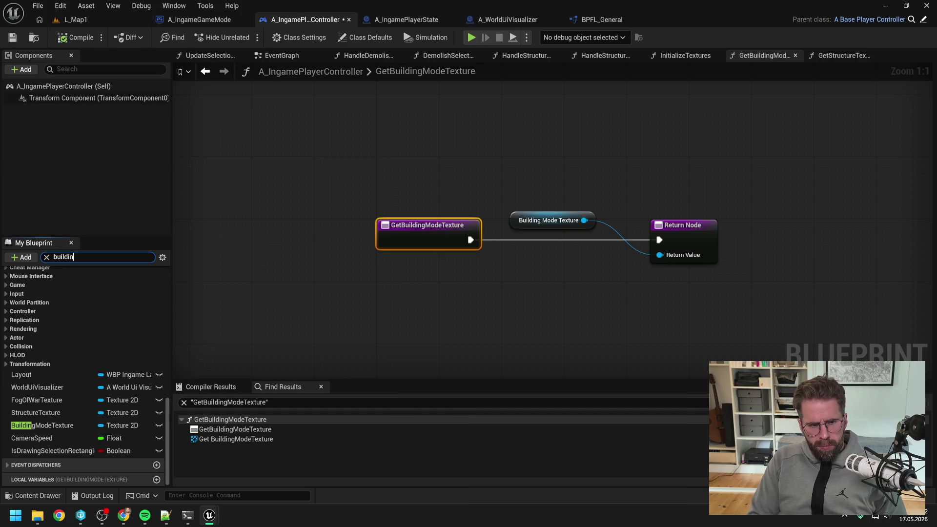
double_click(87, 335)
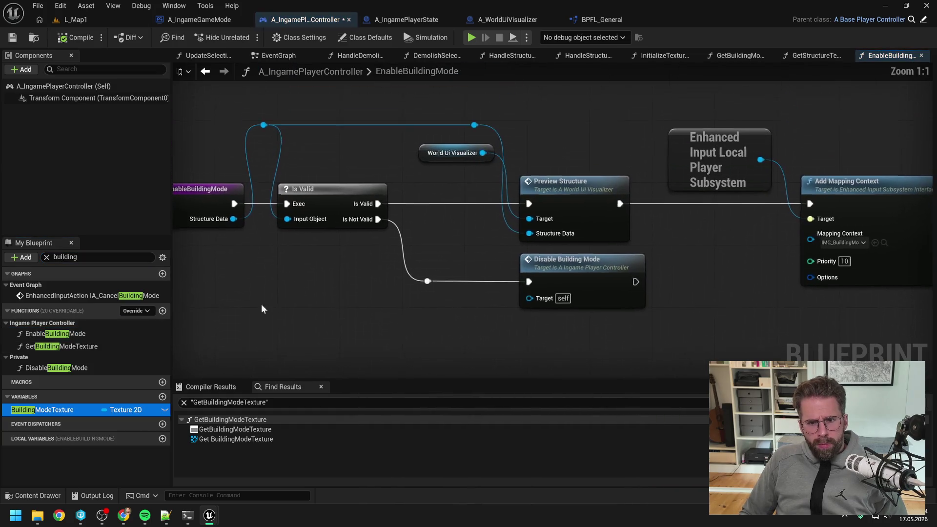
scroll(474, 250, down, 1)
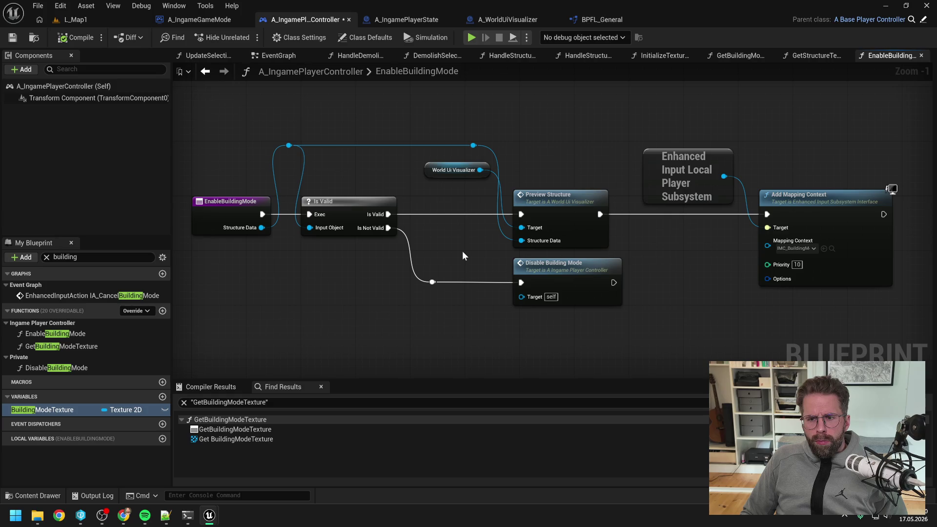
double_click(551, 205)
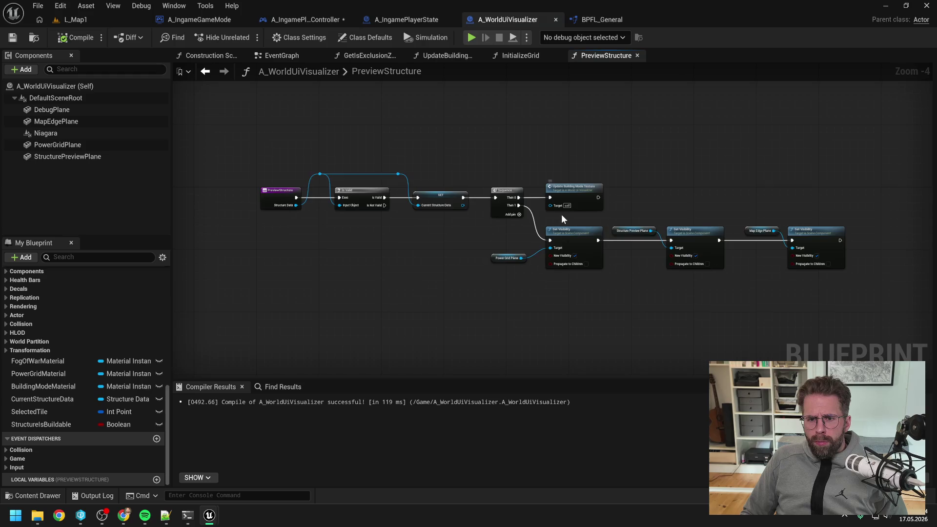
Step: Open UpdateBuildingModeTexture and pan to its later tile checks and VALUES node
scroll(564, 215, up, 1)
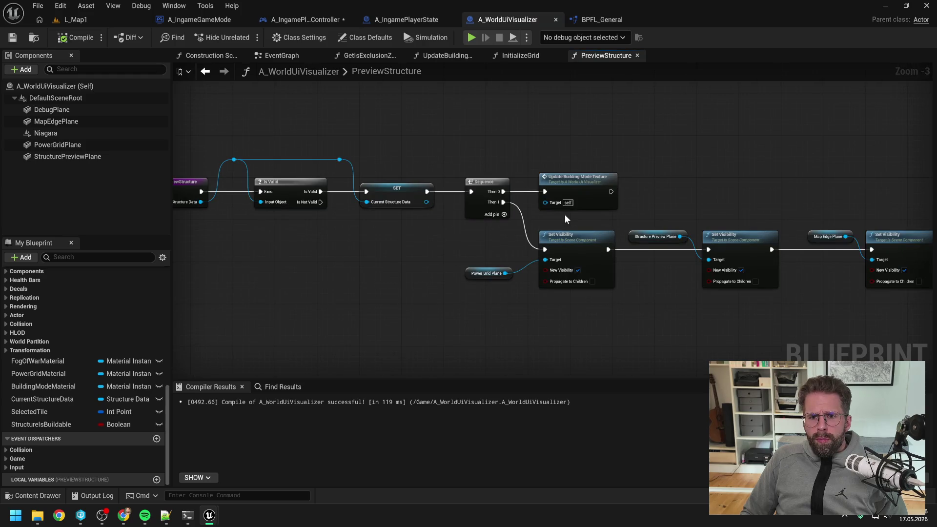
double_click(578, 182)
scroll(553, 233, down, 1)
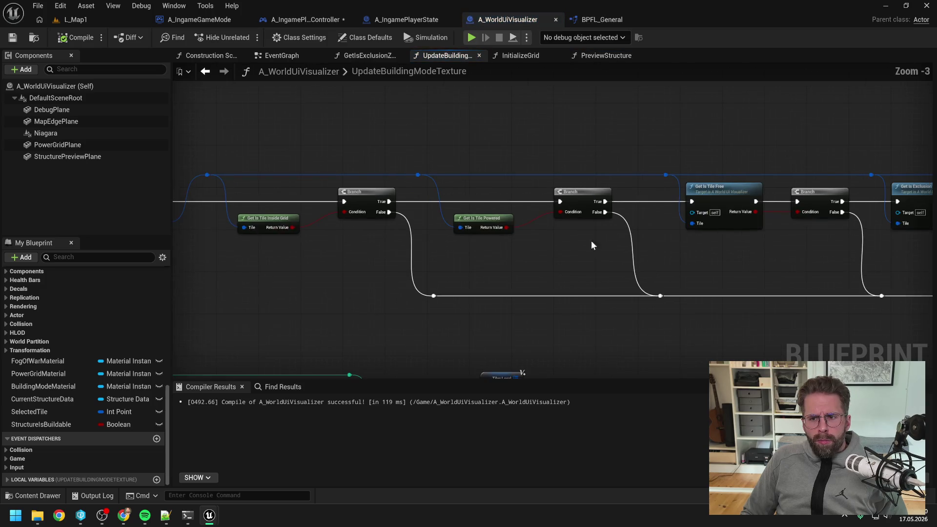
mouse_move(591, 241)
mouse_down()
mouse_move(484, 238)
mouse_move(605, 237)
mouse_move(452, 237)
mouse_up()
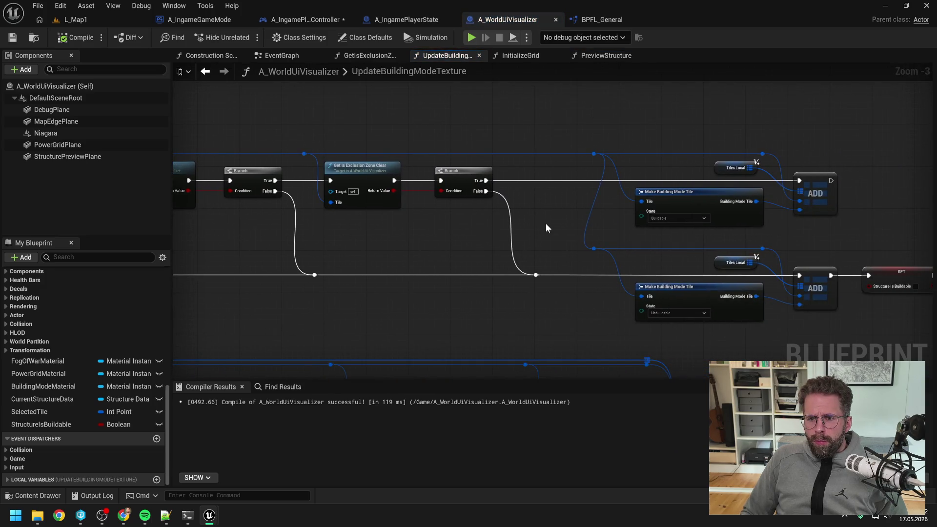
scroll(546, 224, down, 3)
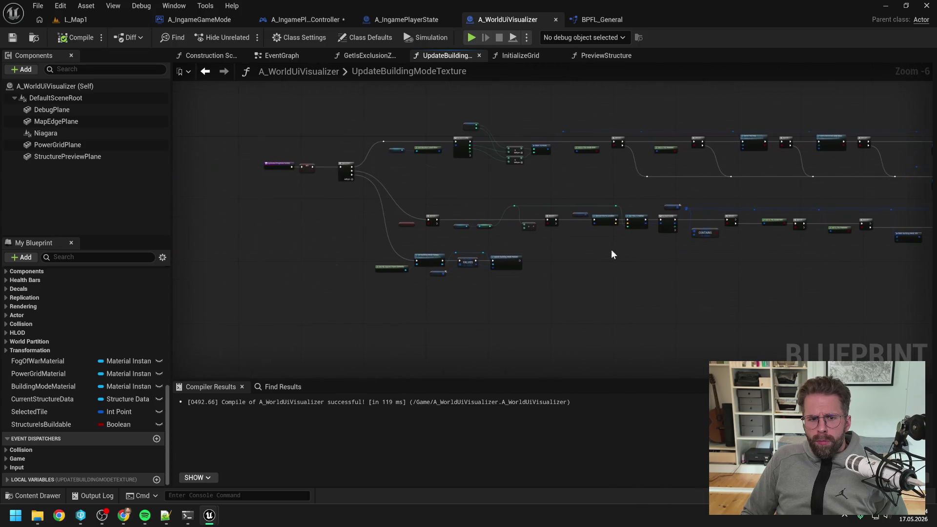
scroll(473, 284, up, 5)
drag(472, 301, 587, 292)
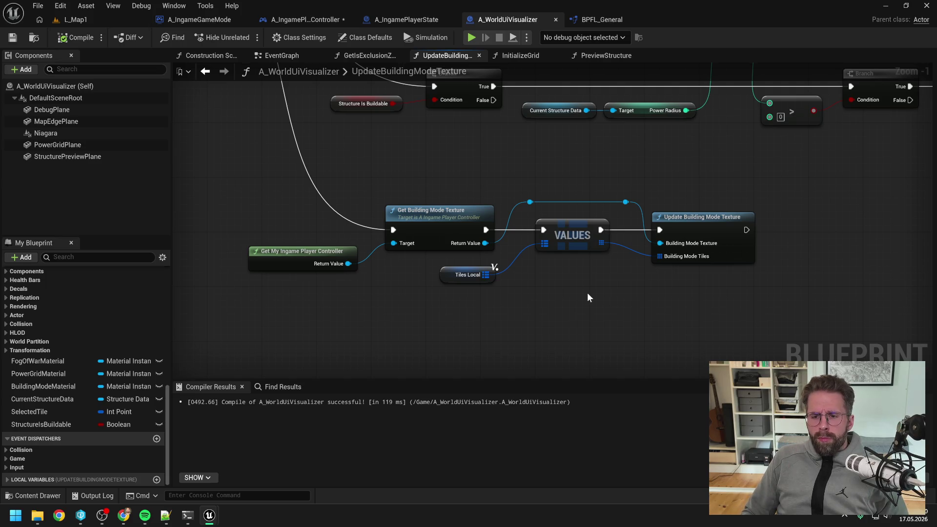
Step: Inspect the CONTAINS node and the graph's right-hand part, then check the A_IngamePlayerController tab
scroll(582, 292, down, 2)
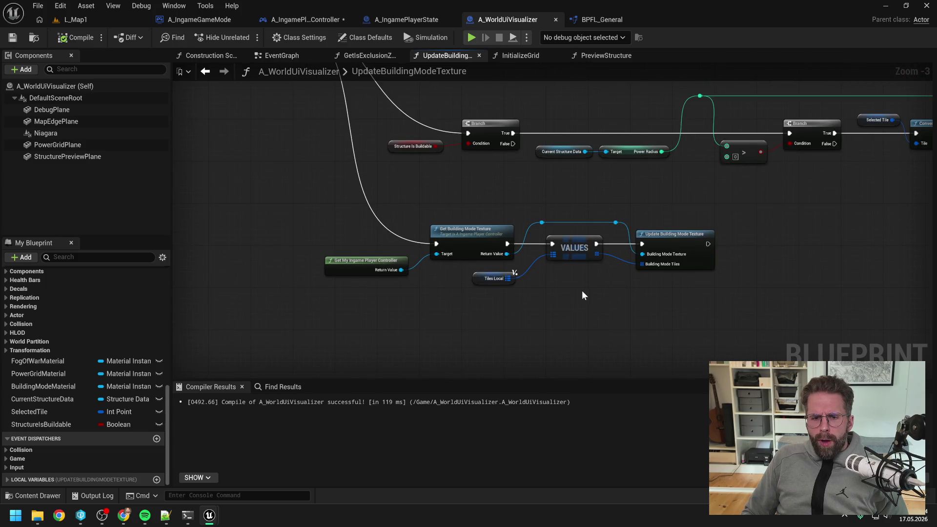
mouse_move(572, 224)
mouse_down()
mouse_move(575, 274)
mouse_move(542, 262)
mouse_up()
scroll(573, 274, down, 2)
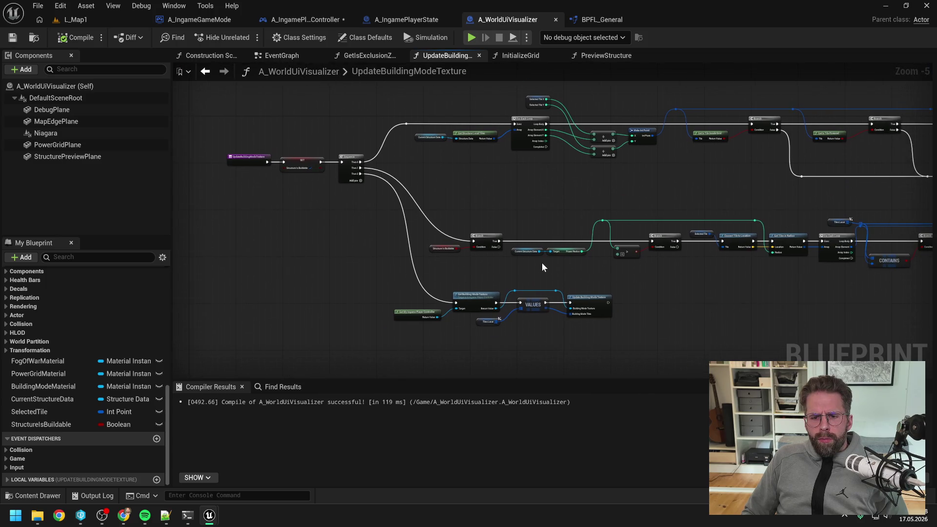
scroll(542, 262, up, 1)
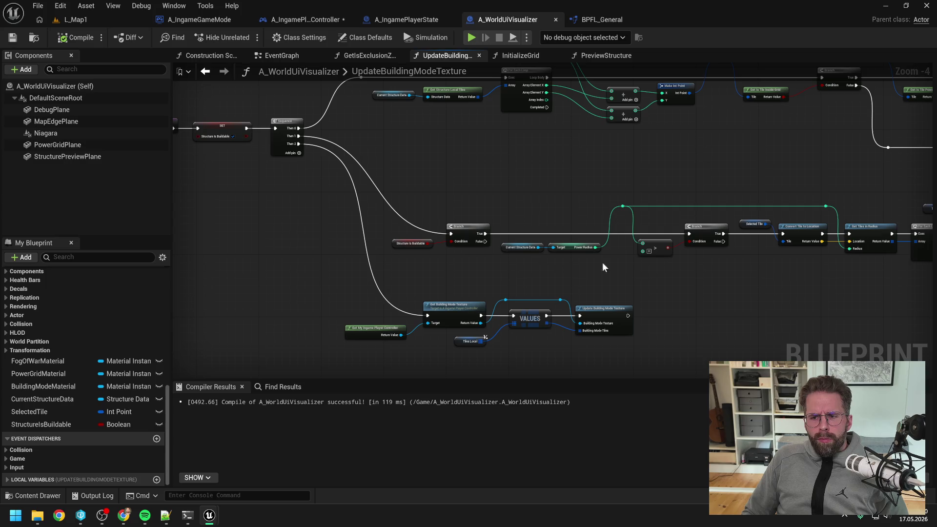
mouse_move(602, 262)
mouse_down()
mouse_move(560, 264)
mouse_move(543, 283)
mouse_up()
mouse_move(772, 204)
mouse_down()
mouse_move(649, 220)
mouse_move(478, 217)
mouse_up()
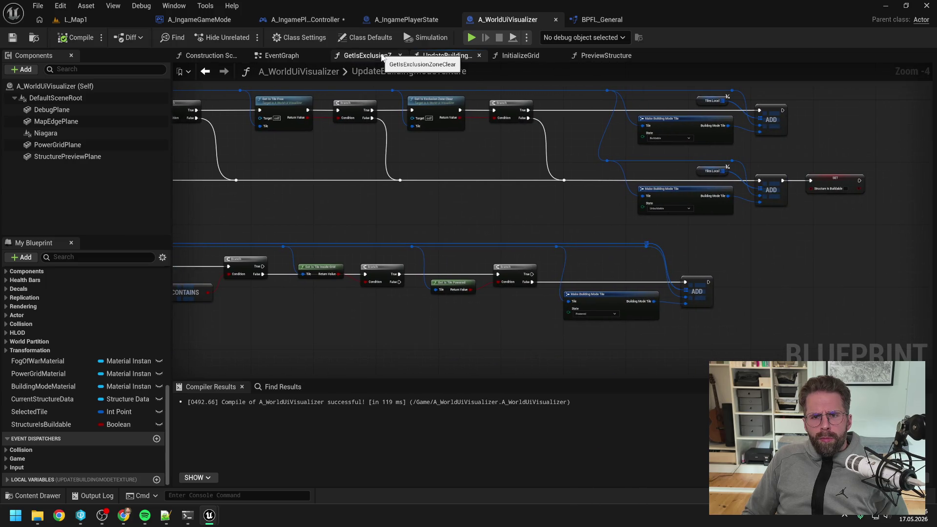
click(305, 20)
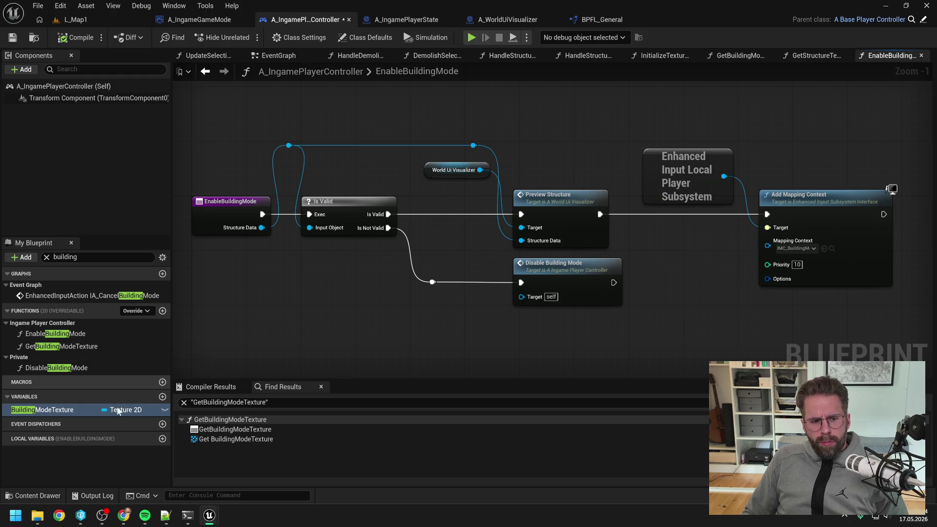
click(187, 520)
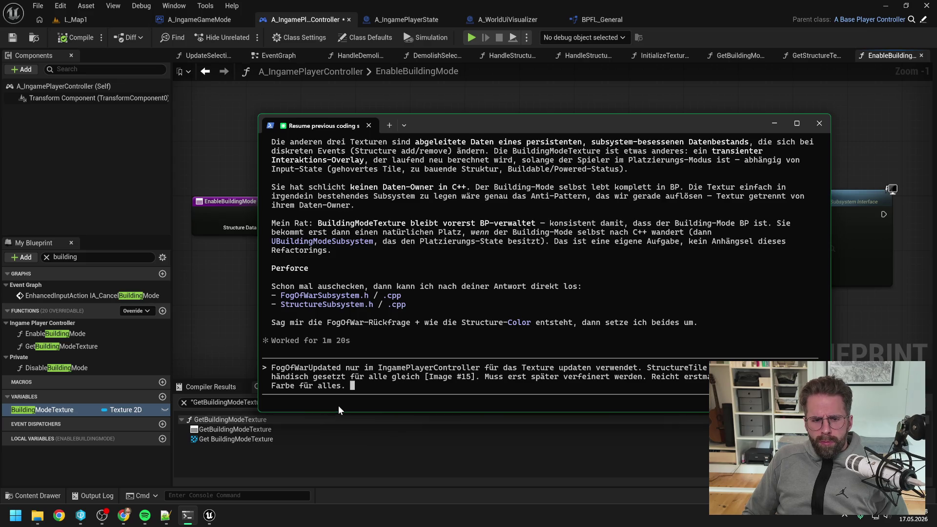
Step: Write a reply proposing to move BuildingModeTexture from IngamePlayerController to WorldUiVisualizer, its only user
text(Building)
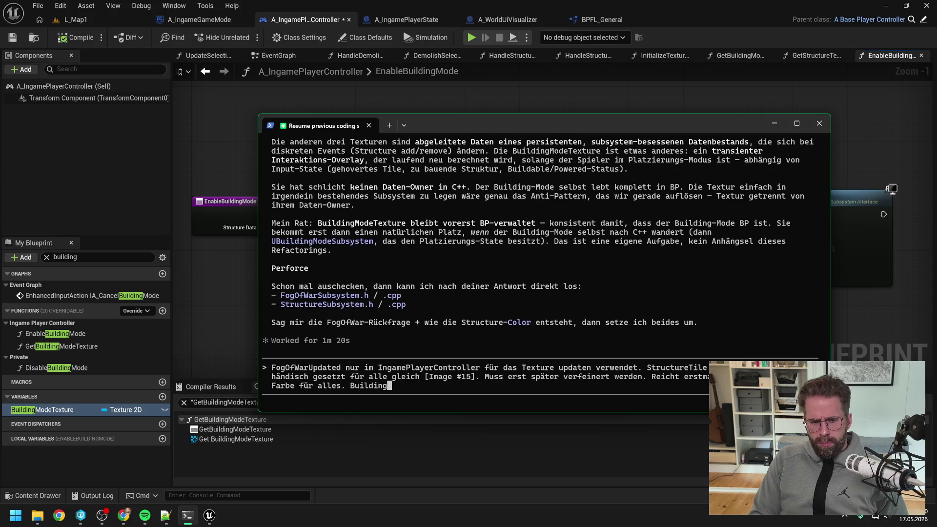
text(ModeTexture gfe)
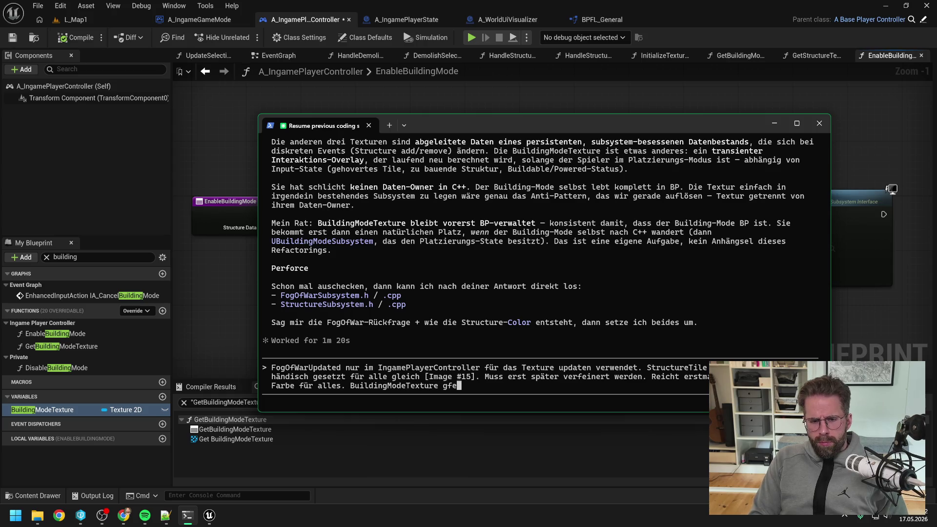
key(BackSpace)
key(BackSpace)
text(sehe ich aucxh)
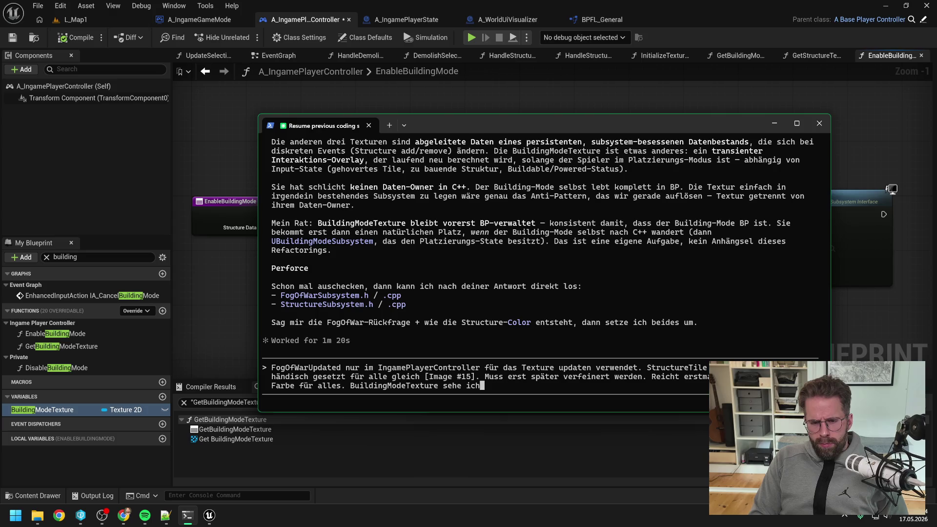
key(BackSpace)
key(BackSpace)
text(h so, )
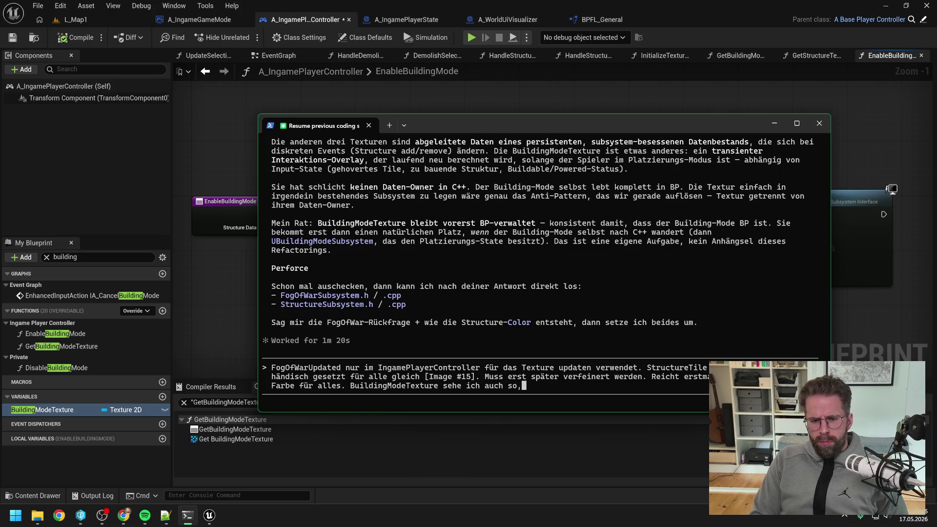
text(würde sie aber)
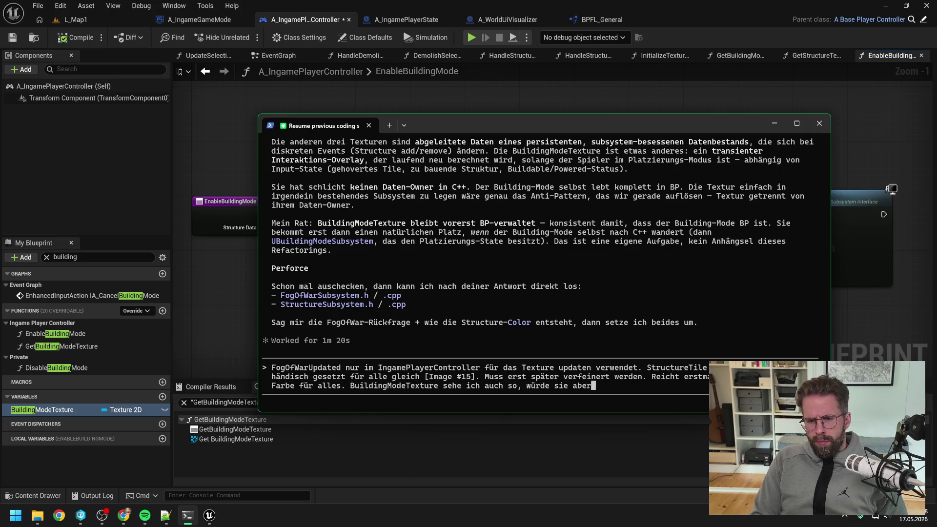
text( dann von Ingame)
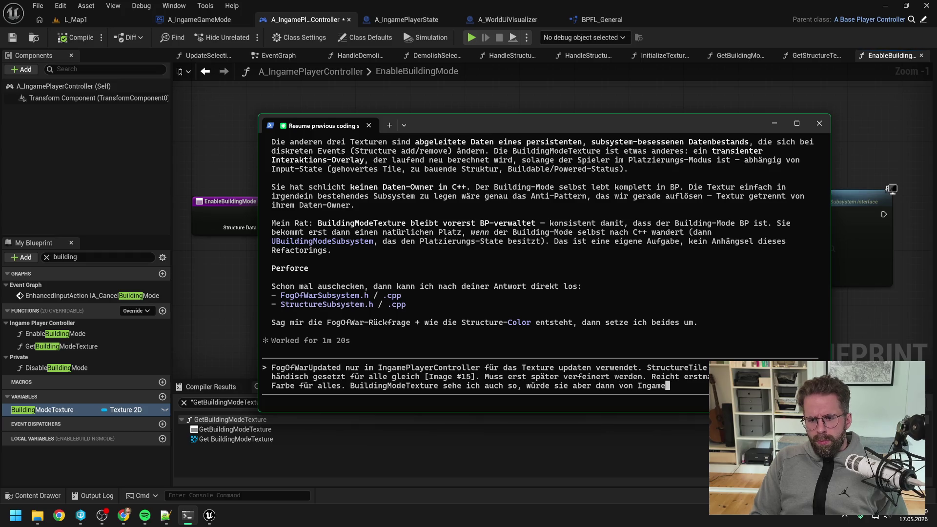
text(PlayerCont)
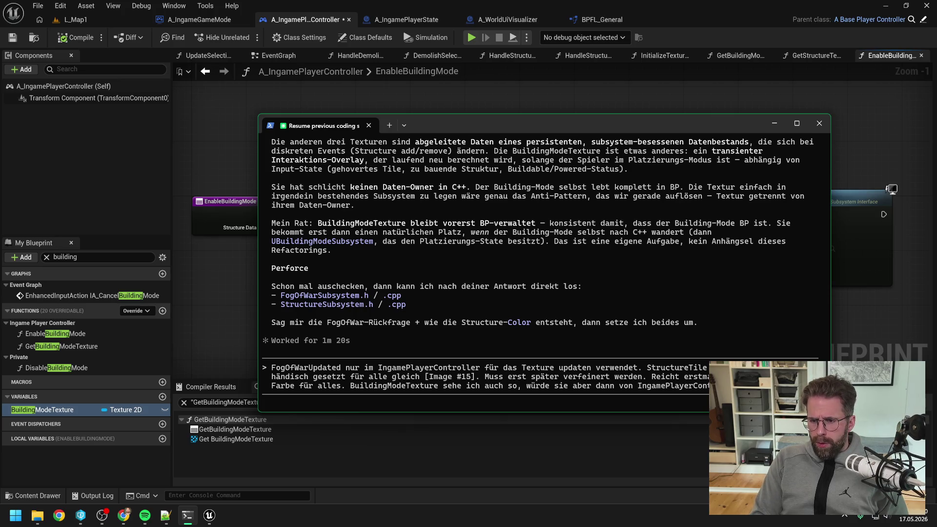
text(WorldUiVisuali)
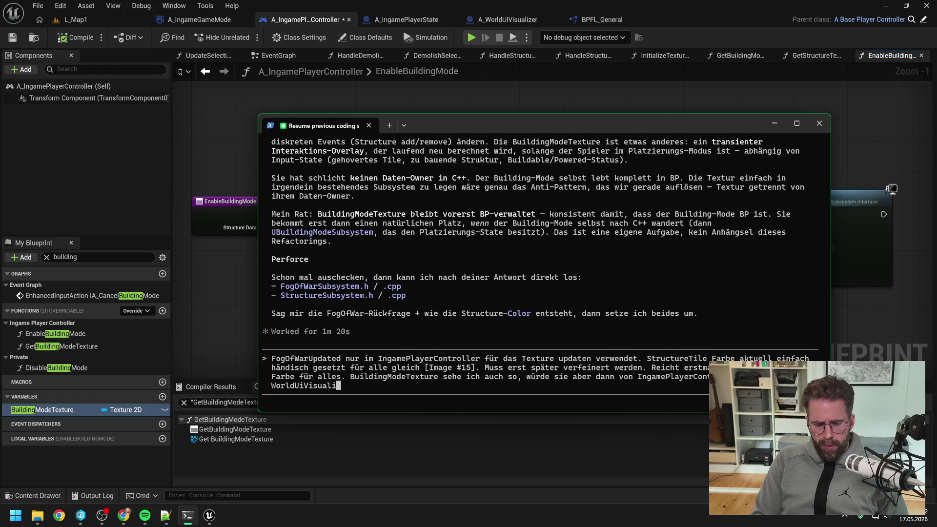
text(zer umziehen, sie)
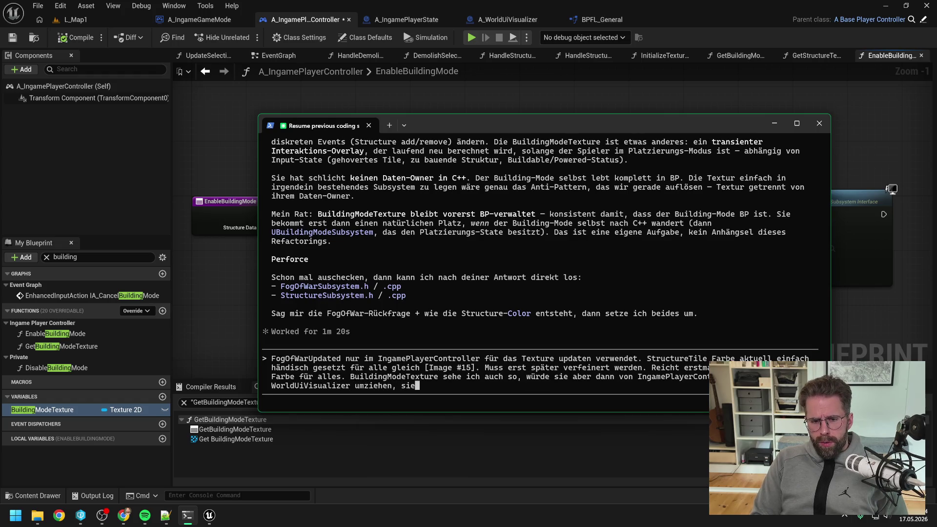
text( wird eh nur dort v)
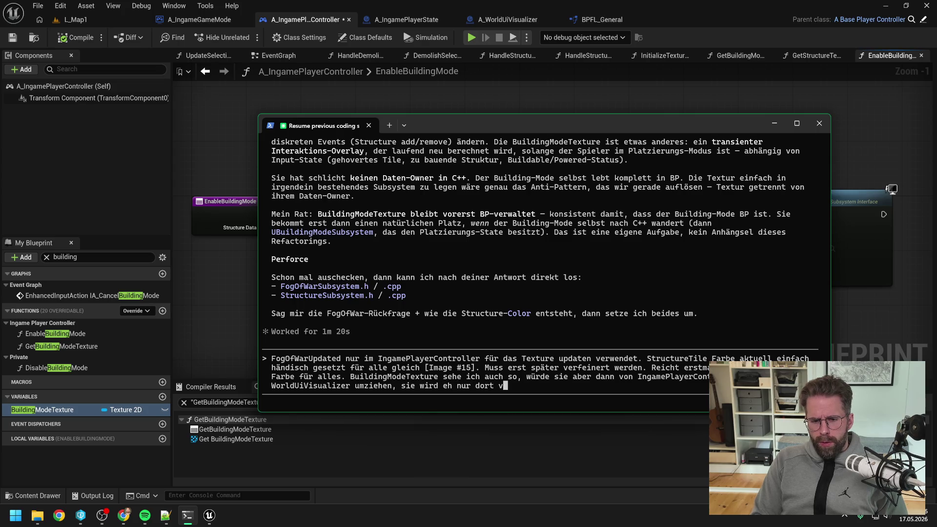
text(erwendet.)
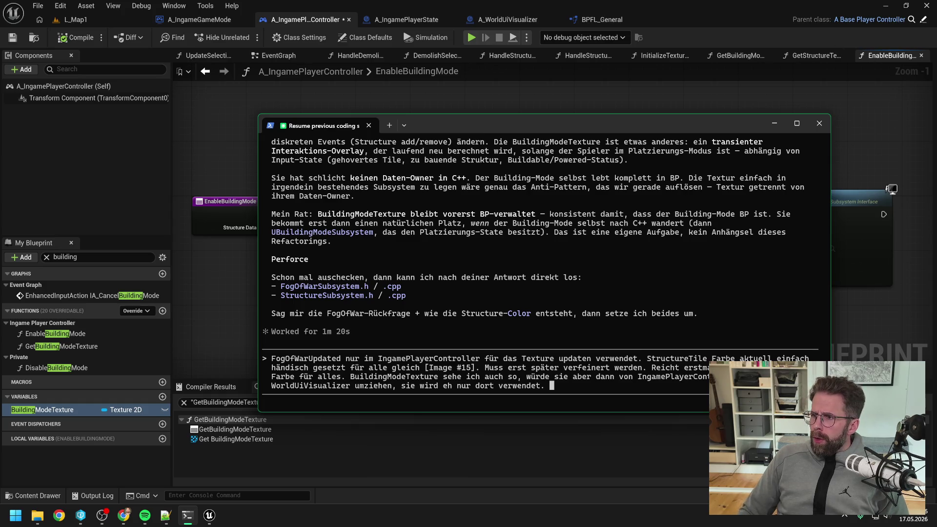
Step: Draft, then delete, a TextureLibrary texture-creation request for PowerGrid, FogOfWar and StructureTexture, and send the message
key(alt+Tab)
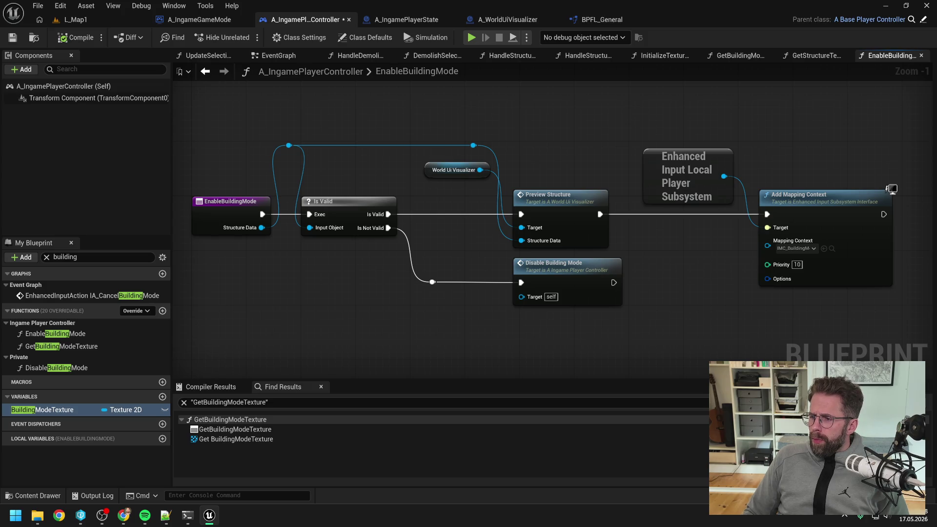
key(alt+Tab)
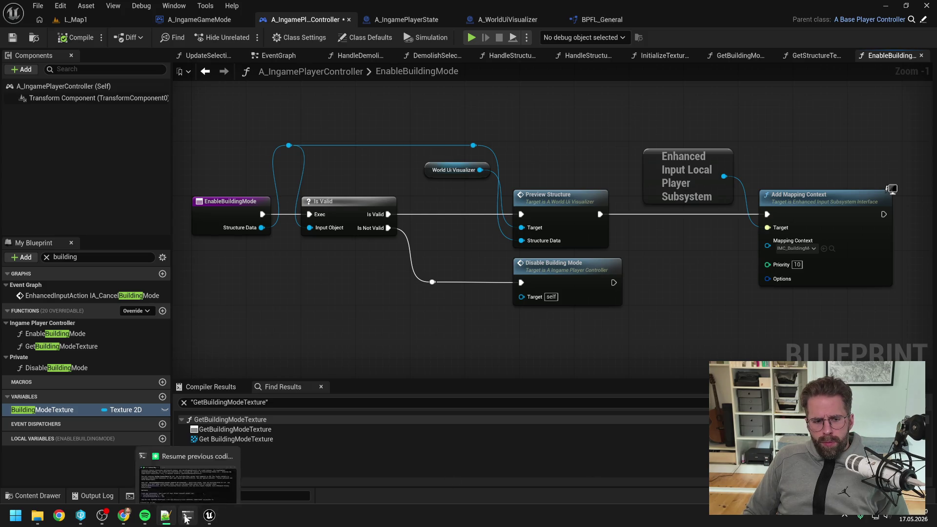
click(188, 515)
text(Gleichze)
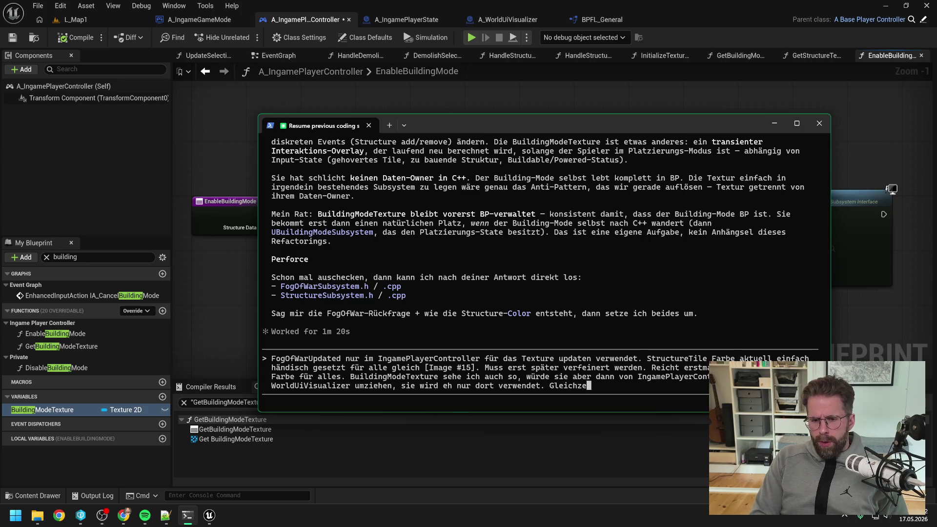
text(itig kannst du dan)
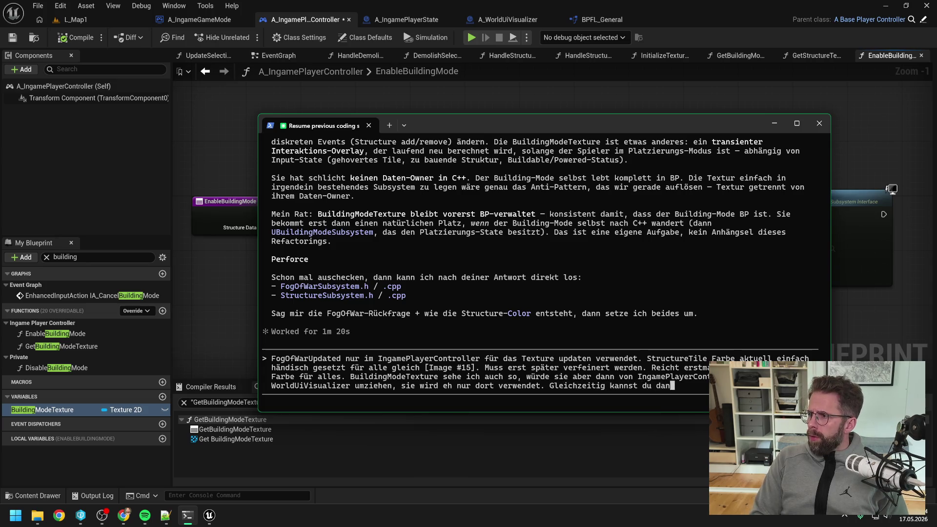
text(n Create)
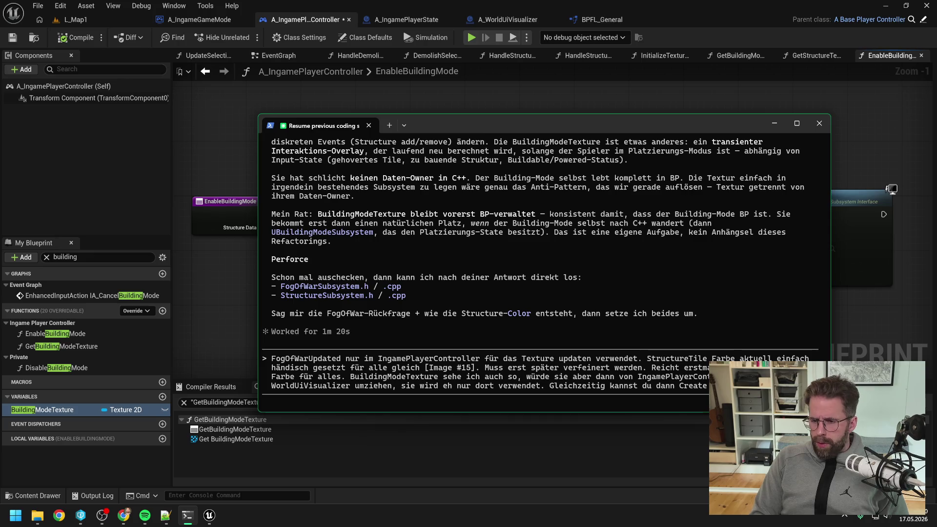
text(für )
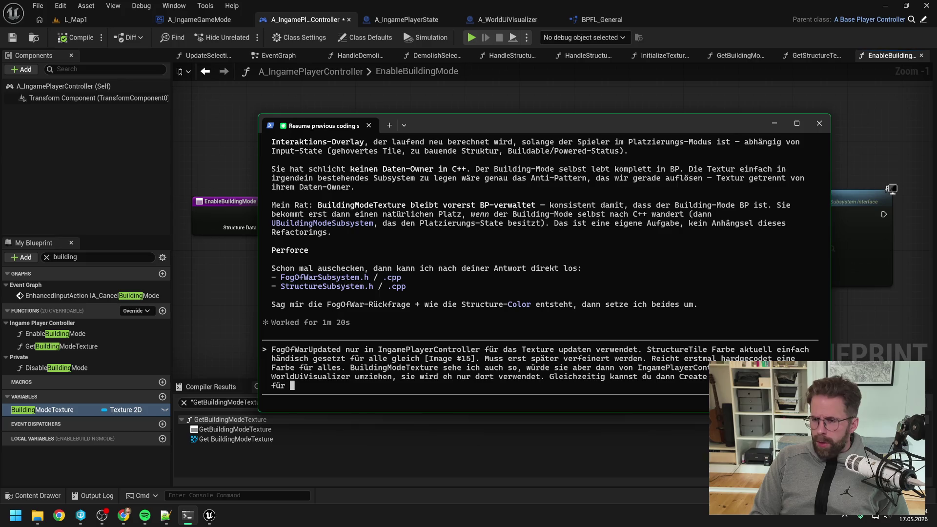
text(PowerGrid)
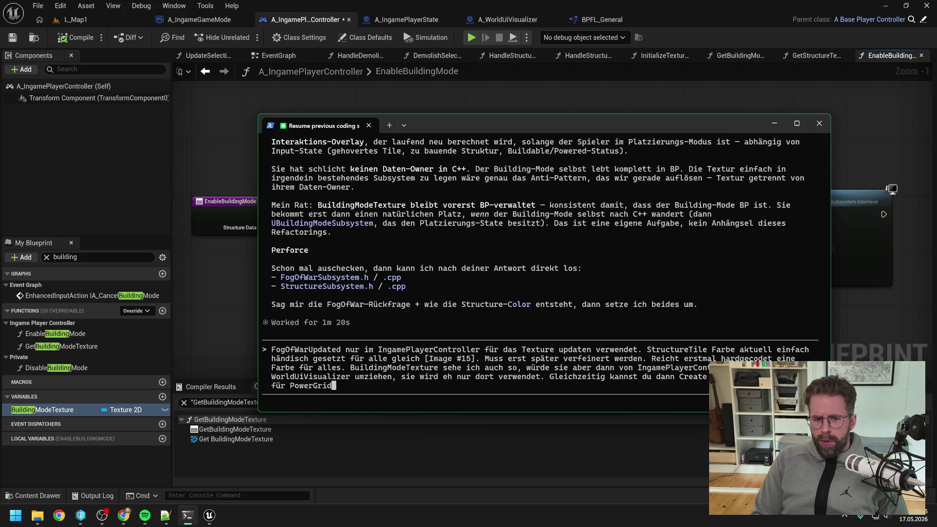
text(, )
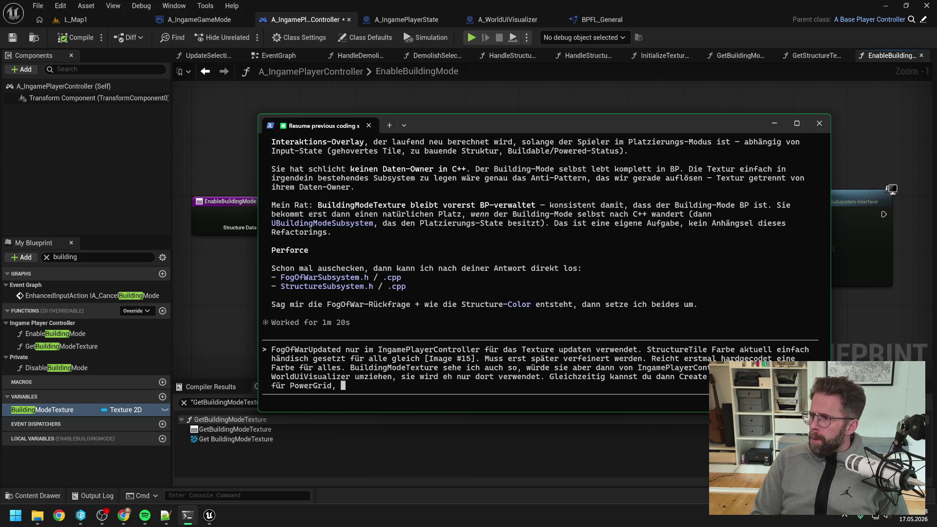
text(FogOfWar )
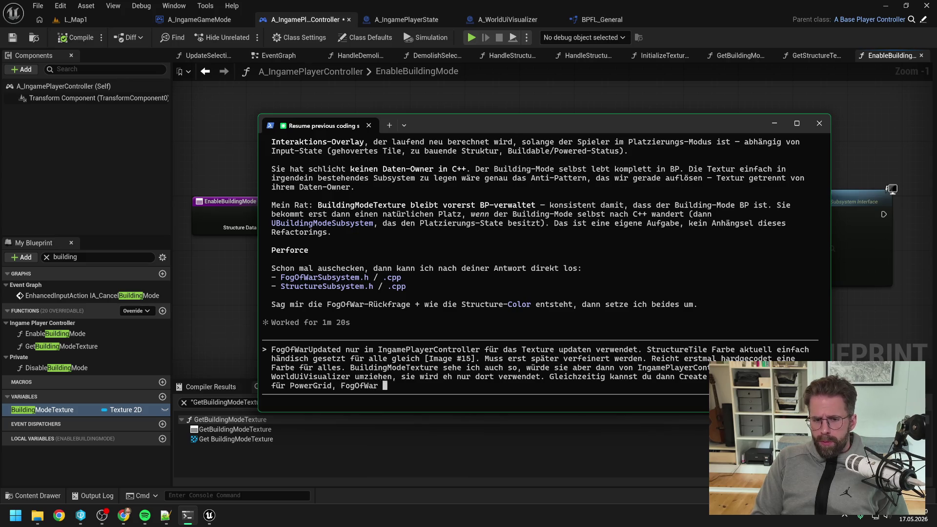
text(und Struct)
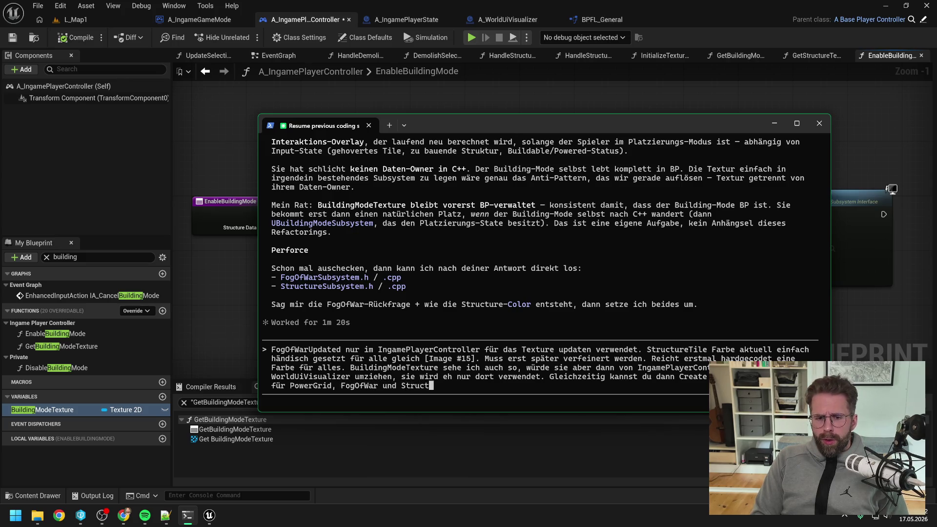
text(ureText)
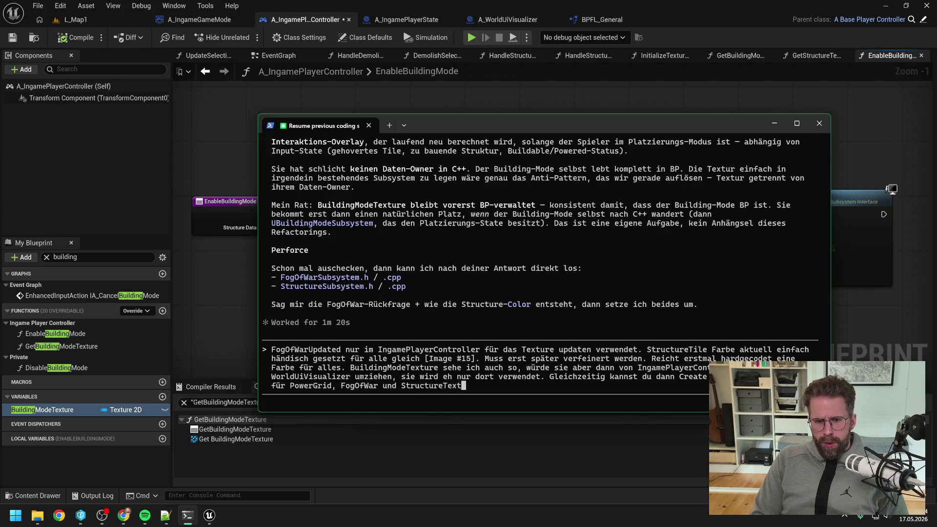
text(ure aus der Texture)
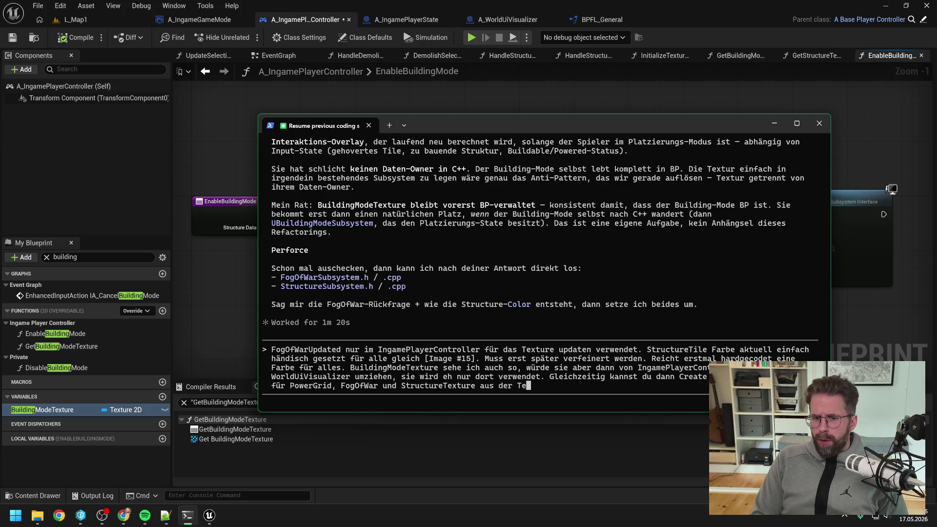
key(BackSpace)
text(Library)
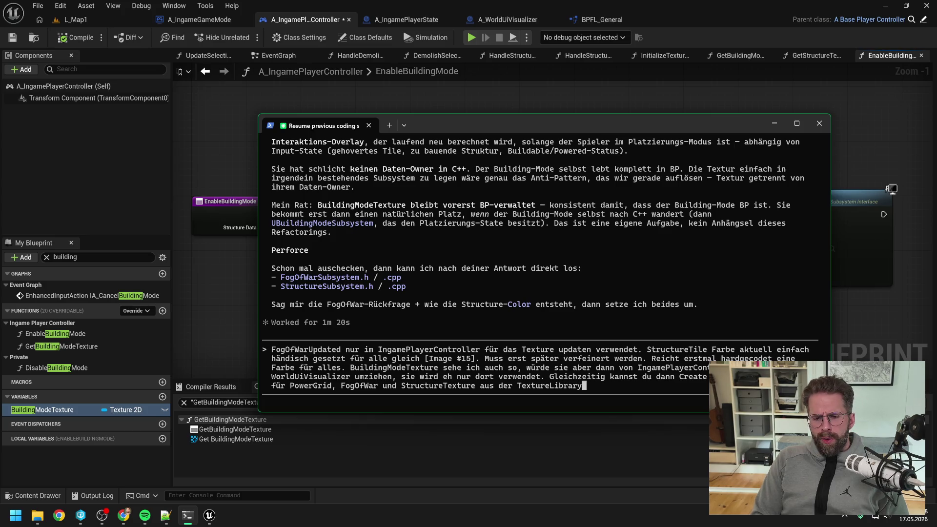
key(BackSpace)
key(BackSpace)
key(BackSpace)
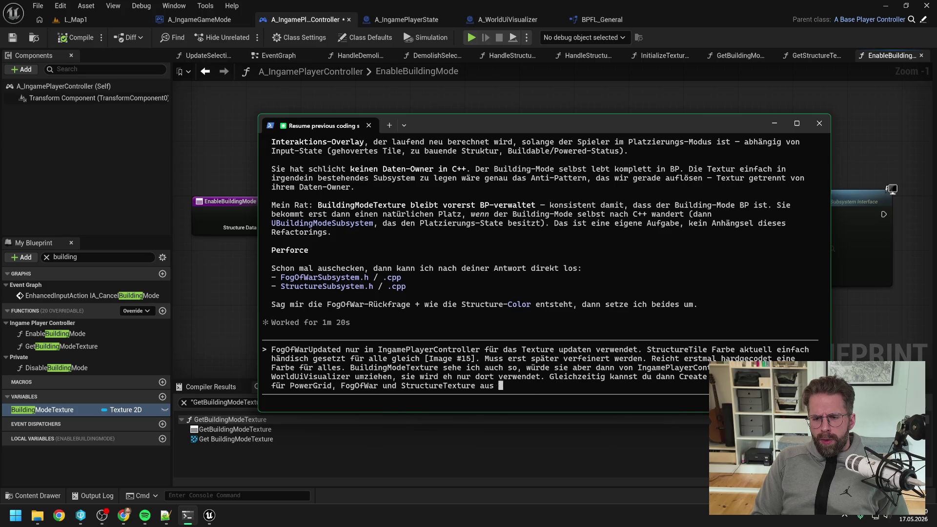
key(BackSpace)
key(BackSpace)
key(BackSpace)
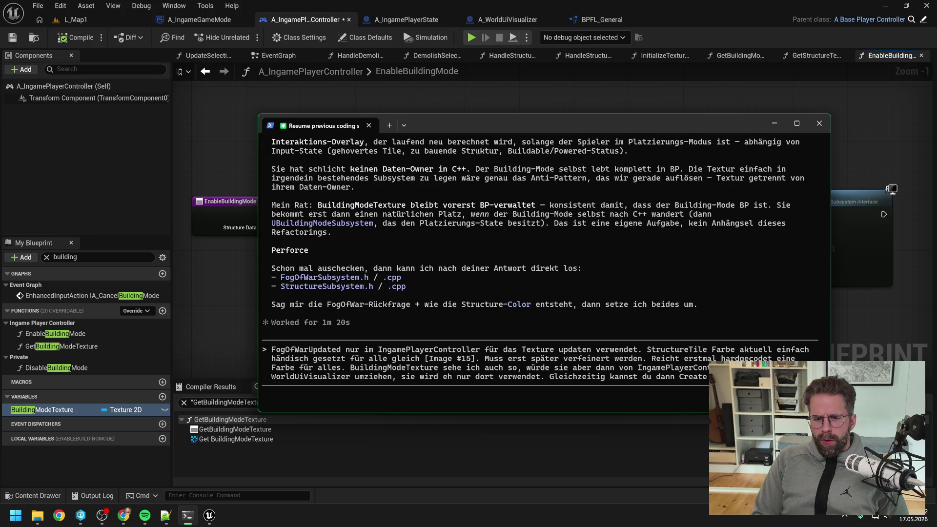
key(BackSpace)
key(BackSpace)
key(BackSpace)
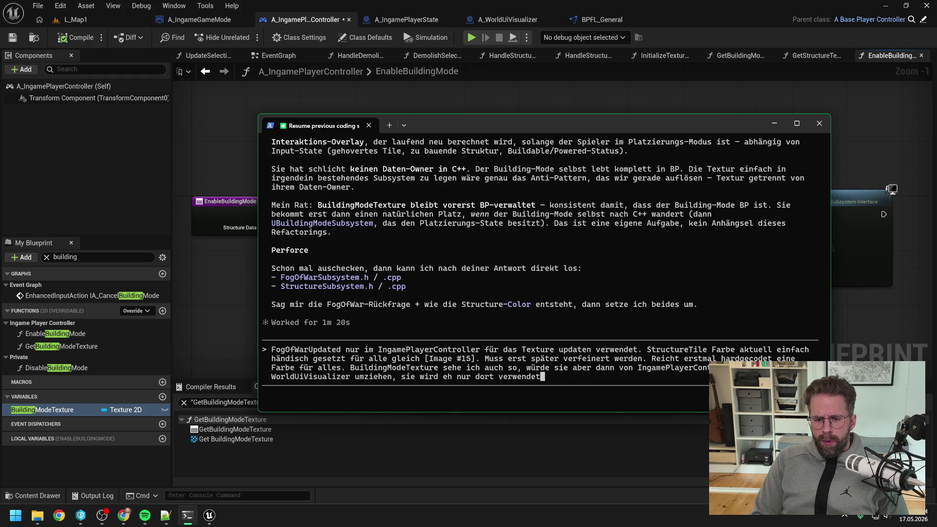
text(.)
key(Return)
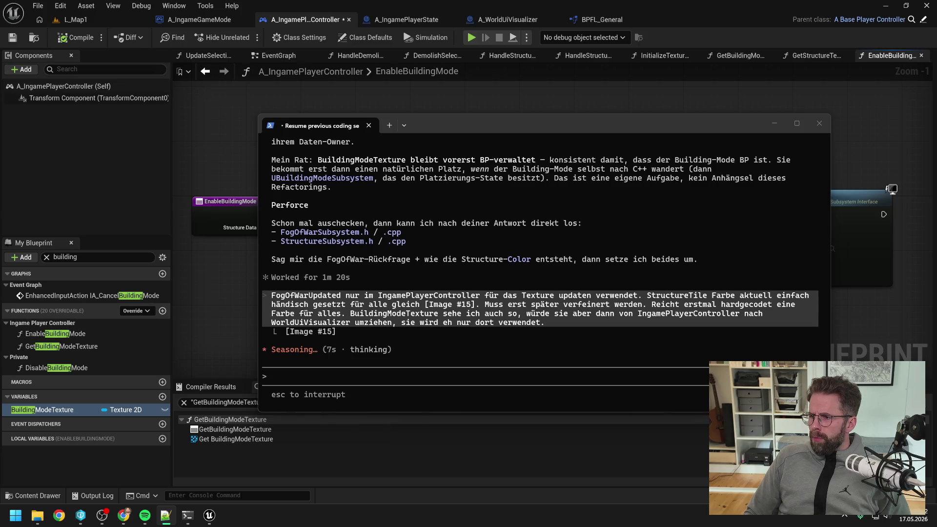
Step: Return to Unreal and view A_WorldUiVisualizer's EventGraph begin-play setup nodes
click(851, 308)
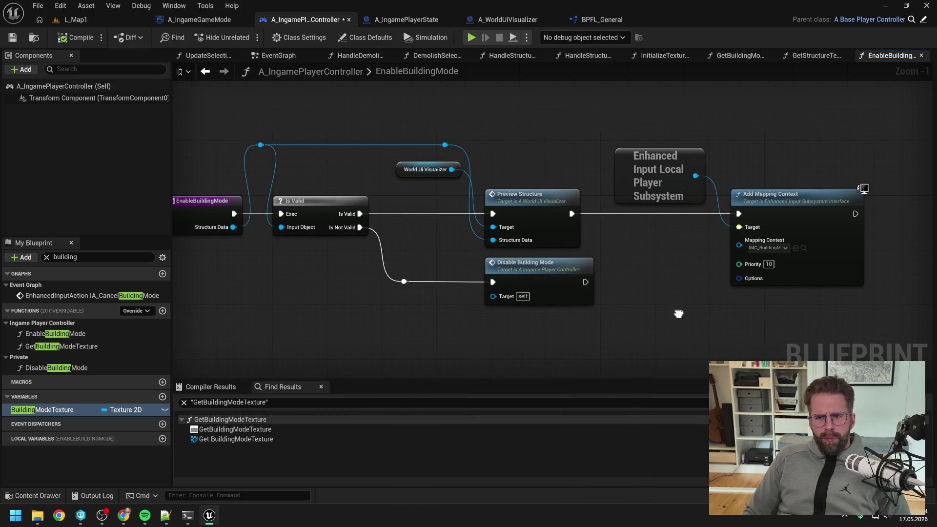
scroll(641, 307, down, 1)
scroll(440, 259, down, 1)
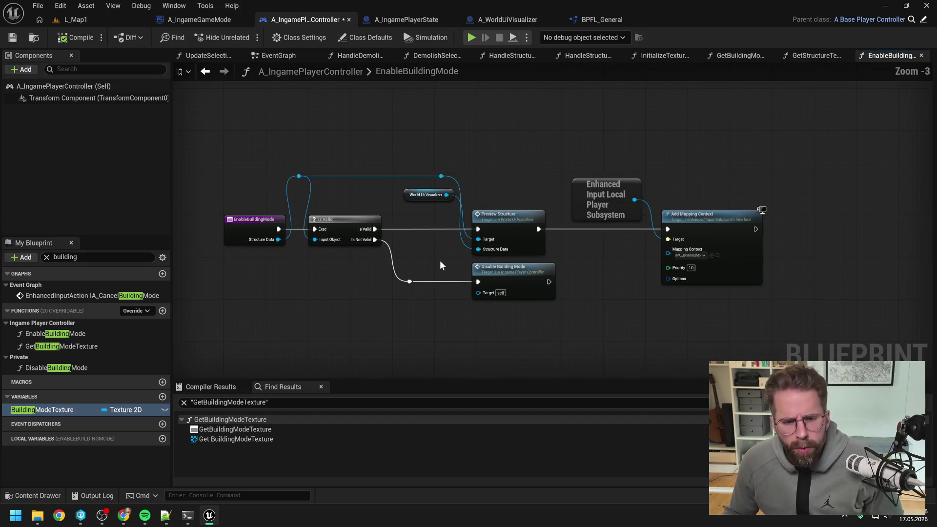
drag(440, 259, 490, 259)
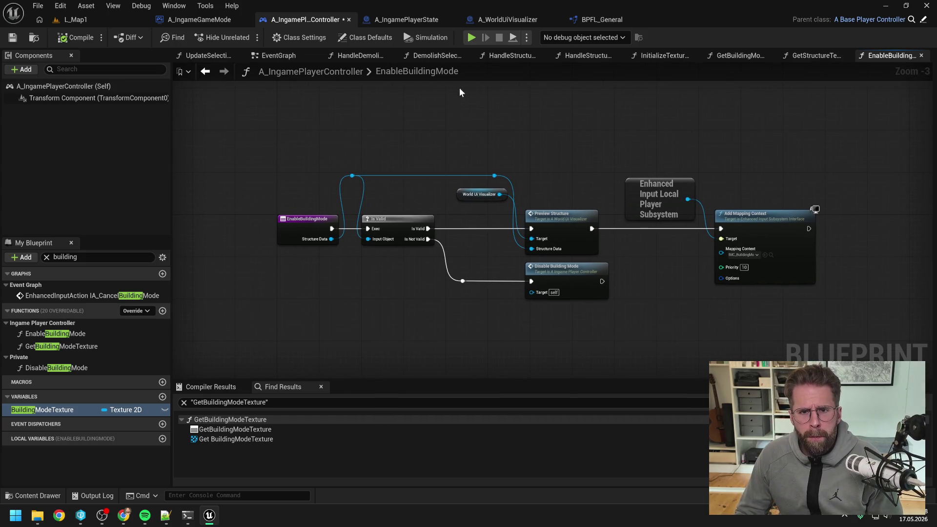
click(507, 19)
scroll(560, 192, down, 4)
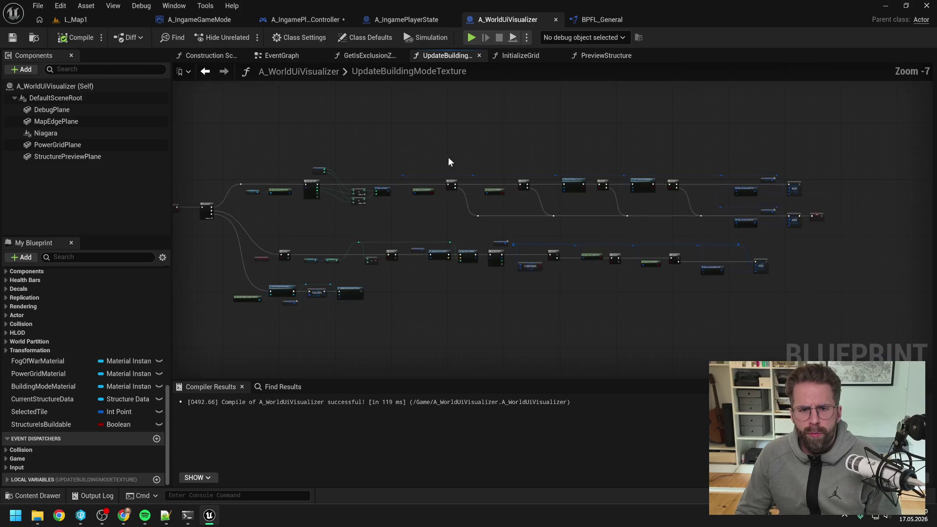
click(277, 56)
scroll(451, 183, down, 3)
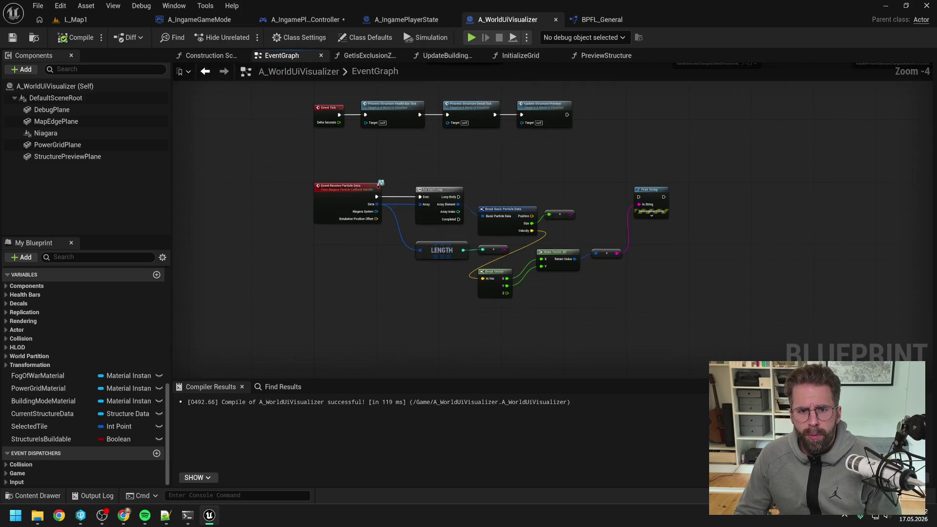
drag(620, 223, 453, 225)
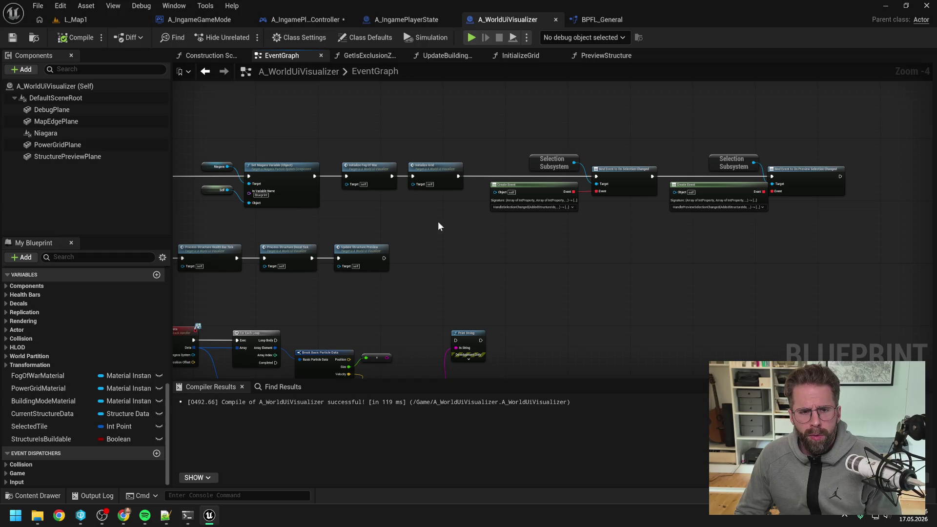
Step: Review the InitializeFogOfWar graph and its fog-of-war material nodes
double_click(378, 177)
scroll(858, 223, up, 1)
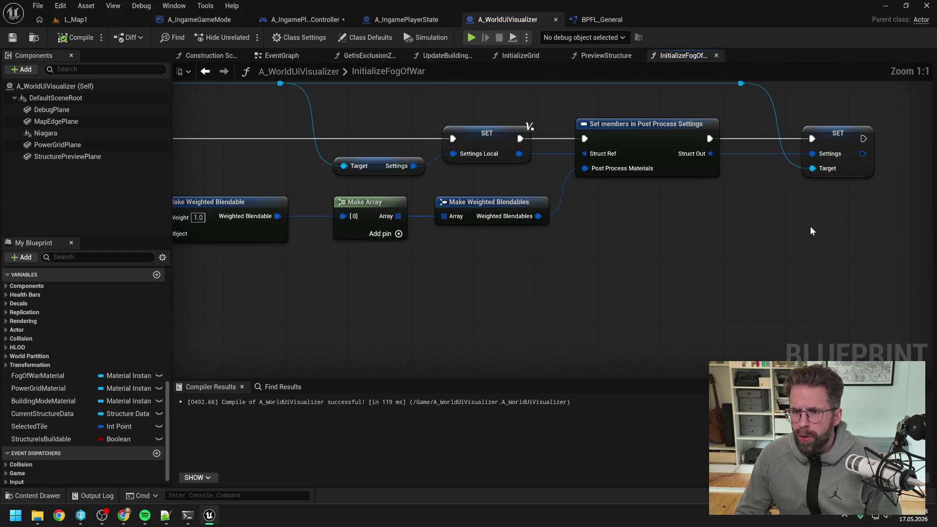
scroll(684, 242, down, 1)
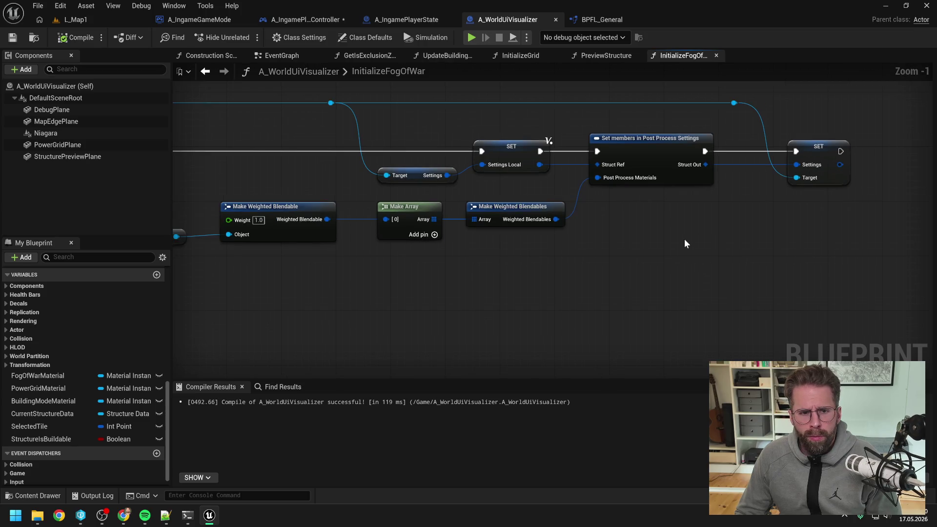
scroll(684, 243, down, 1)
scroll(631, 248, down, 1)
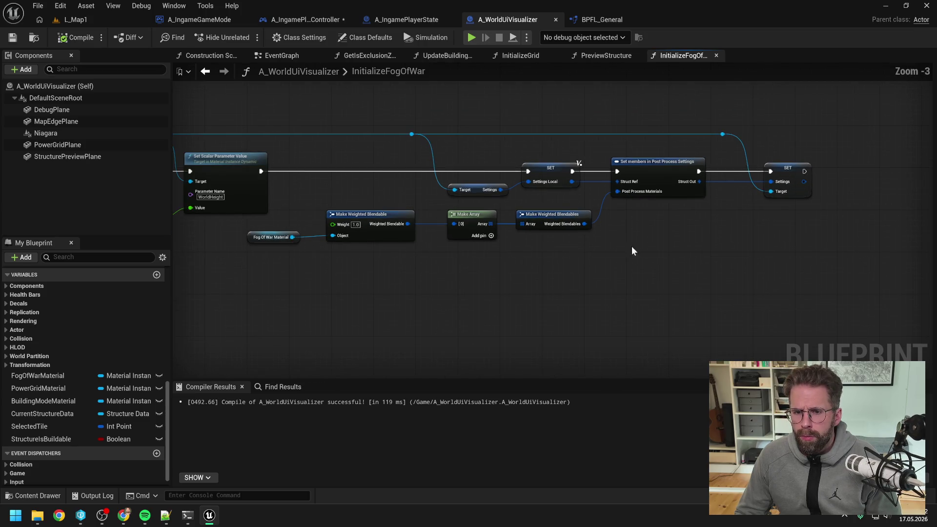
drag(512, 268, 706, 268)
scroll(665, 263, down, 1)
mouse_move(433, 260)
mouse_down()
mouse_move(580, 258)
mouse_move(527, 252)
mouse_up()
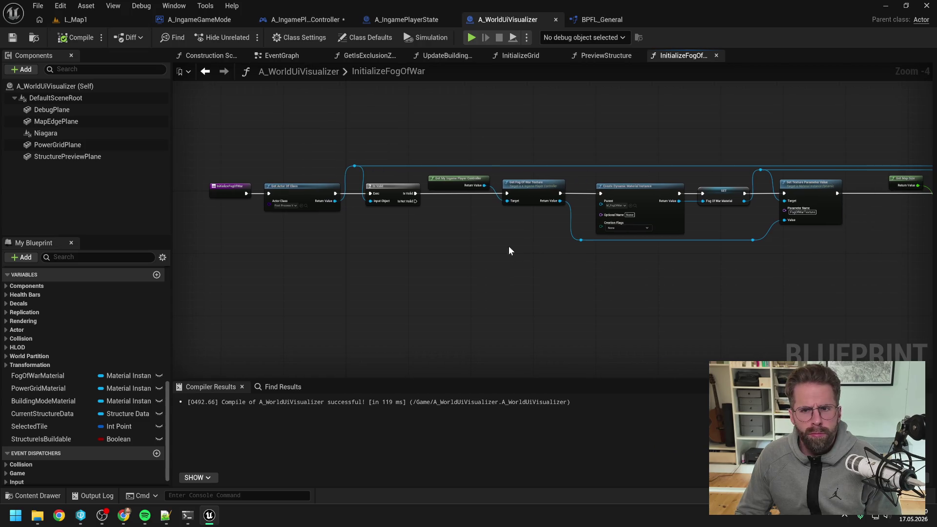
Step: Back in the EventGraph, open the InitializeGrid graph and bring its grid setup chains into view
click(288, 56)
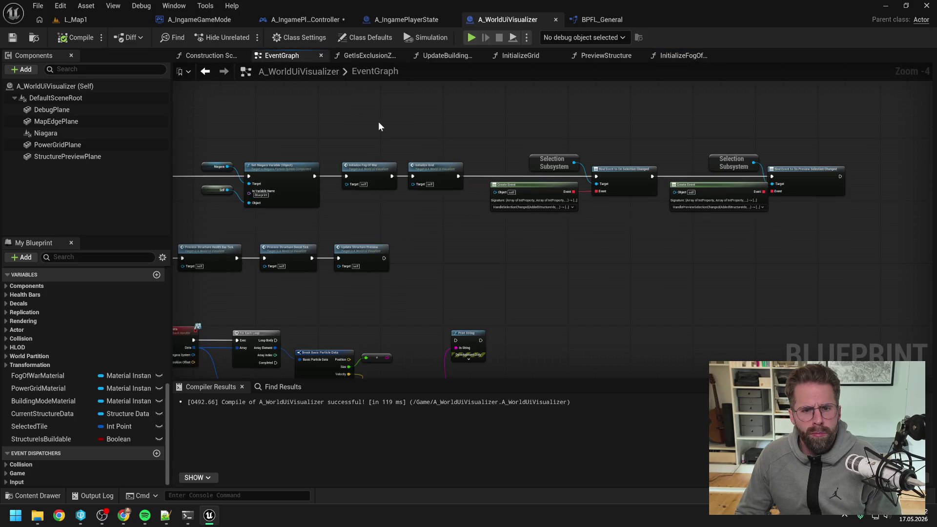
double_click(427, 165)
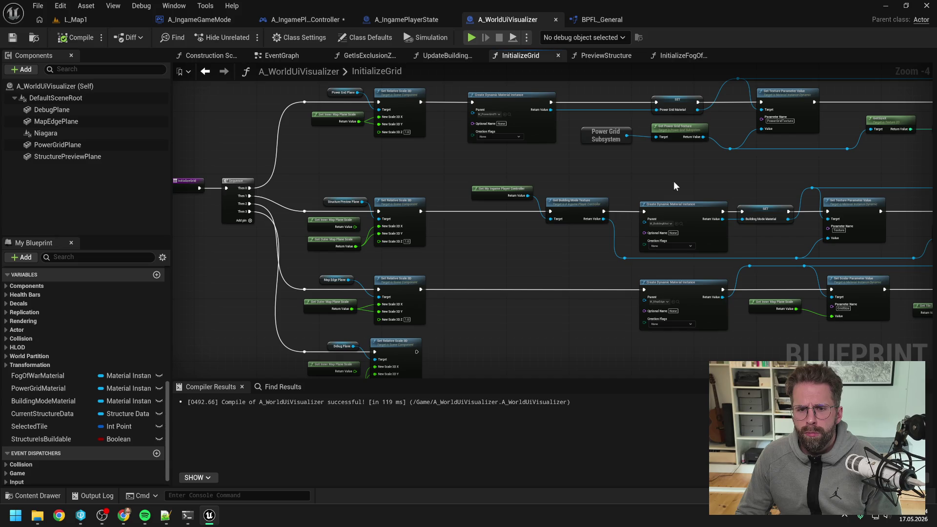
drag(674, 186, 619, 152)
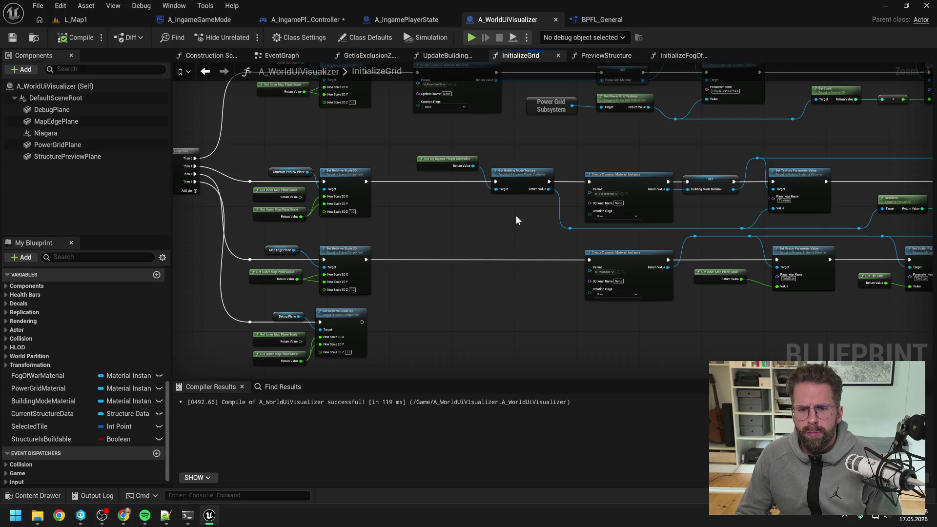
drag(516, 216, 544, 220)
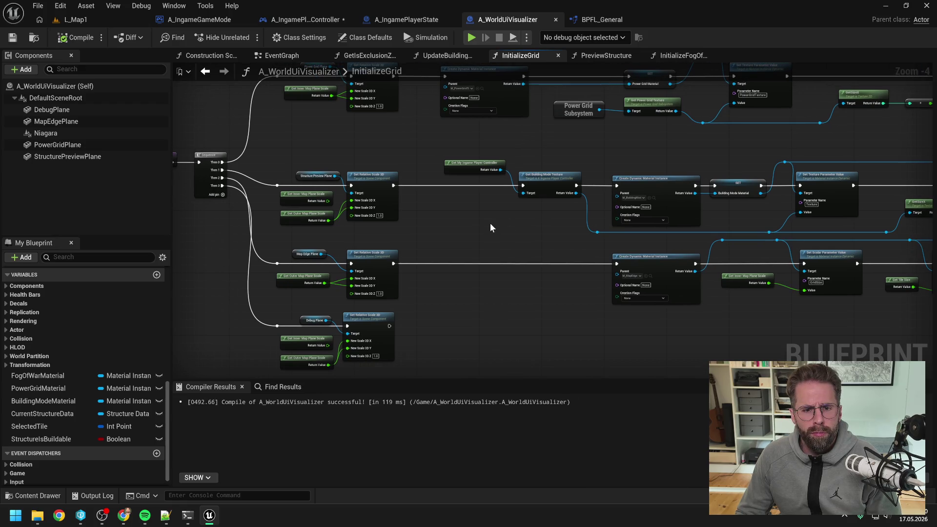
right_click(470, 225)
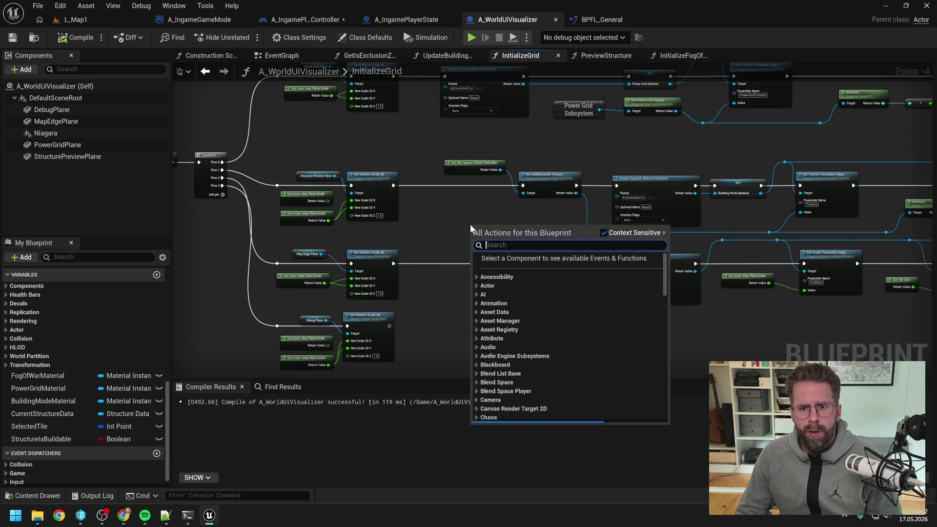
Step: Add a Create Building Mode Texture node after the scale node and promote its output to BuildingModeTexture
text(crea bui)
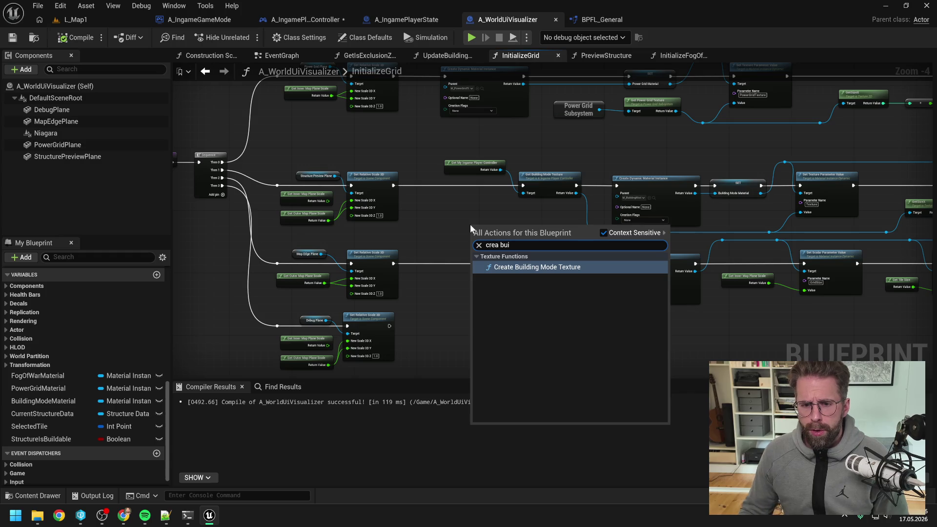
click(515, 268)
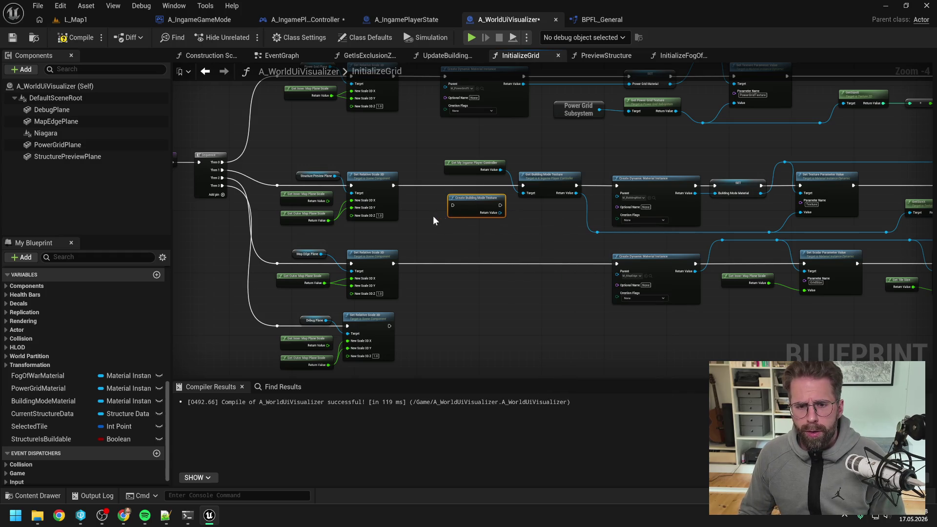
drag(485, 218, 462, 185)
mouse_move(393, 186)
mouse_down()
mouse_move(454, 205)
mouse_move(441, 194)
mouse_move(446, 186)
mouse_move(489, 203)
mouse_up()
click(551, 278)
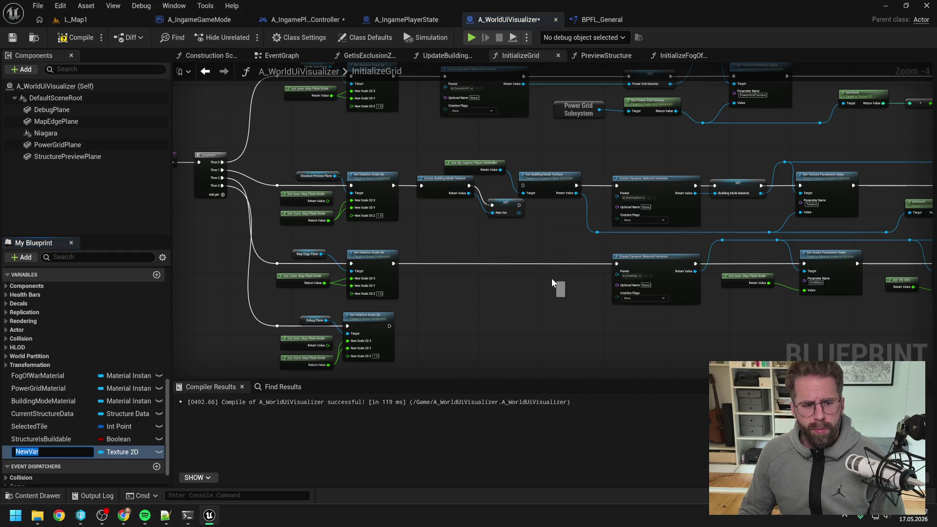
text(BV)
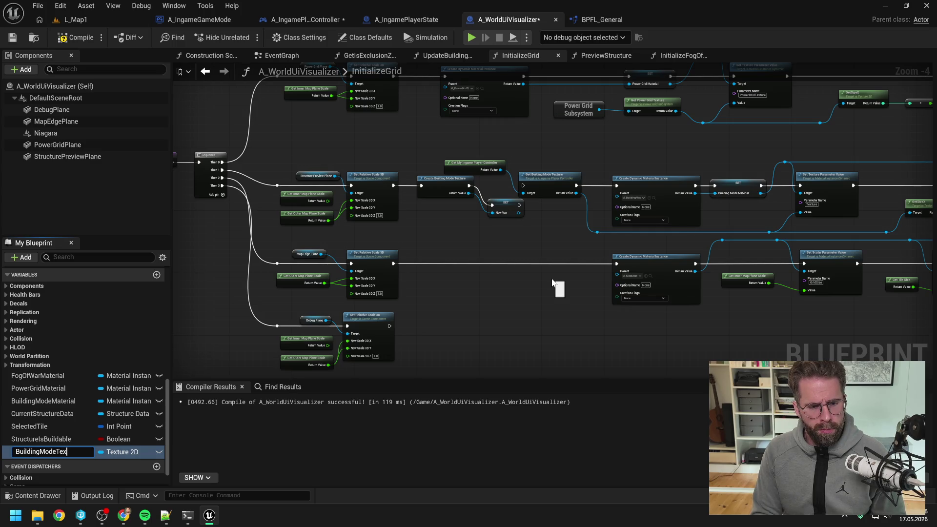
key(Return)
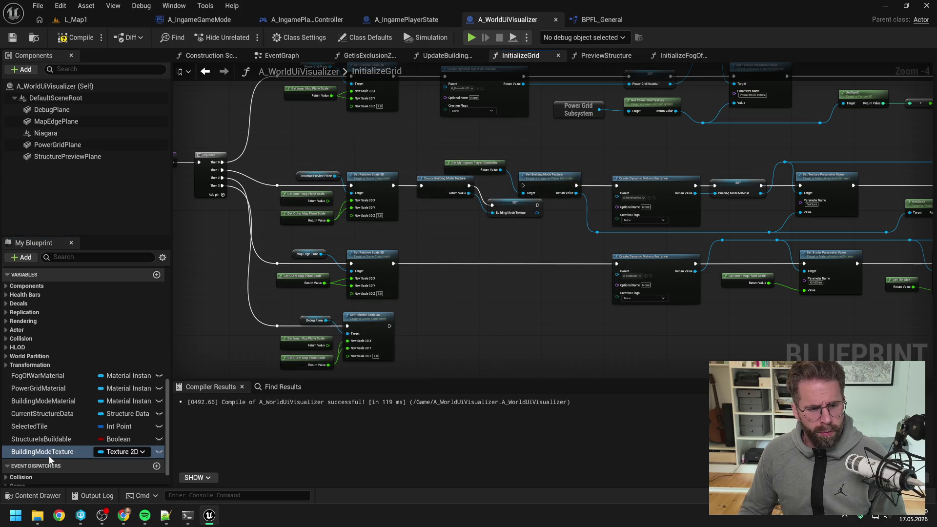
drag(48, 455, 53, 413)
Step: Wire the SET node into Create Dynamic Material Instance and delete the old player-controller texture getters
click(468, 310)
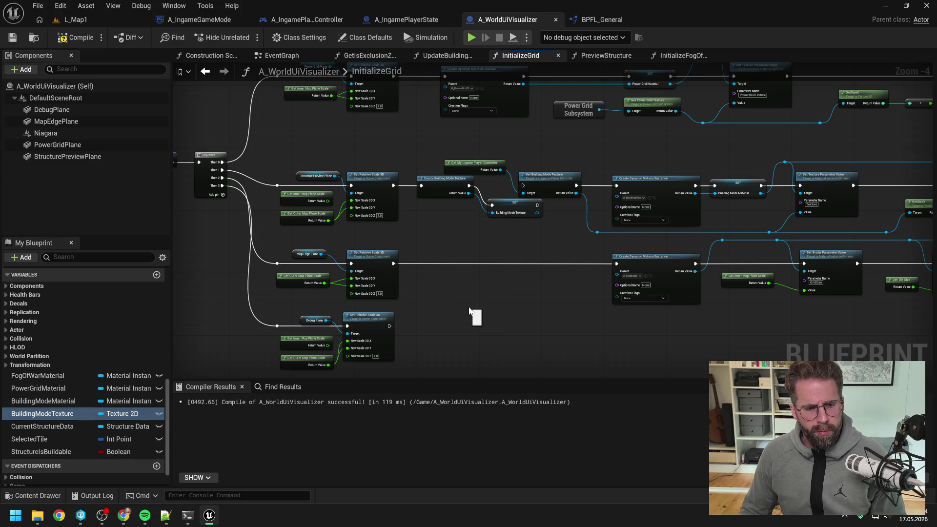
mouse_move(506, 233)
mouse_down()
mouse_move(482, 240)
mouse_move(545, 236)
mouse_up()
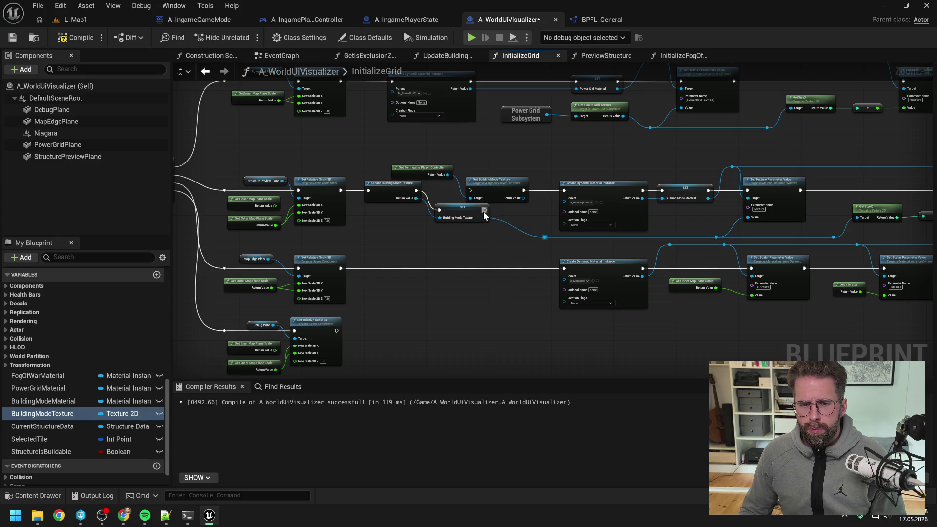
drag(484, 210, 564, 191)
mouse_move(446, 156)
mouse_down()
mouse_move(493, 195)
mouse_move(481, 192)
mouse_up()
key(Delete)
click(276, 385)
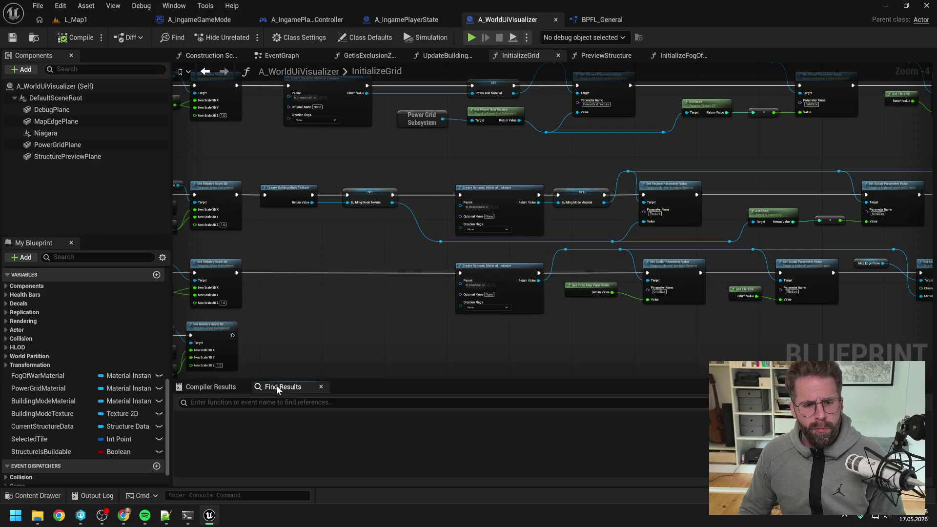
Step: Search 'buildingmodetexture', open UpdateBuildingModeTexture, and feed its texture input from a BuildingModeTexture getter
text(buildingmodetexture)
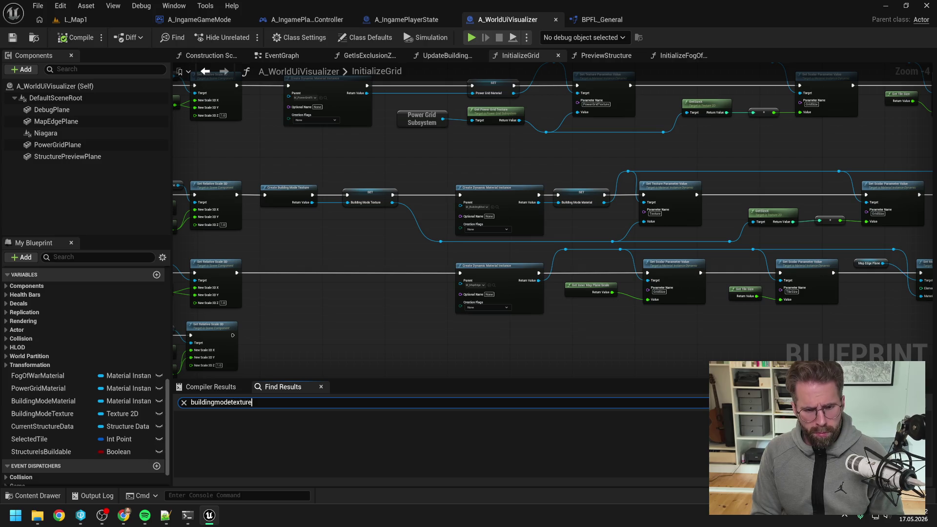
key(Return)
click(262, 449)
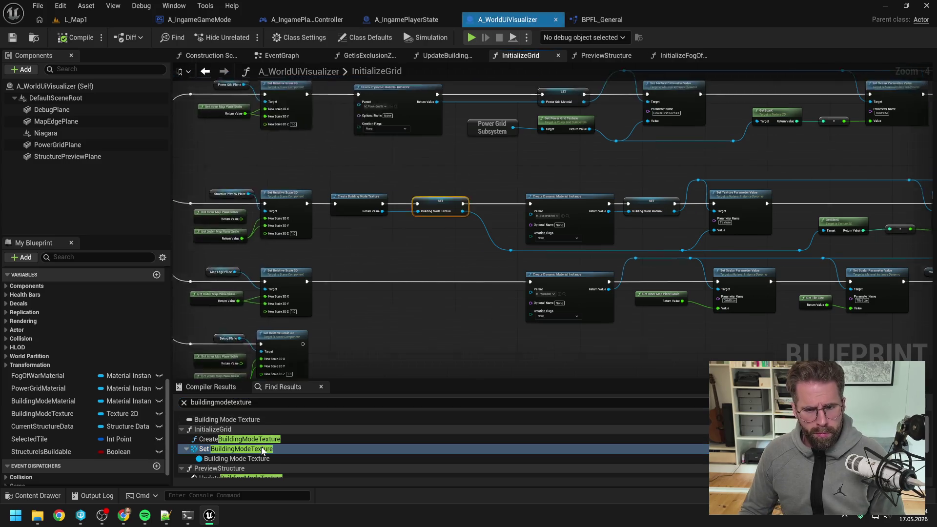
scroll(262, 449, down, 2)
click(263, 447)
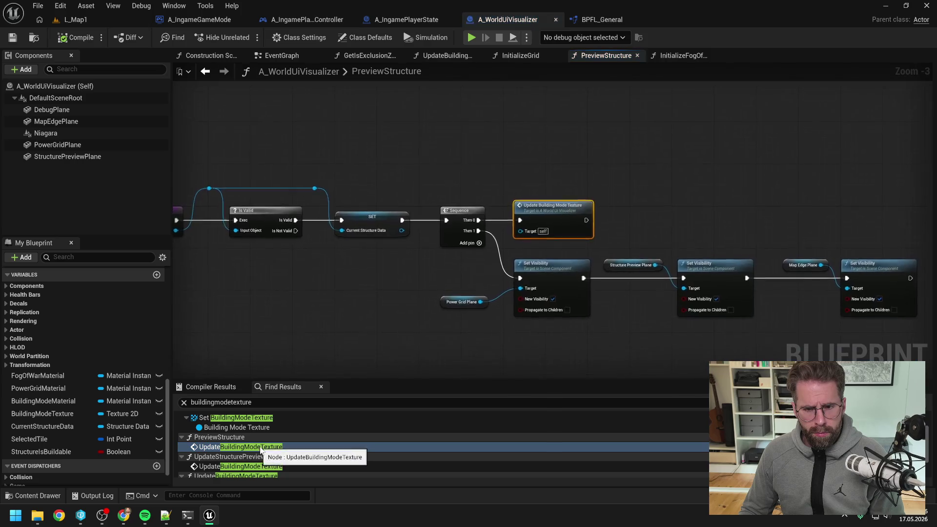
double_click(555, 222)
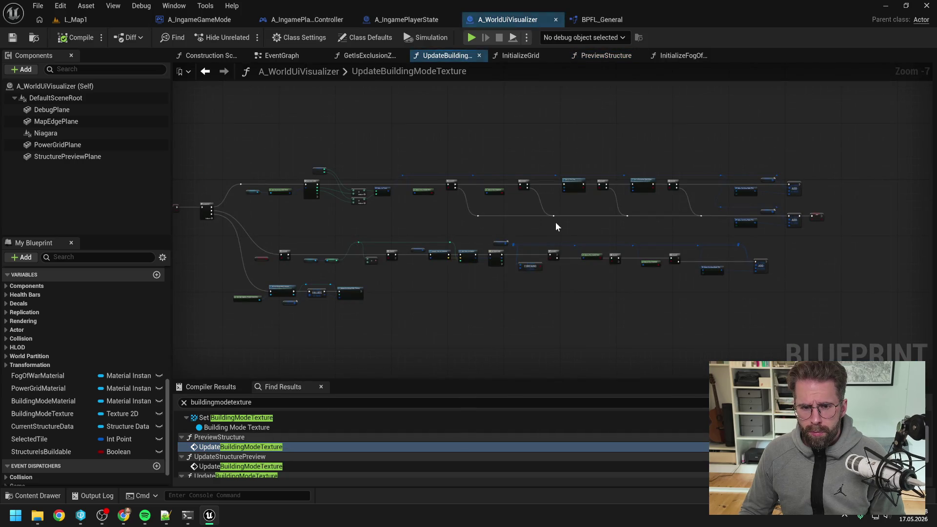
scroll(351, 288, up, 4)
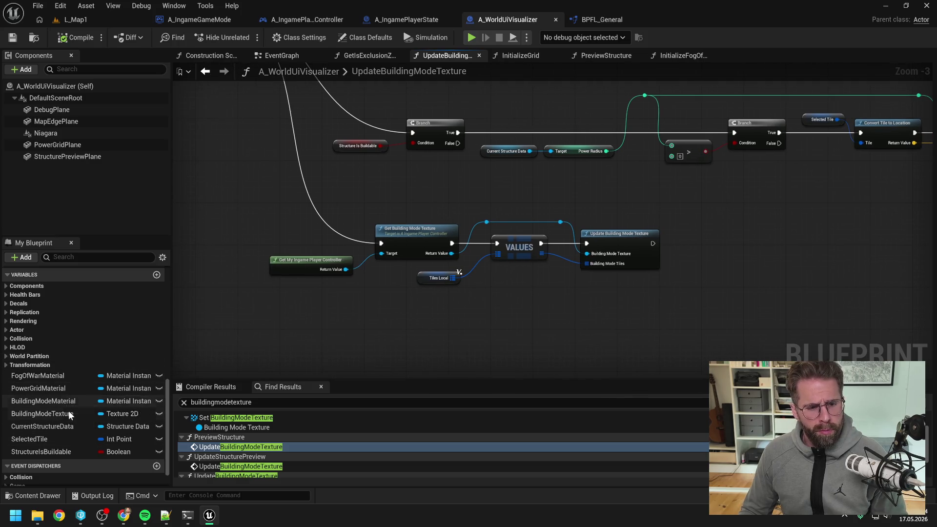
mouse_move(71, 417)
mouse_down()
mouse_move(283, 299)
mouse_move(380, 299)
mouse_move(594, 257)
mouse_up()
click(376, 312)
drag(479, 194, 567, 228)
Step: Delete the controller texture lookup nodes, tidy the texture-update nodes, then compile and save
drag(367, 261, 386, 268)
key(Delete)
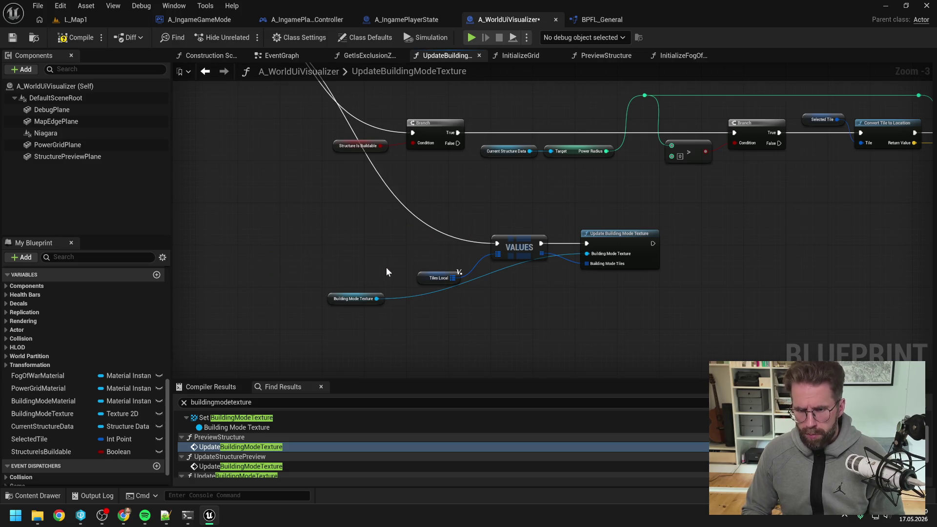
mouse_move(373, 304)
mouse_down()
mouse_move(539, 233)
mouse_move(647, 233)
mouse_up()
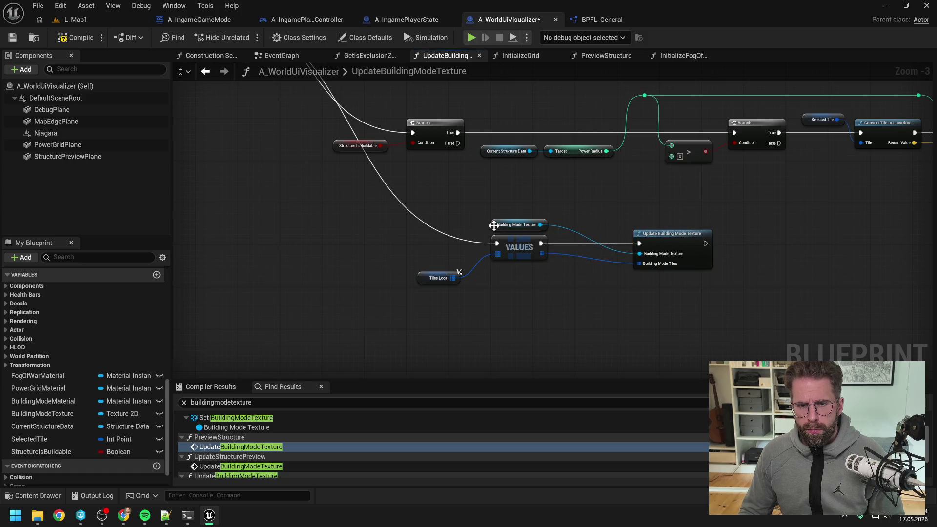
drag(497, 228, 565, 229)
drag(584, 283, 414, 215)
drag(518, 244, 436, 238)
click(342, 317)
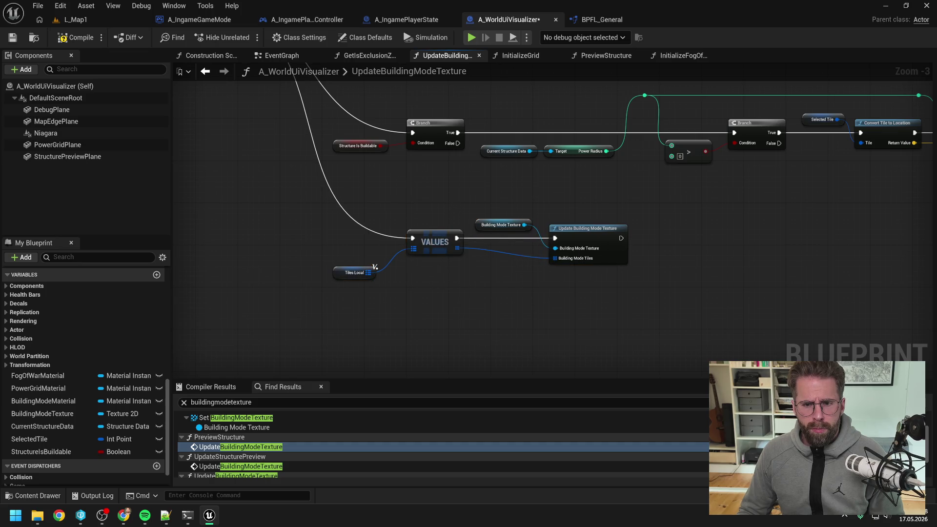
key(F7)
Step: Check that GetBuildingModeTexture search results point only to the visualizer's own functions
double_click(272, 466)
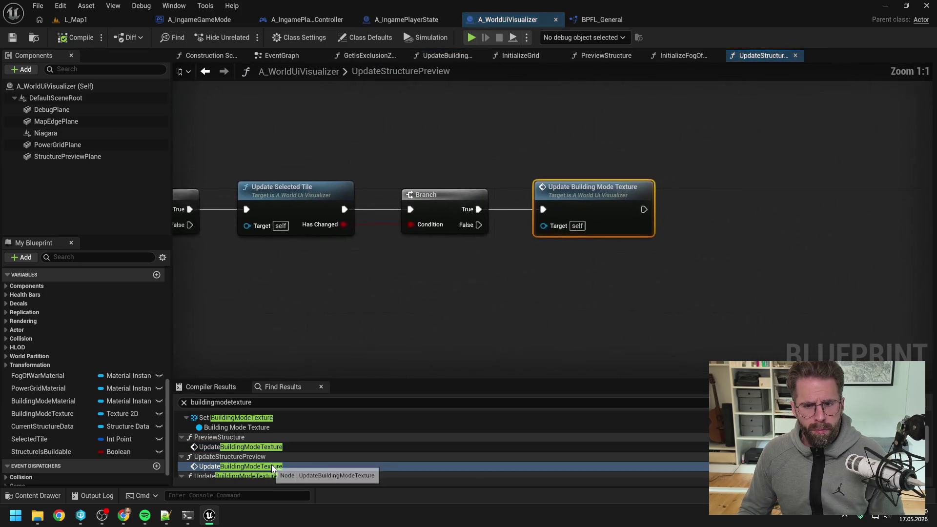
scroll(272, 466, down, 2)
double_click(260, 465)
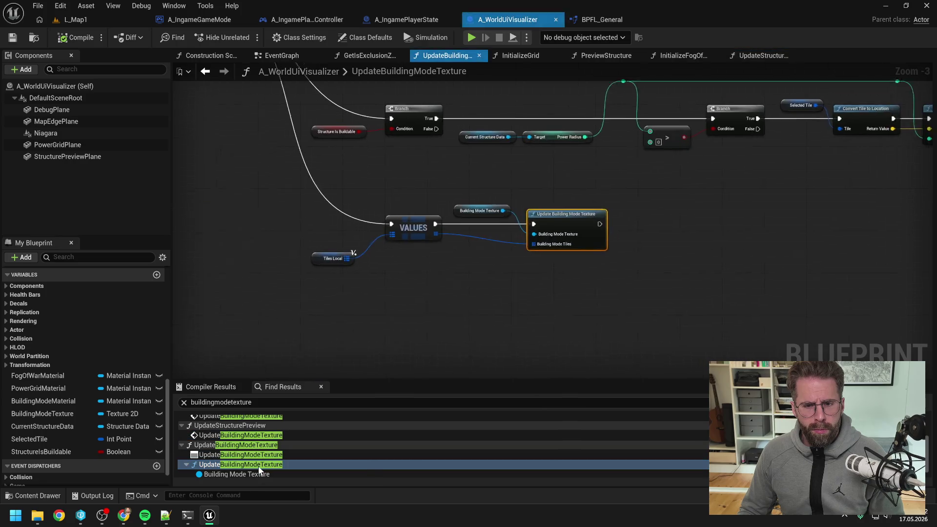
click(259, 471)
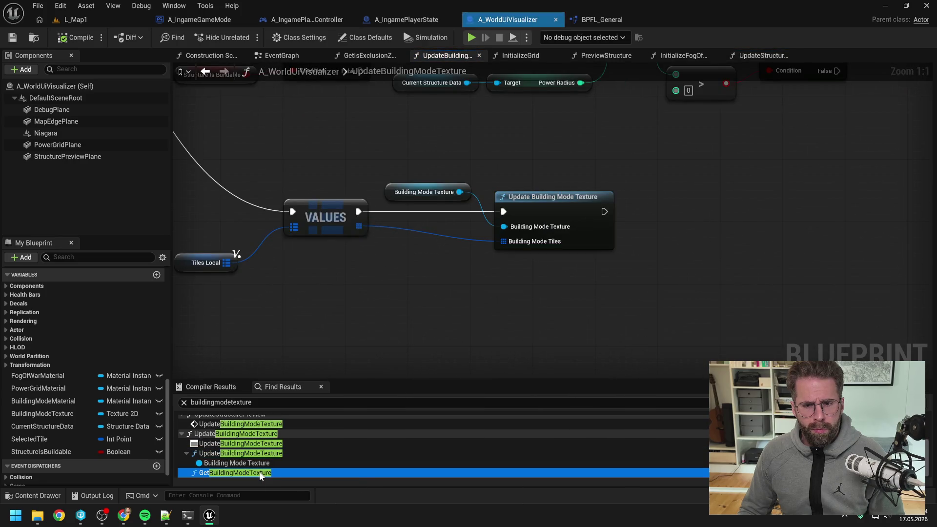
scroll(276, 457, up, 3)
double_click(273, 439)
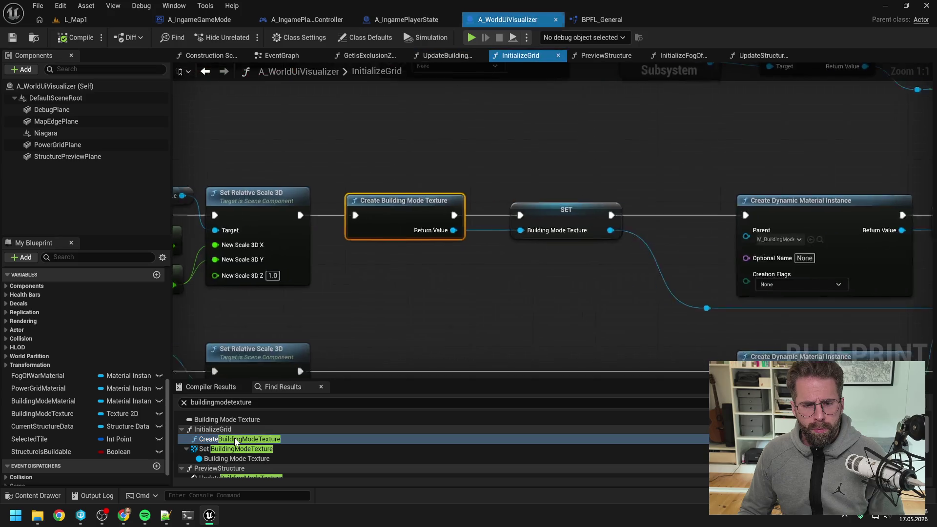
scroll(502, 296, down, 5)
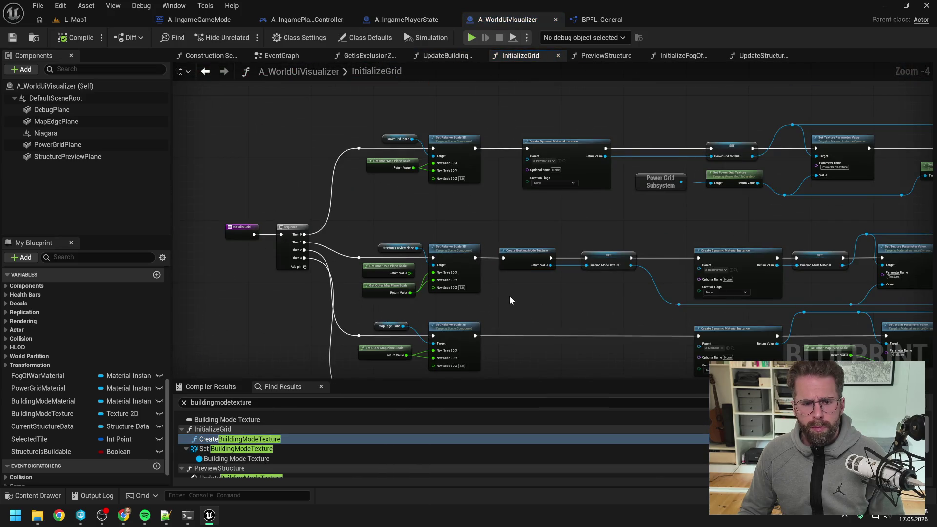
click(292, 20)
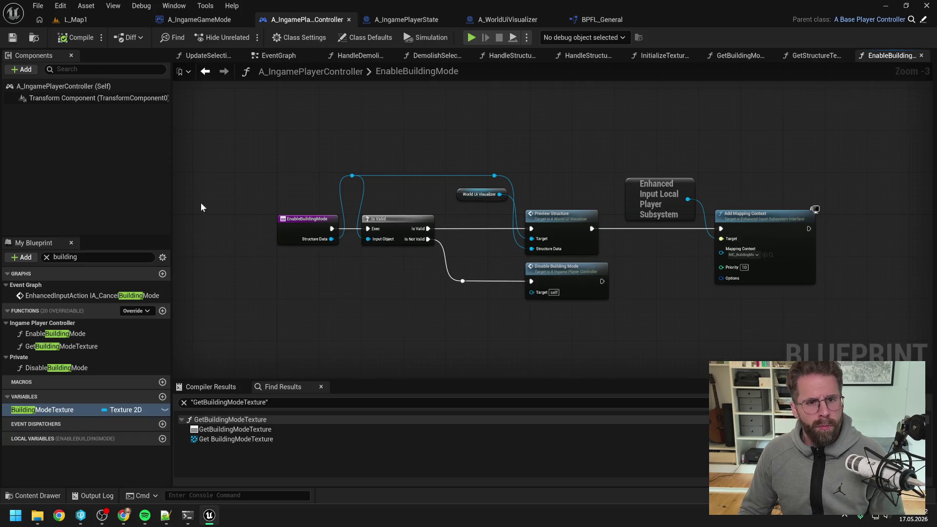
Step: In InitializeTextures, delete the Create Building Mode Texture node and its SET node
click(270, 57)
drag(436, 159, 680, 130)
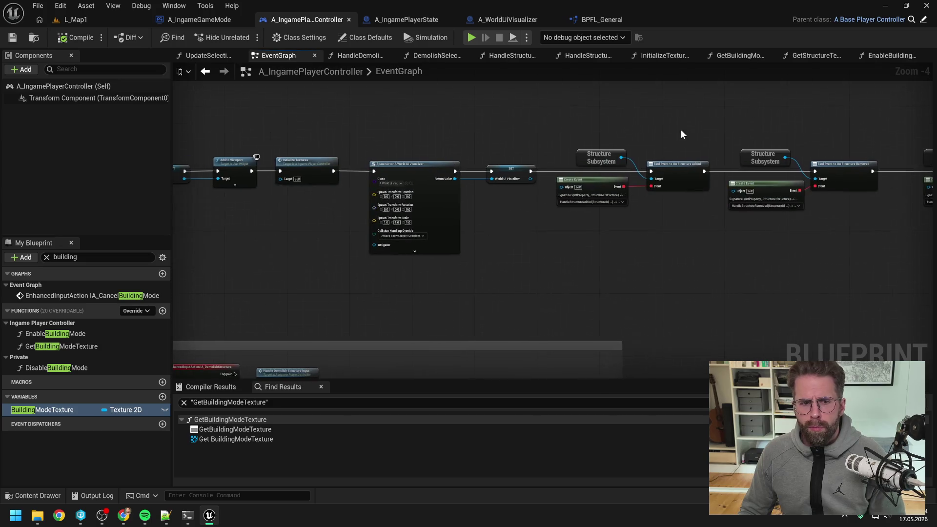
drag(366, 204, 554, 221)
double_click(485, 170)
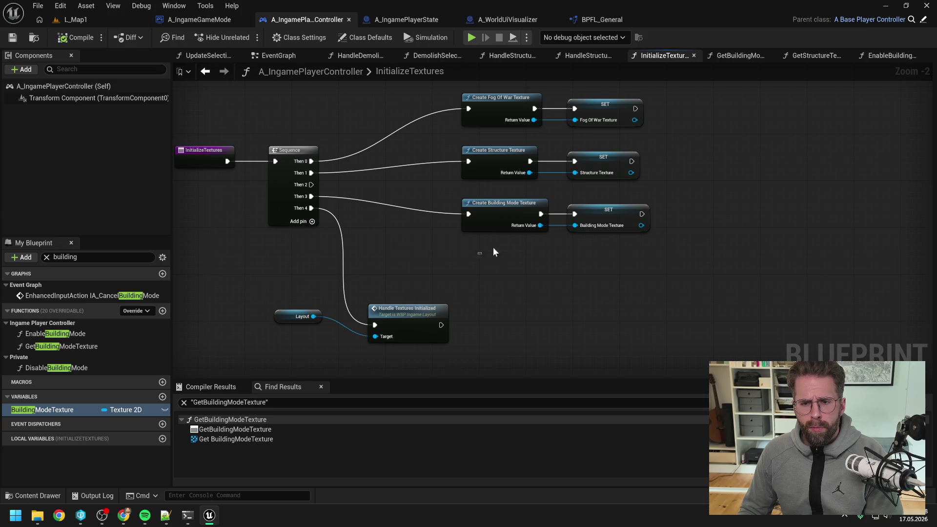
drag(493, 252, 600, 215)
key(Delete)
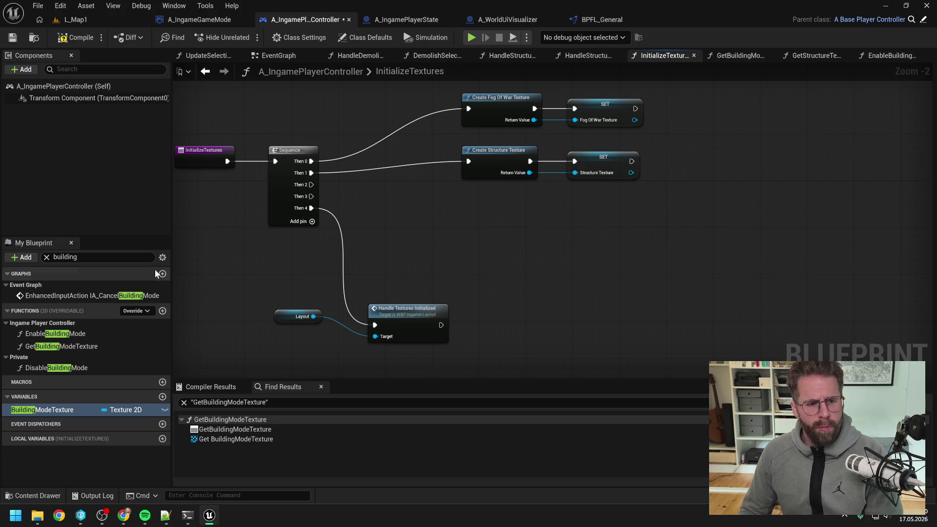
Step: Delete the GetBuildingModeTexture function from the player controller and compile
click(65, 257)
text(ge)
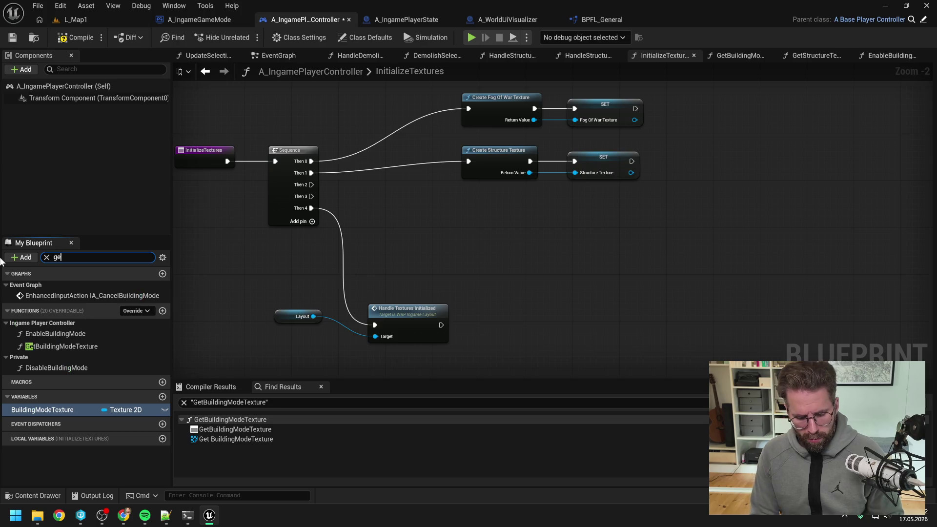
text(t bui)
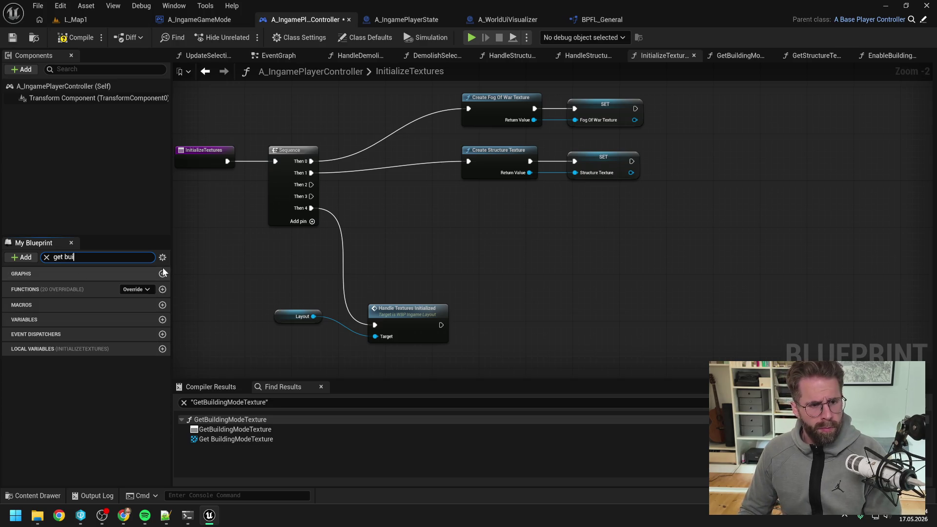
click(103, 307)
key(Delete)
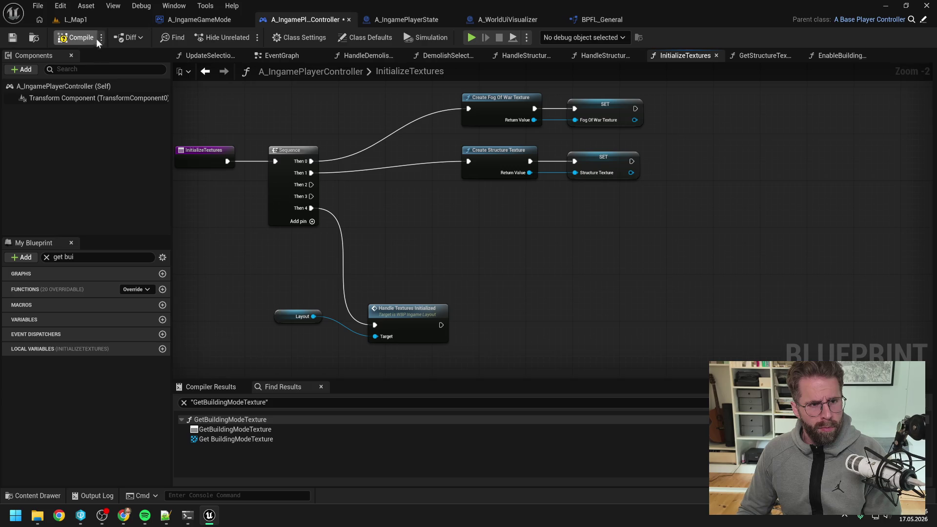
click(98, 39)
Step: Delete the BuildingModeTexture variable, save, and play L_Map1 in the editor
click(46, 257)
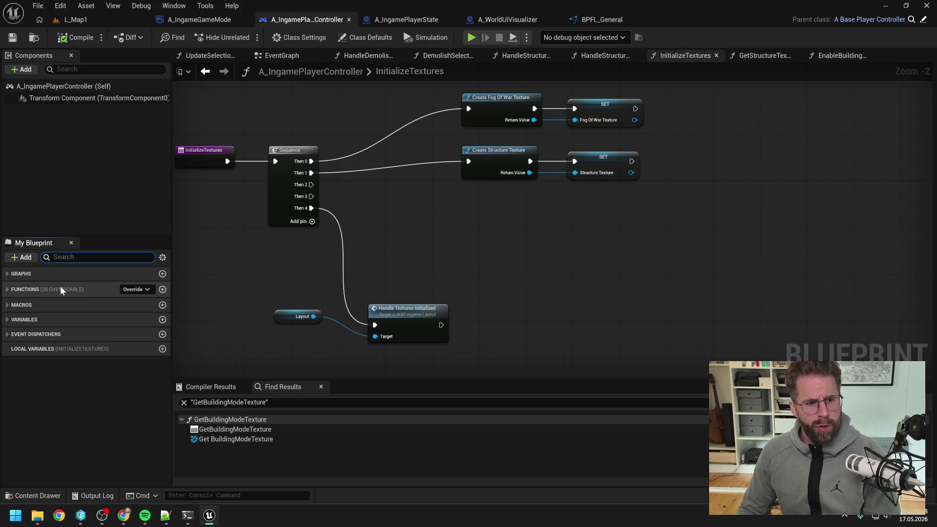
click(21, 320)
scroll(103, 330, down, 5)
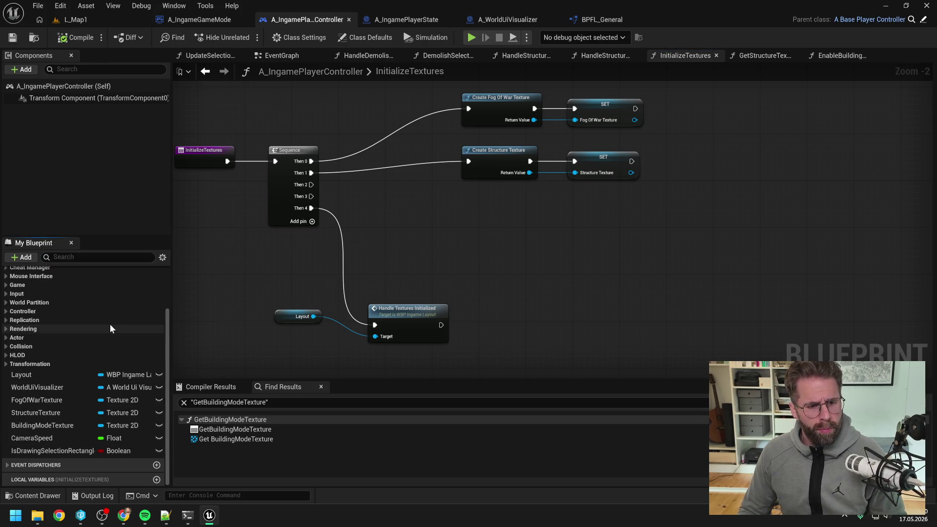
click(68, 426)
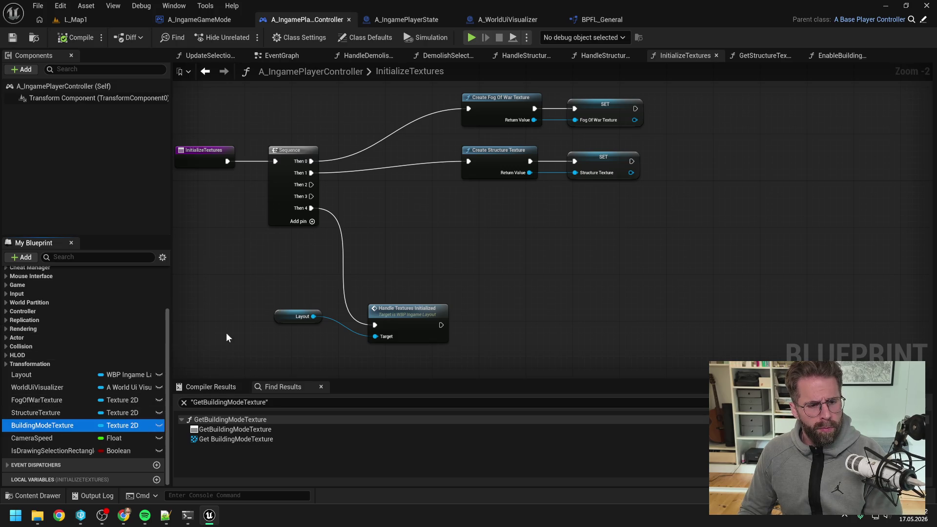
key(Delete)
key(ctrl+s)
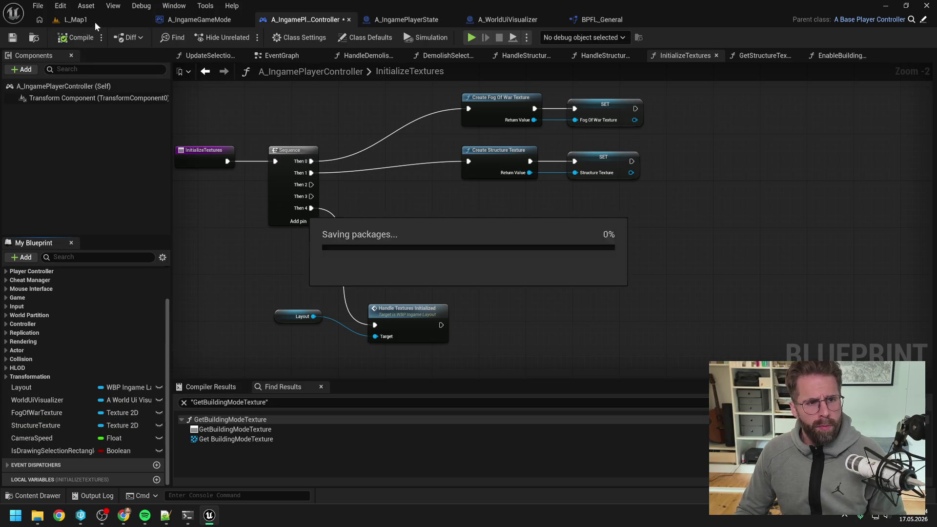
click(93, 19)
click(240, 37)
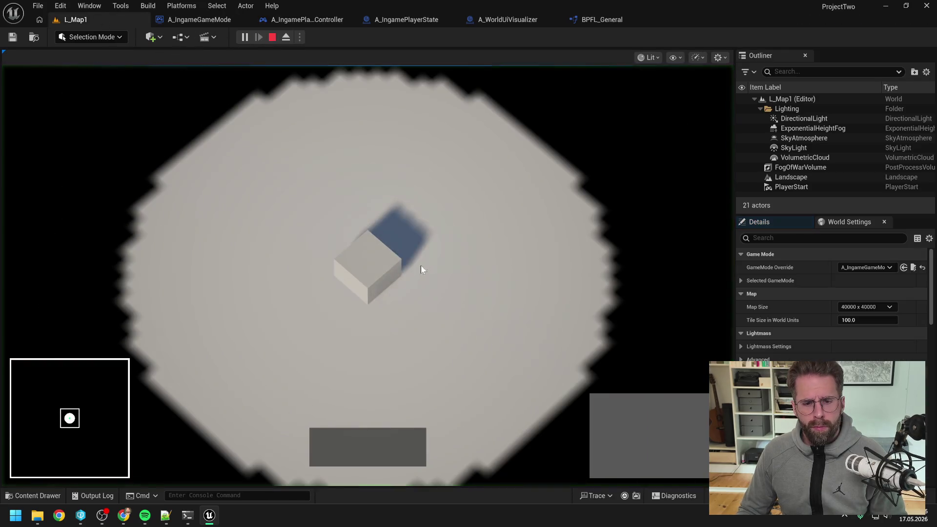
Step: Place two Power Grid Generators in build mode, stop the play session, and return to Claude Code
click(597, 416)
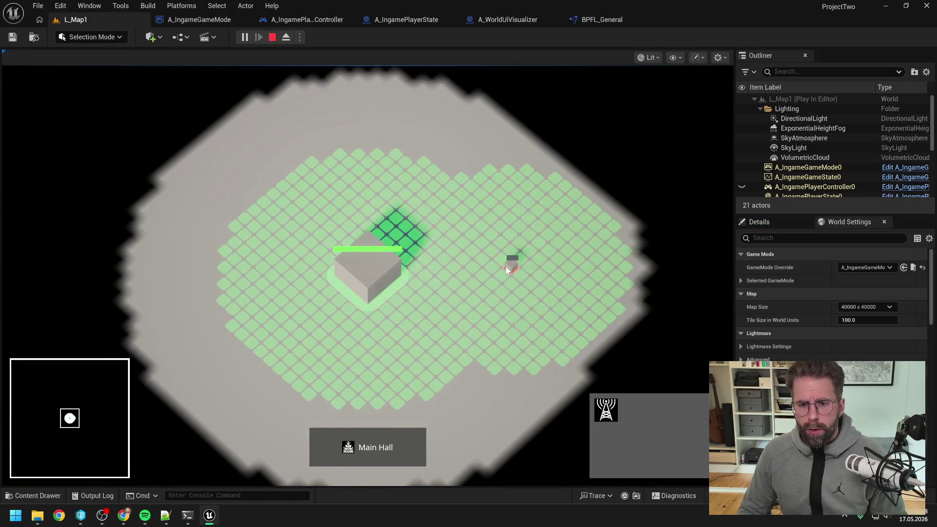
click(510, 266)
click(448, 175)
key(Escape)
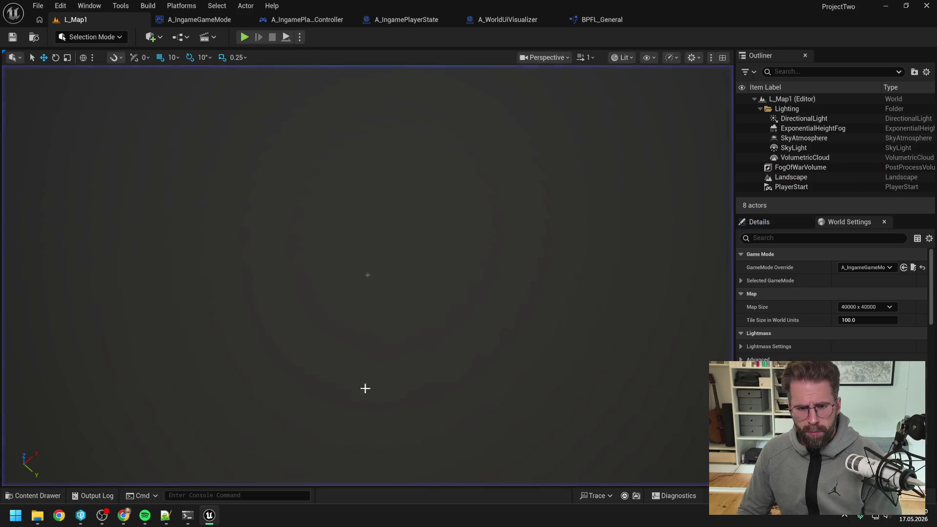
click(187, 515)
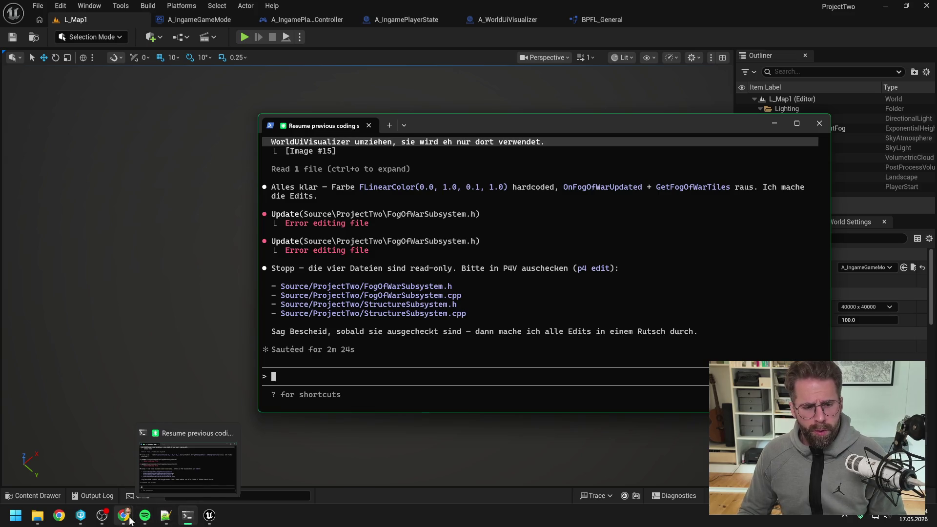
Step: Bring up P4V and select FogOfWarSubsystem.cpp and FogOfWarSubsystem.h in the depot tree
click(81, 515)
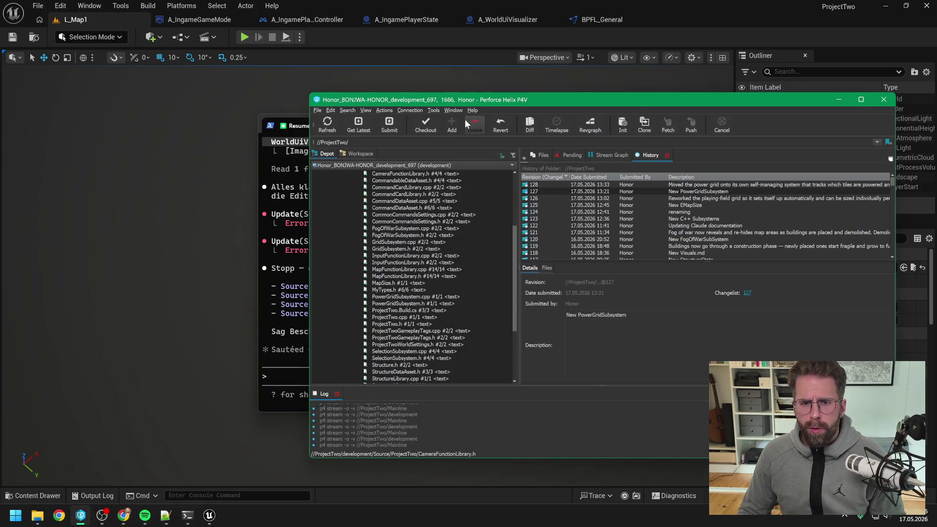
drag(444, 97, 640, 98)
click(588, 249)
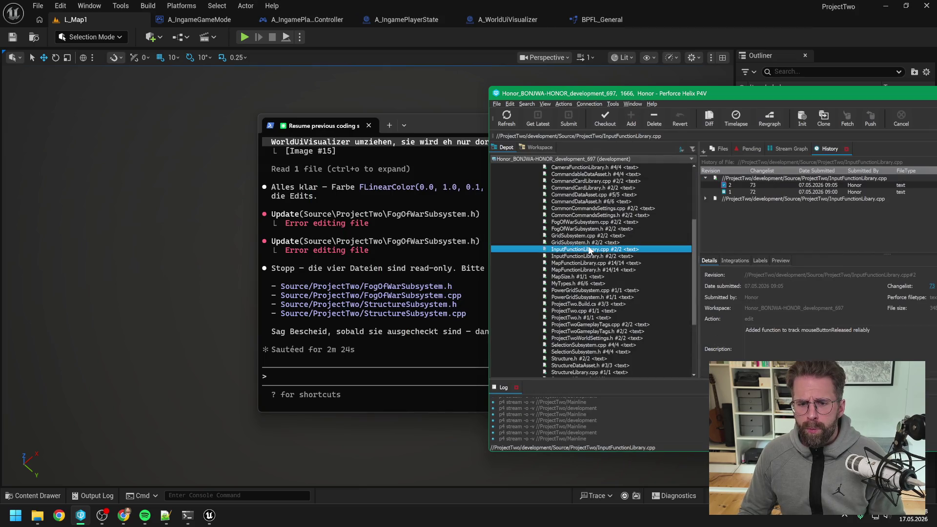
scroll(591, 251, down, 3)
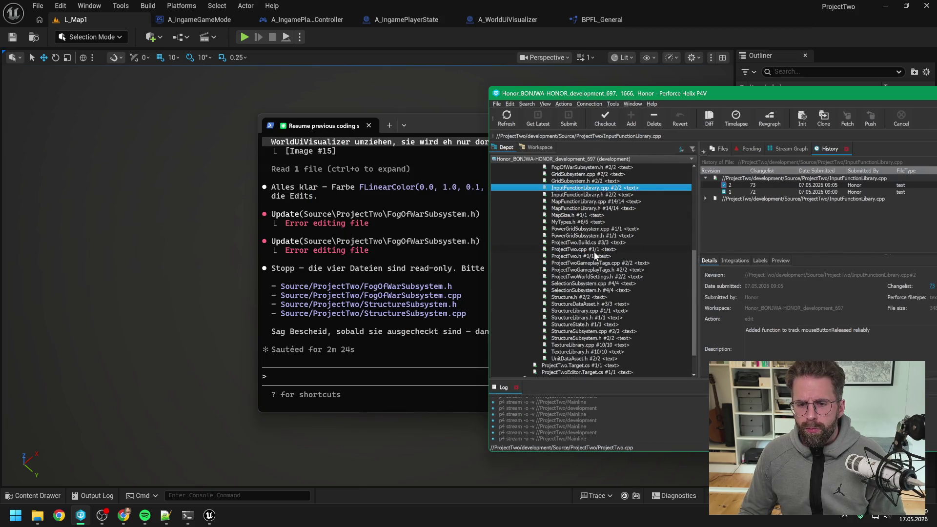
scroll(595, 255, up, 4)
click(587, 243)
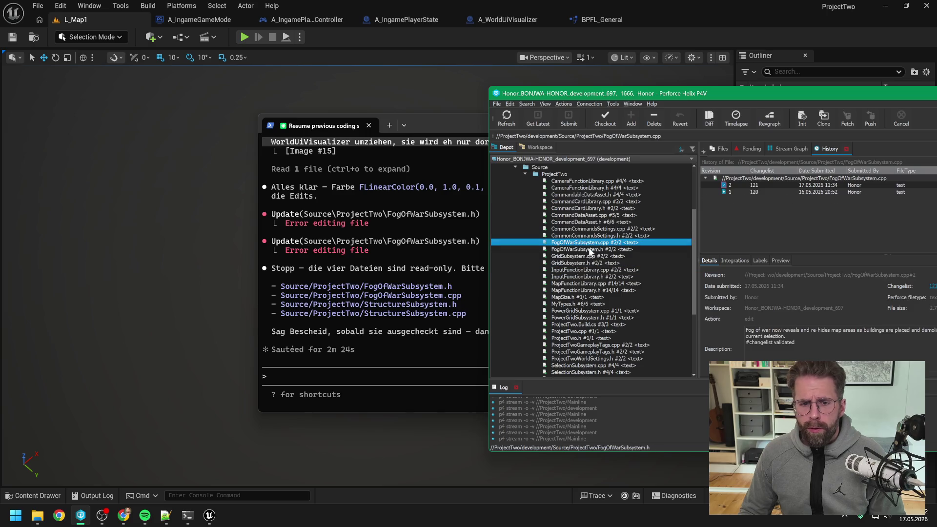
ctrl+click(590, 250)
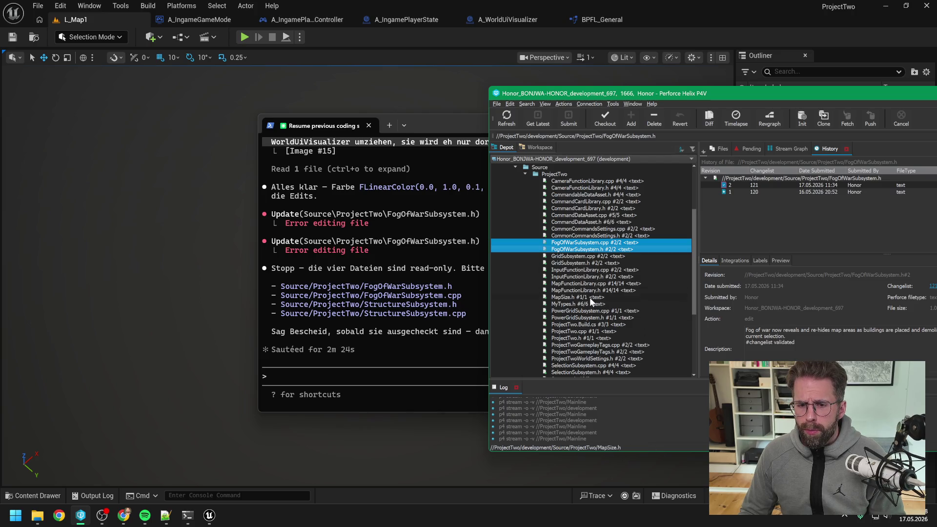
Step: Add StructureSubsystem.cpp and .h to the selection and check out all four files
scroll(590, 292, down, 3)
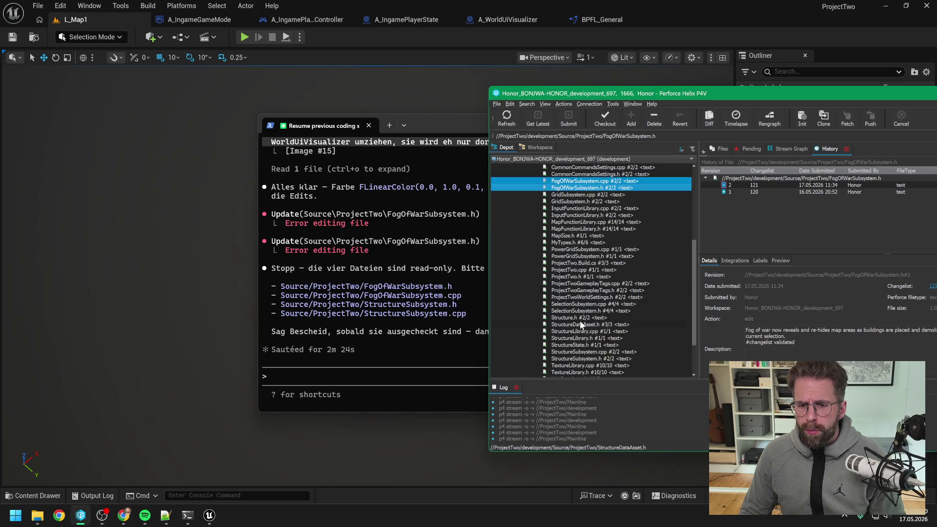
ctrl+click(592, 352)
ctrl+click(592, 358)
right_click(593, 358)
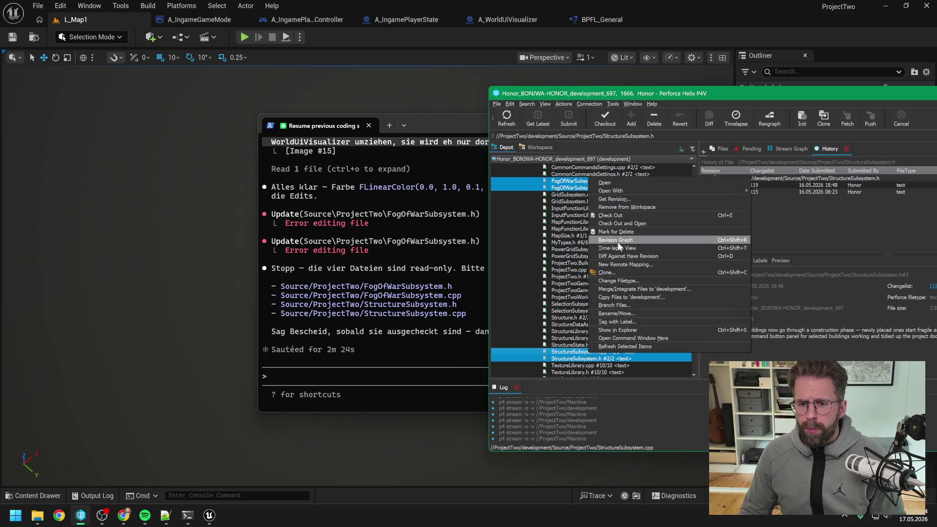
click(607, 215)
click(440, 380)
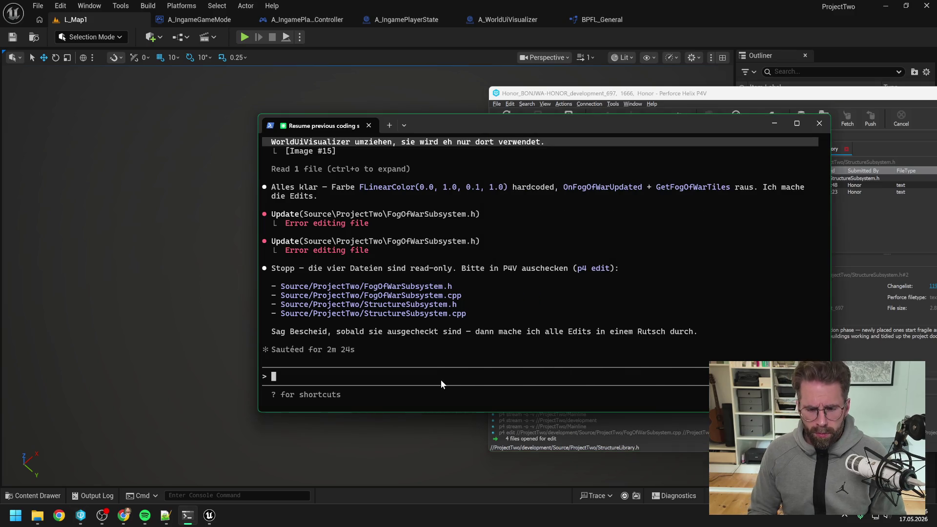
Step: Send Claude Code the go-ahead 'jetzt gogo' and switch back to the Unreal Editor
text(jetzt gogo)
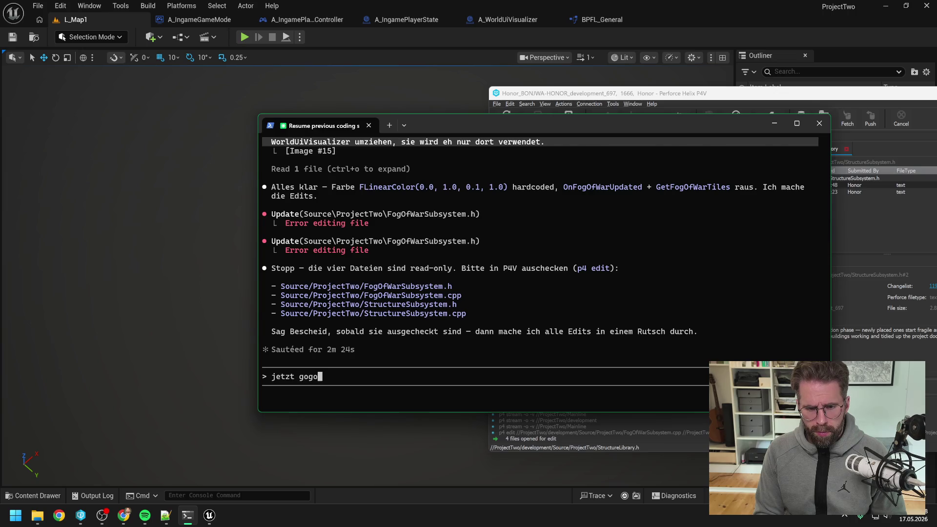
key(Return)
click(764, 94)
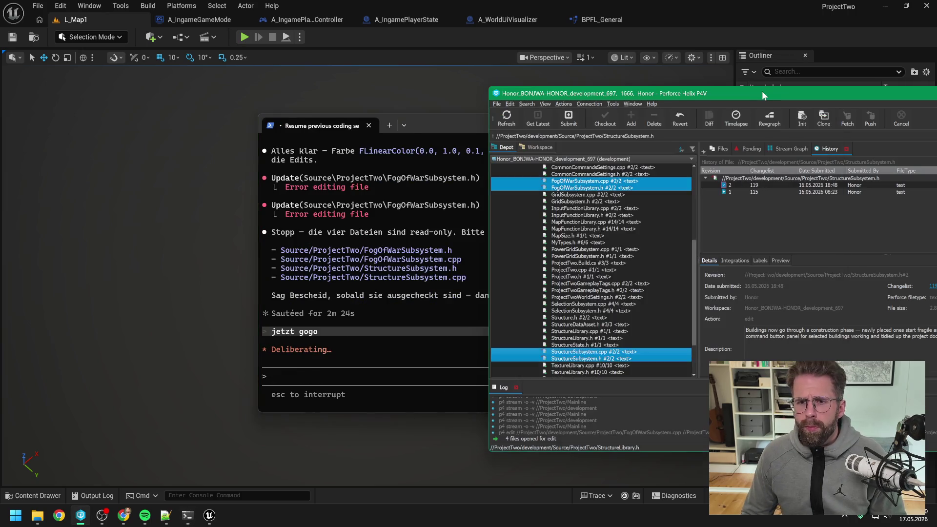
click(446, 40)
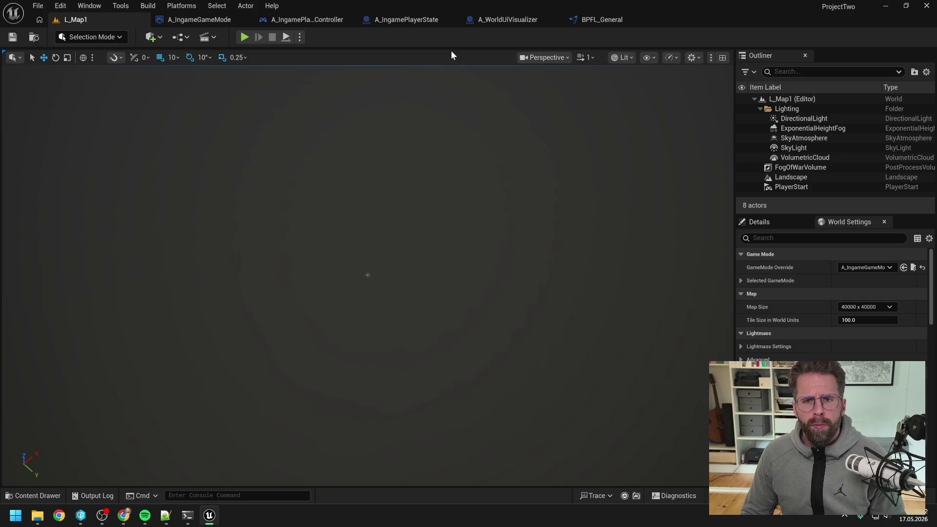
Step: Close BPFL_General's other graph tabs, save it without checking out, and close the blueprint
click(601, 24)
right_click(523, 59)
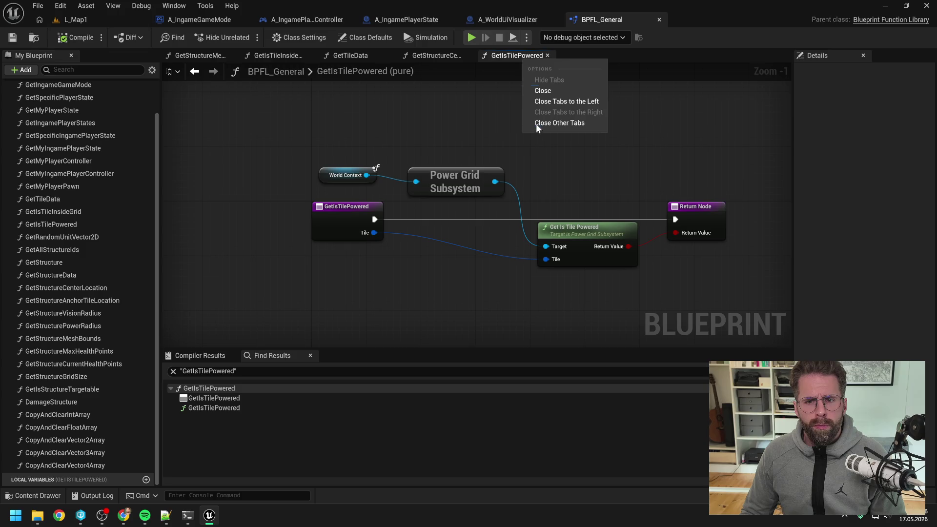
click(536, 124)
click(232, 55)
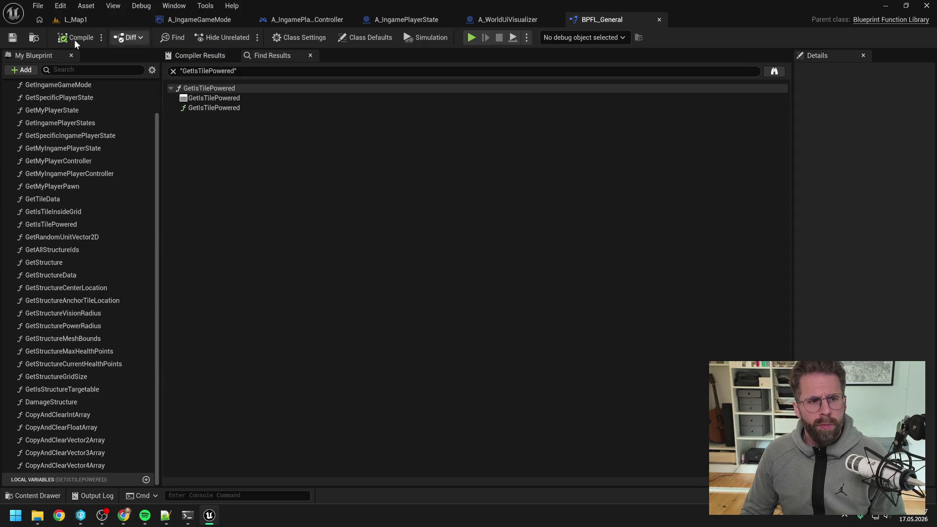
click(13, 37)
click(473, 365)
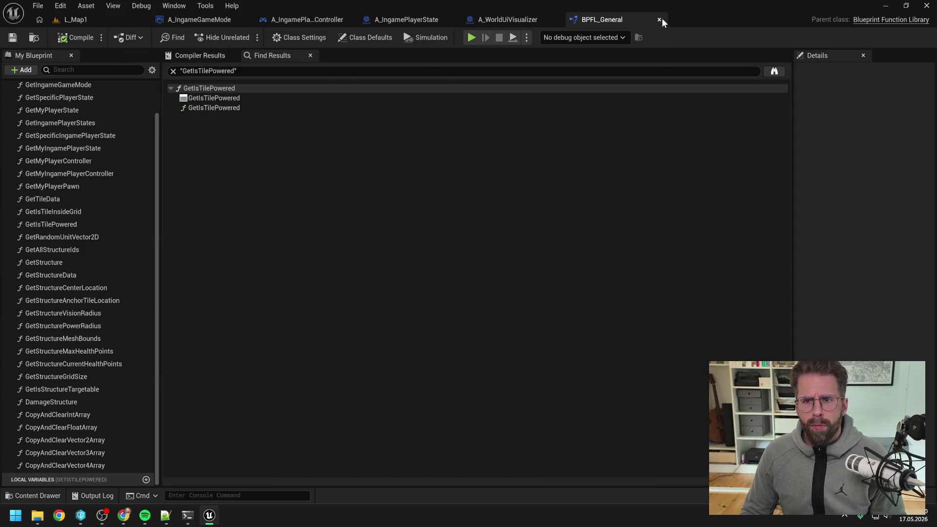
click(659, 20)
drag(568, 124, 547, 97)
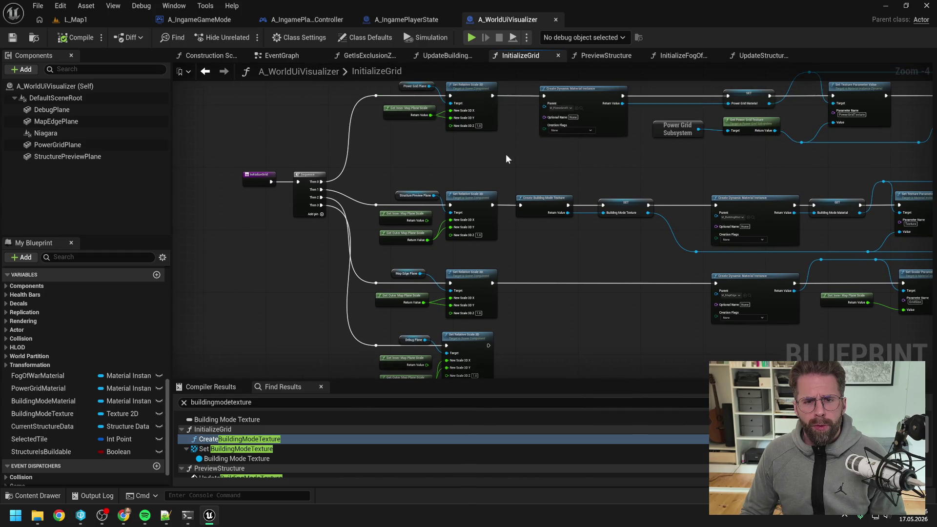
click(411, 213)
drag(460, 173, 455, 126)
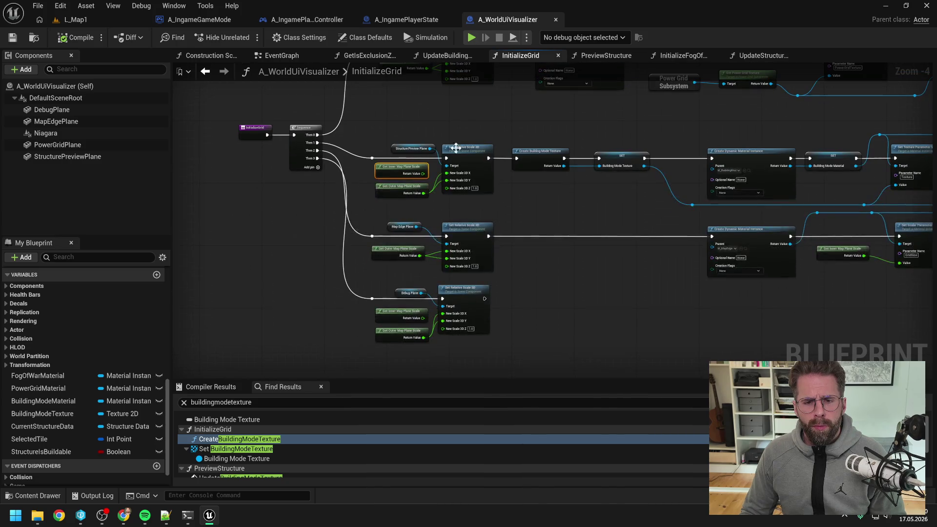
ctrl+click(401, 312)
key(Delete)
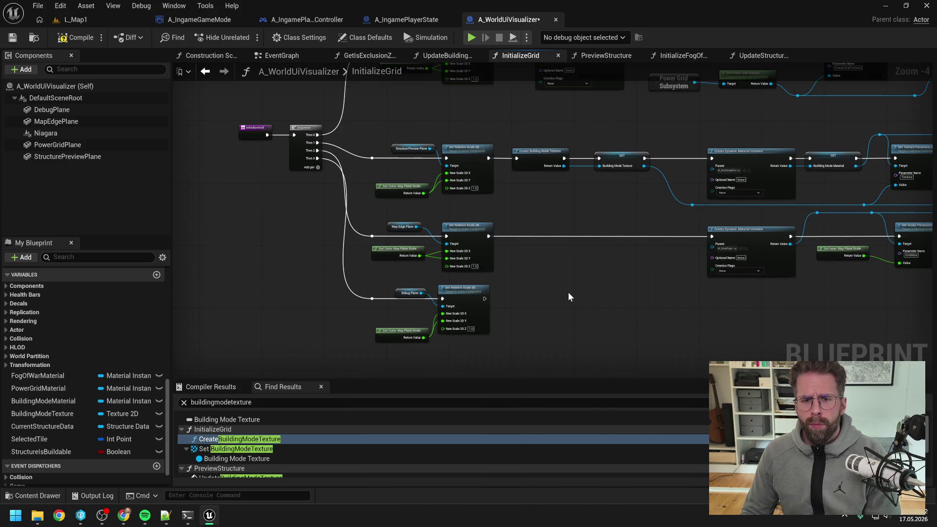
click(385, 329)
key(q)
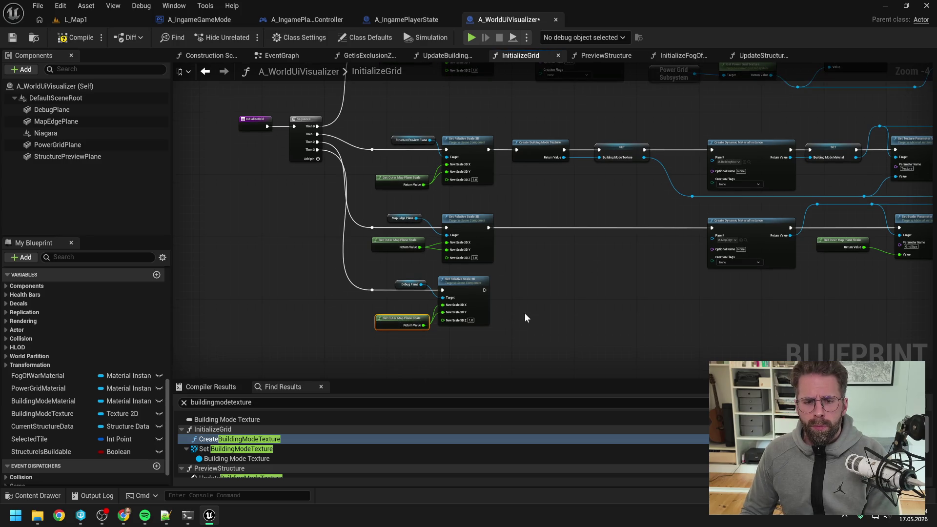
click(561, 273)
mouse_move(558, 271)
mouse_down()
mouse_move(479, 286)
mouse_move(439, 242)
mouse_up()
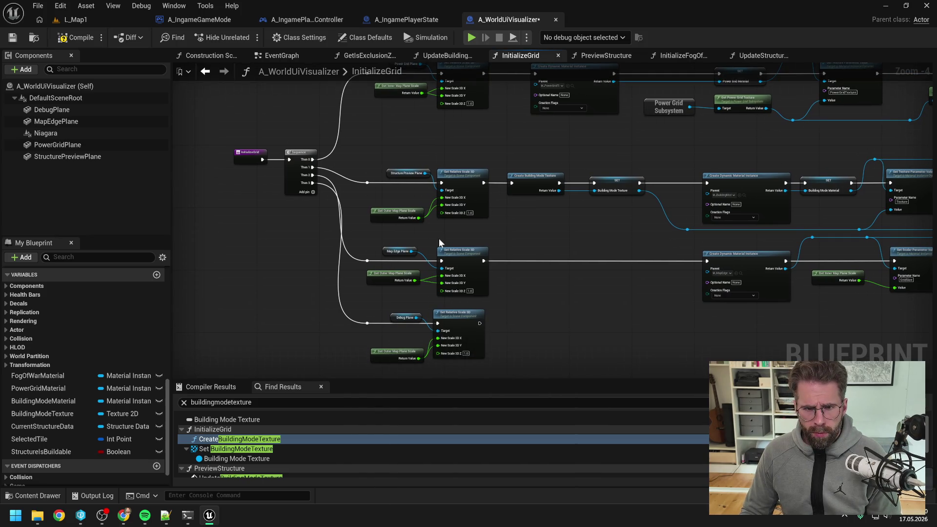
key(ctrl+z)
drag(439, 242, 398, 243)
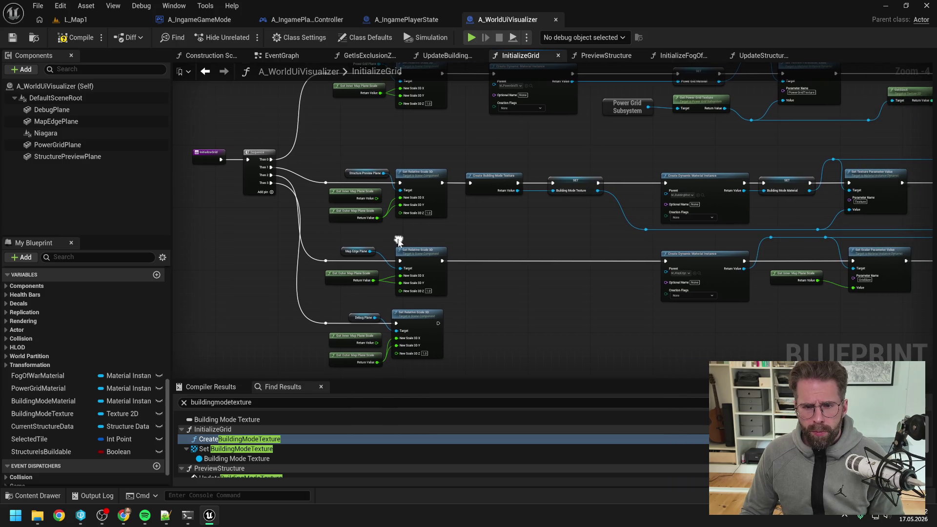
drag(660, 169, 566, 173)
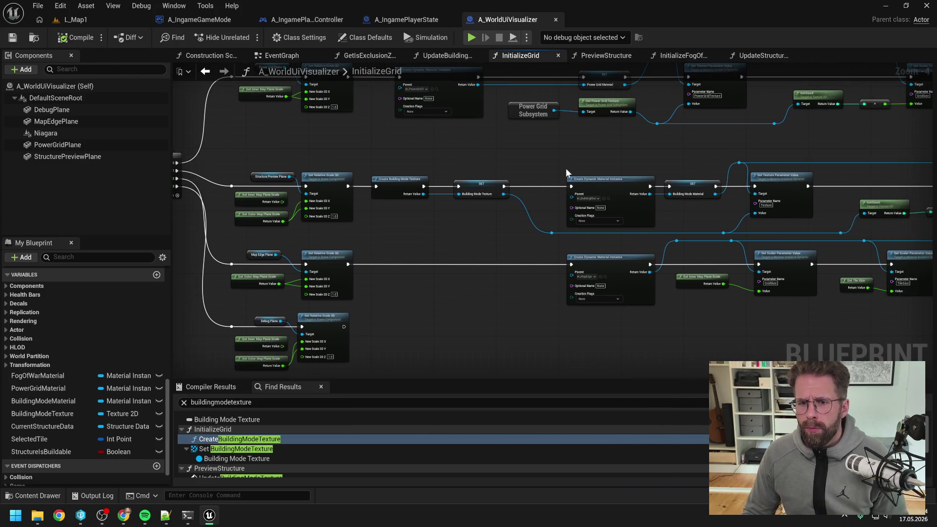
Step: Step through the PlayerState, GameMode and PlayerController blueprints, then return to Claude Code
click(434, 21)
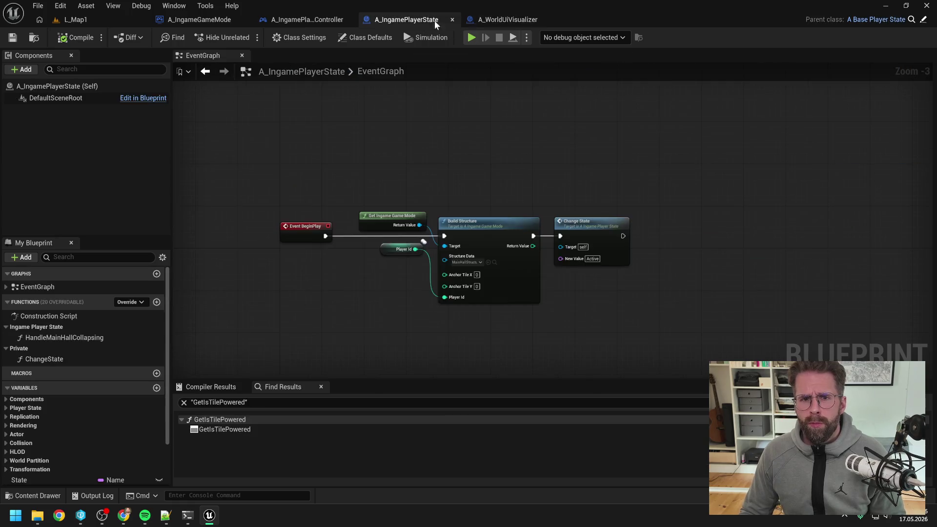
click(468, 21)
click(205, 20)
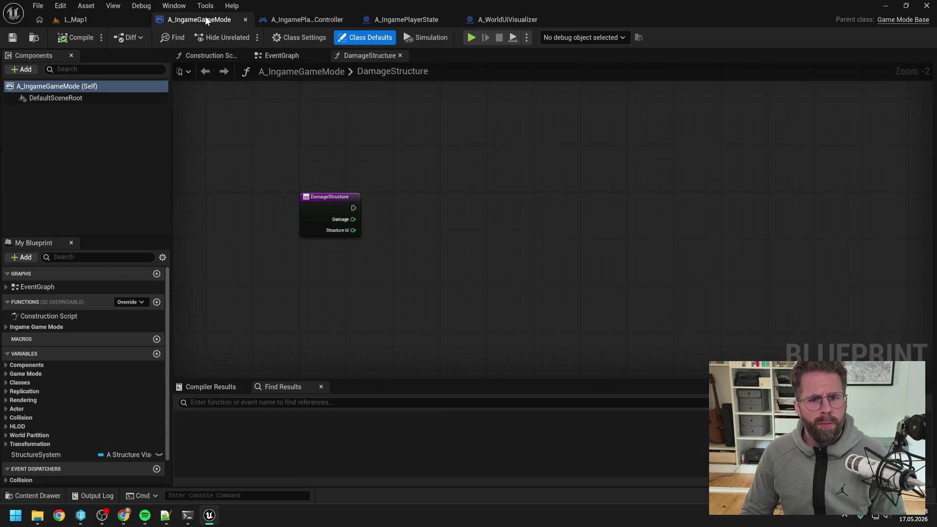
click(299, 22)
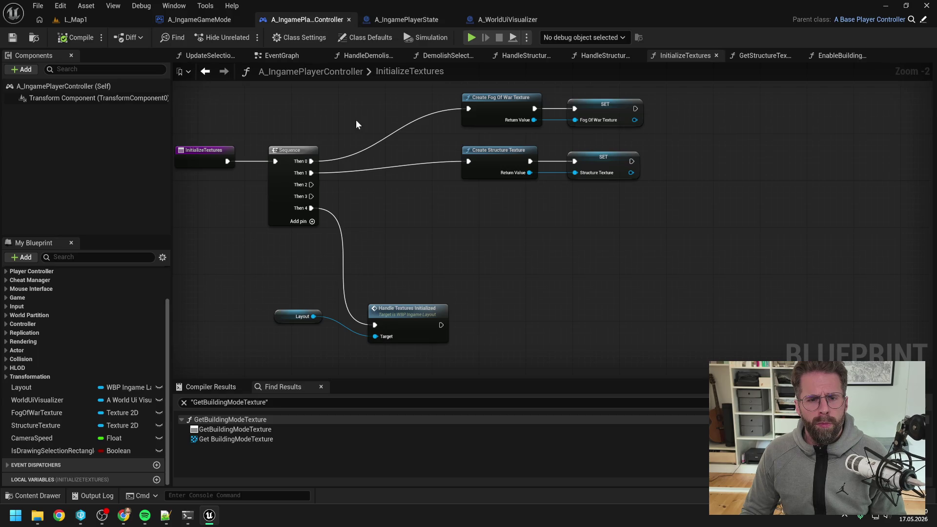
click(193, 515)
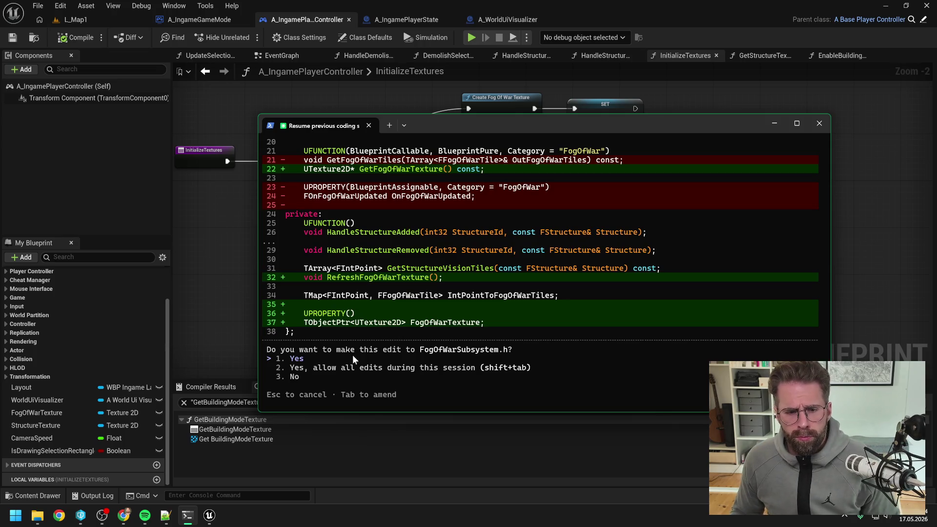
Step: Accept the FogOfWarSubsystem.h edit and the three RefreshFogOfWarTexture edits in the .cpp
scroll(486, 267, up, 4)
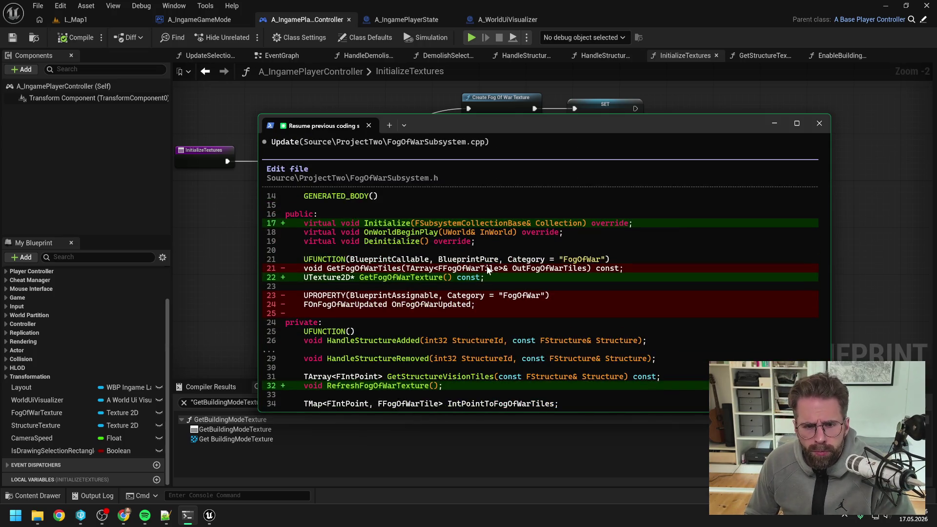
scroll(494, 274, down, 4)
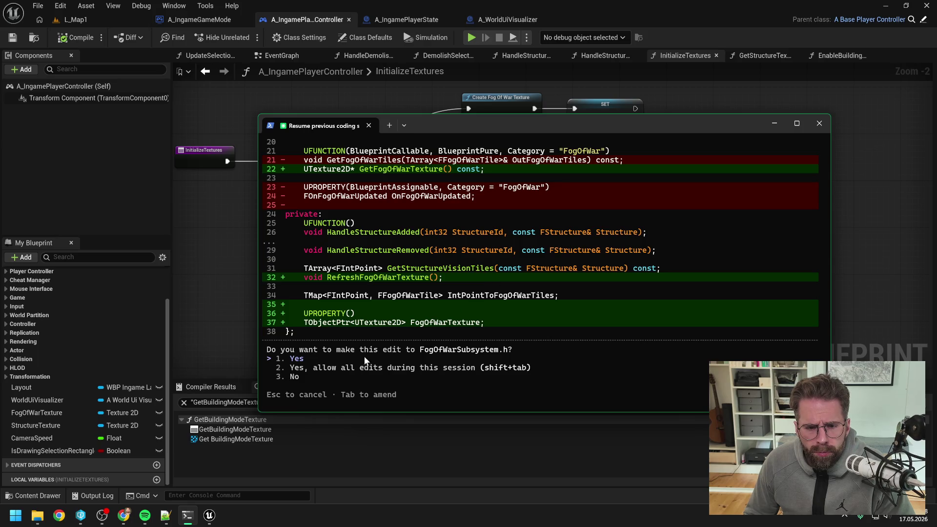
key(Return)
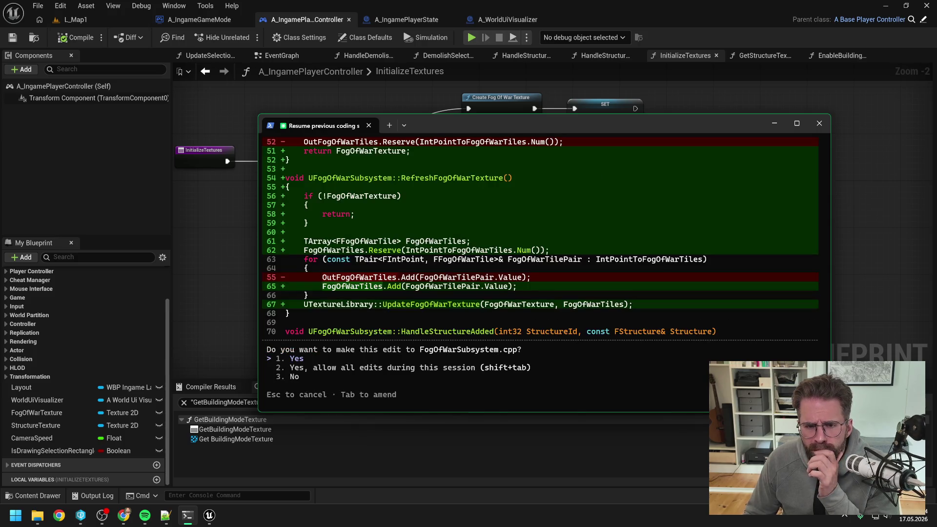
key(Return)
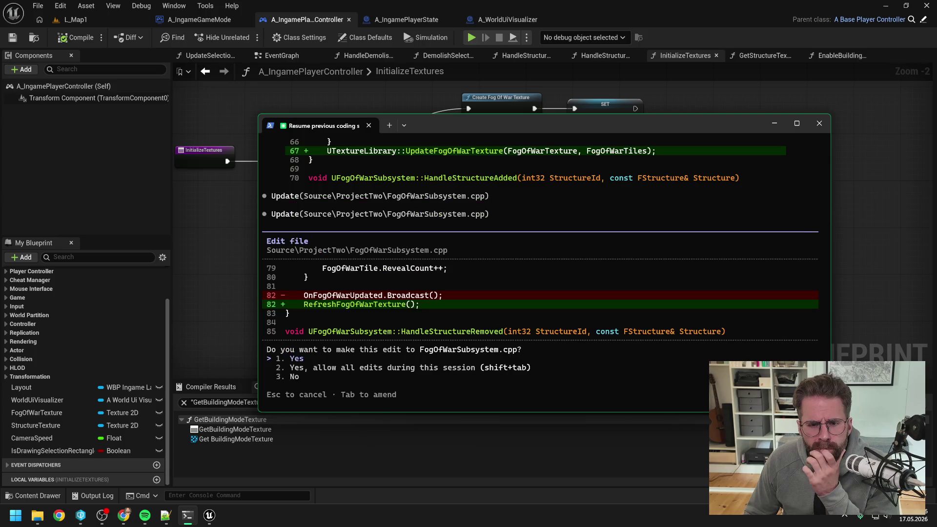
key(Return)
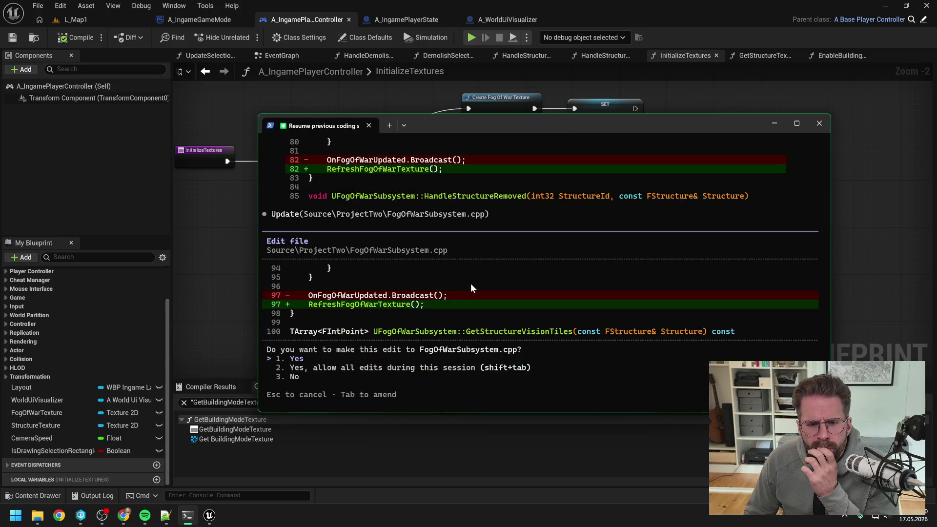
key(Return)
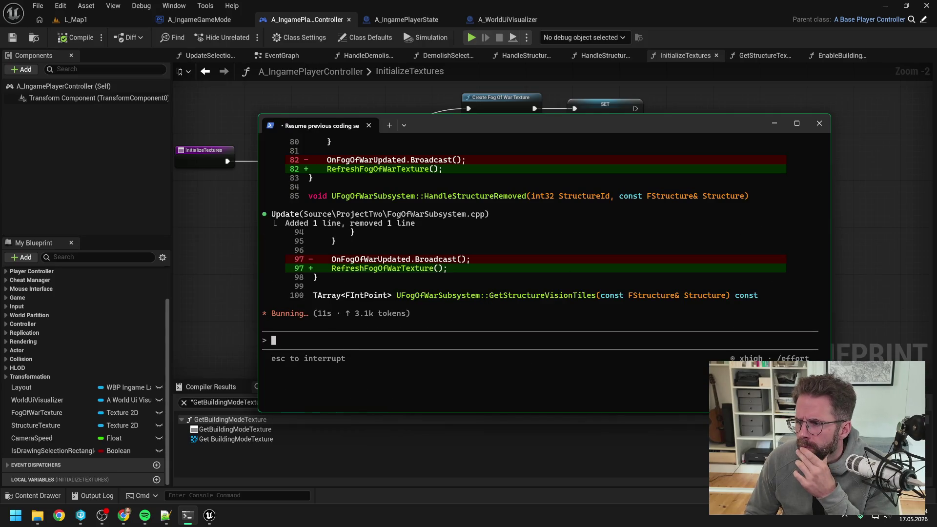
key(alt+Tab)
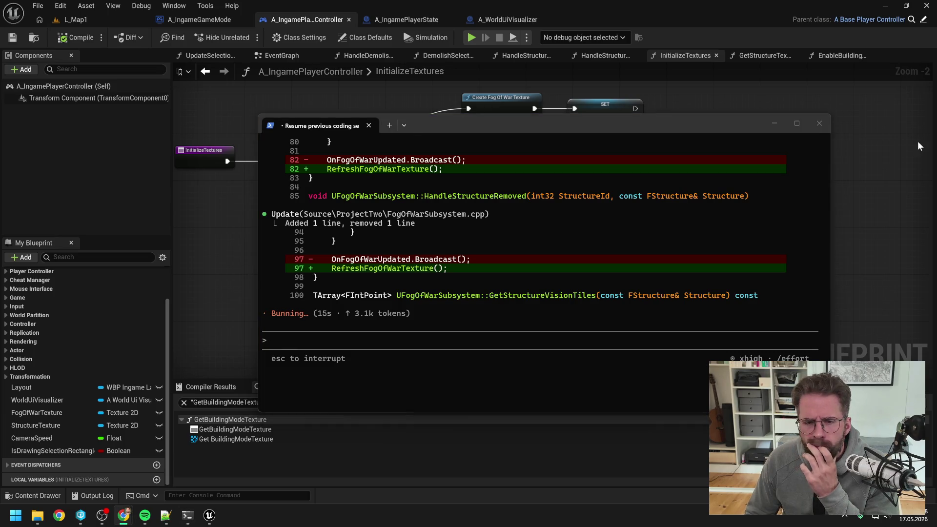
click(519, 125)
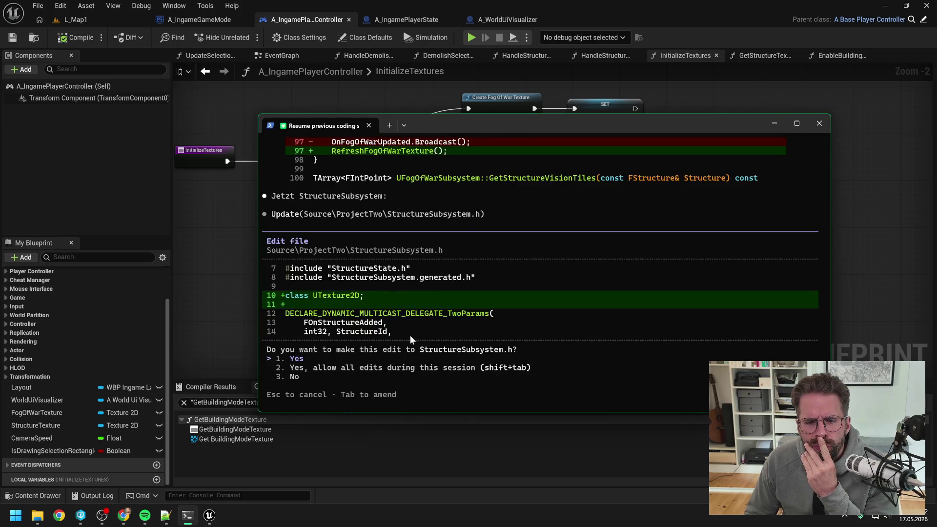
Step: Approve the StructureSubsystem.h edits: UTexture2D declaration, Initialize override, GetStructureTexture, RefreshStructureTexture and StructureTexture
key(Return)
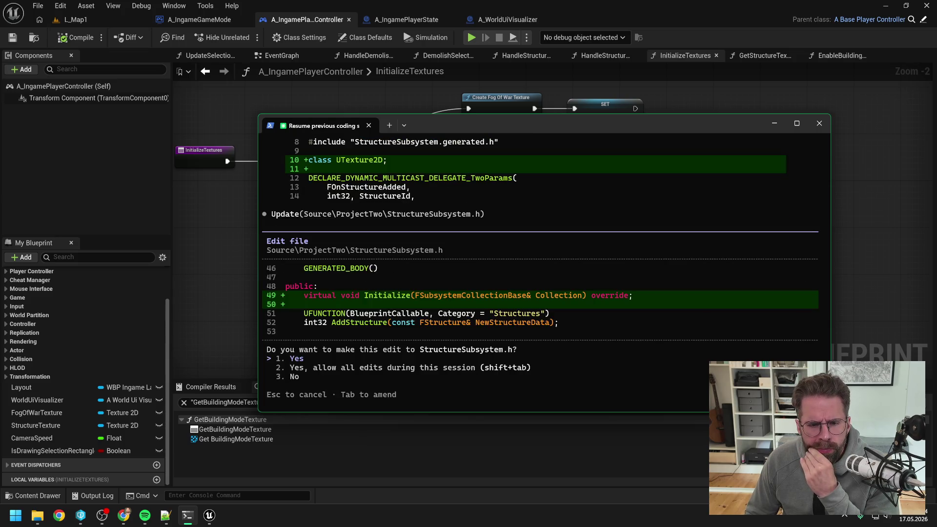
key(Return)
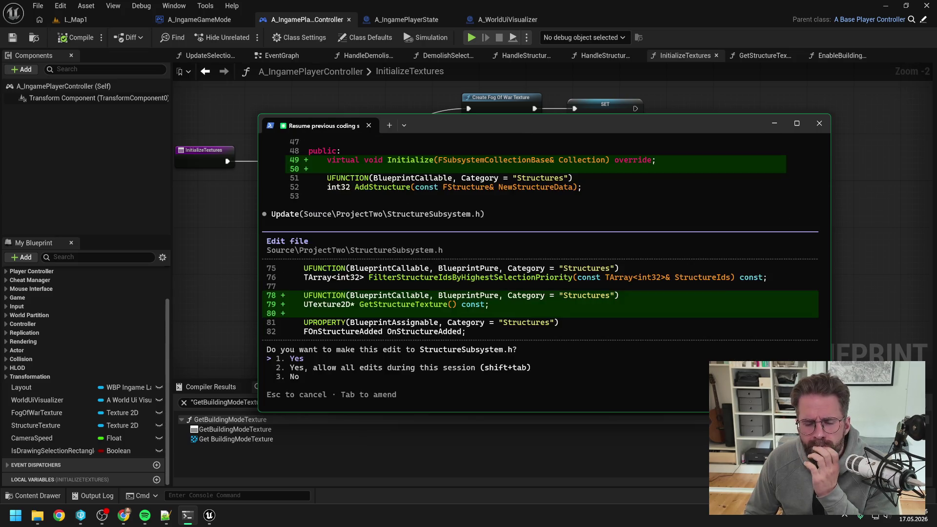
key(Return)
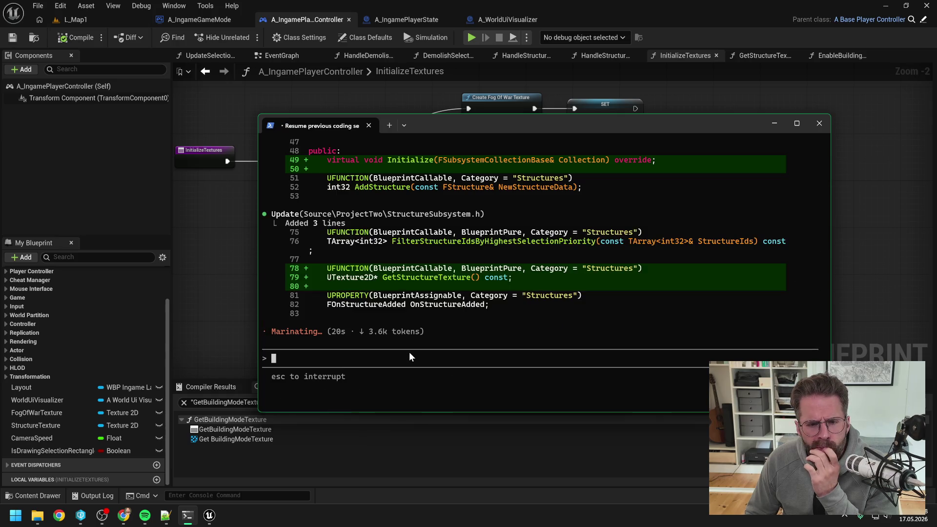
scroll(507, 288, up, 3)
scroll(507, 283, down, 10)
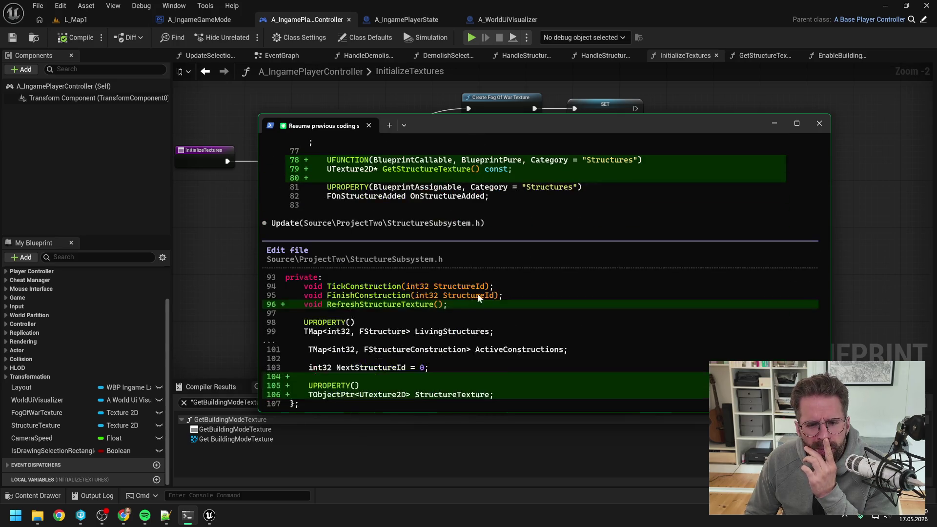
key(Return)
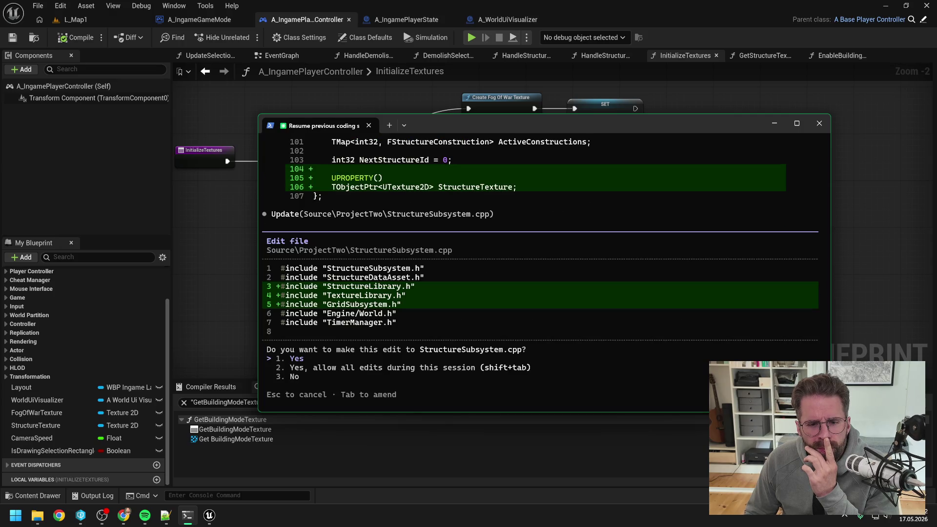
Step: Approve the StructureSubsystem.cpp includes, texture-creating Initialize, add/remove refresh calls and RefreshStructureTexture implementation
key(Return)
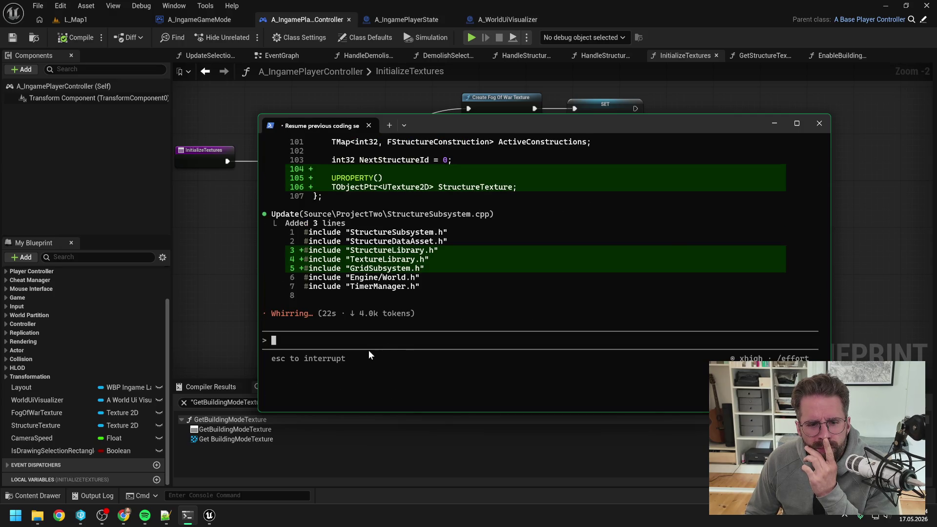
key(Return)
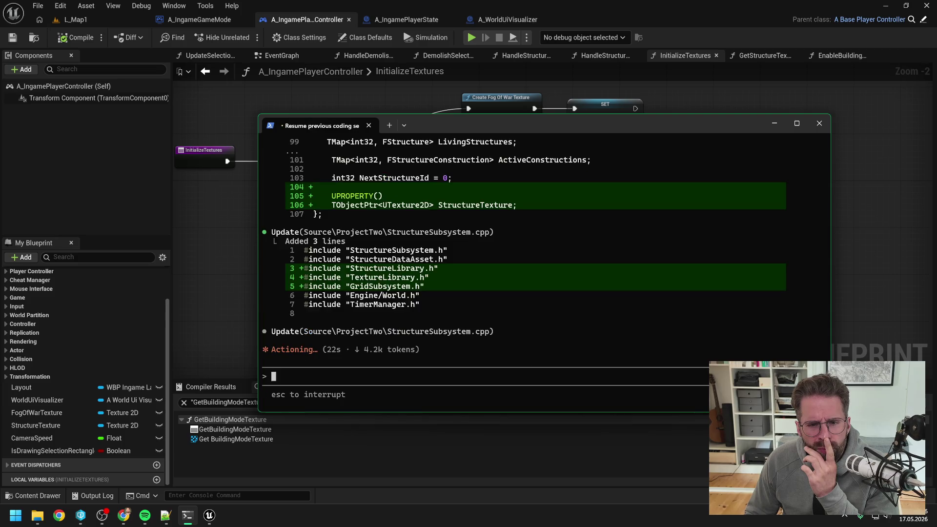
key(Return)
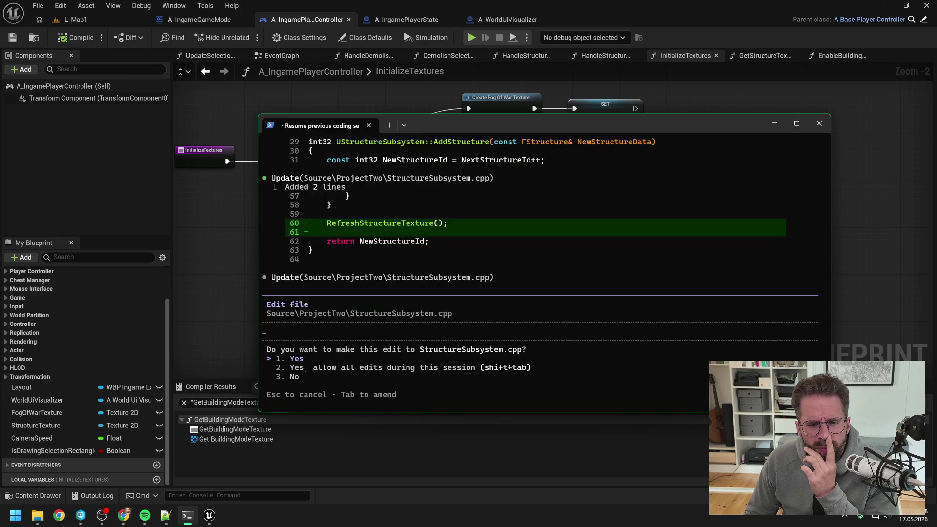
key(Return)
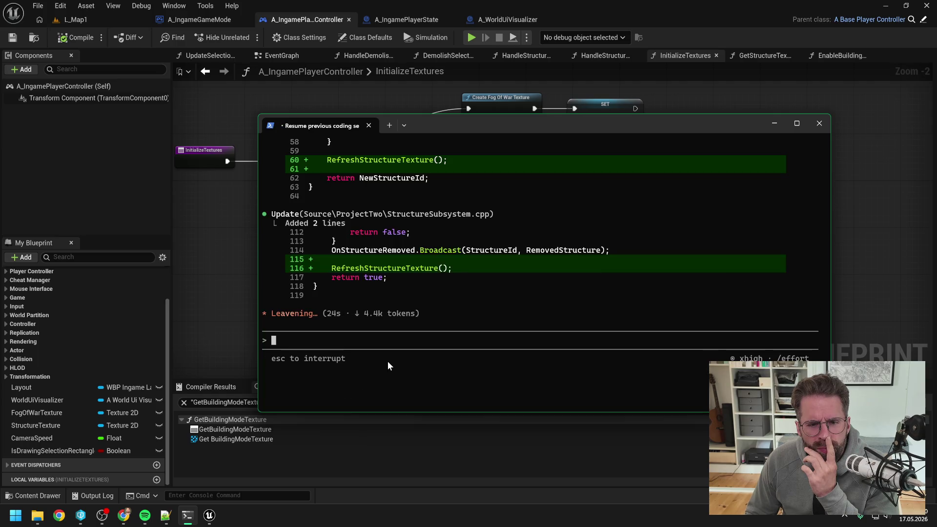
scroll(464, 309, up, 5)
scroll(466, 318, up, 3)
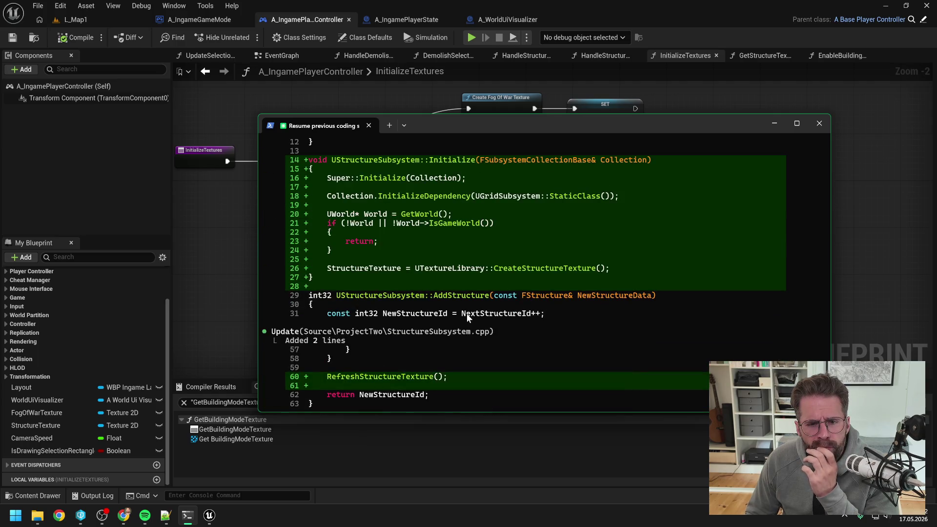
scroll(466, 313, up, 2)
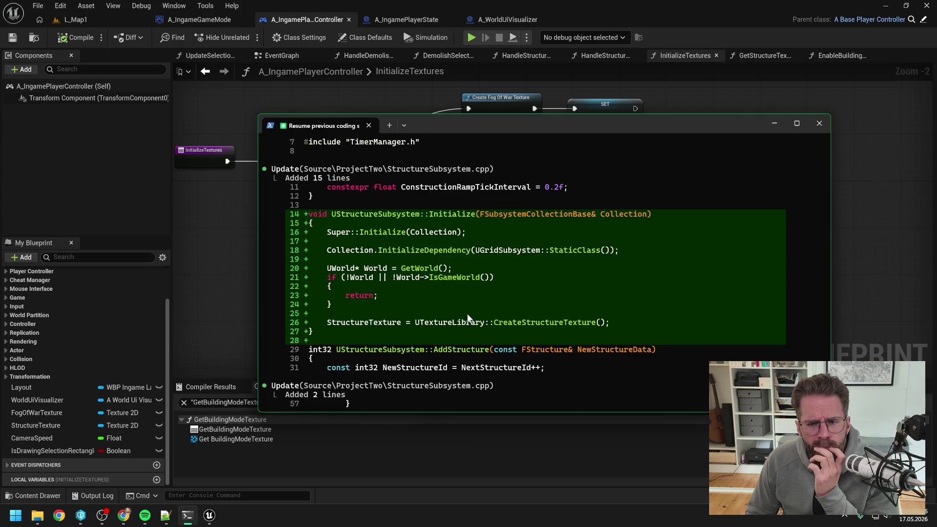
scroll(480, 309, up, 10)
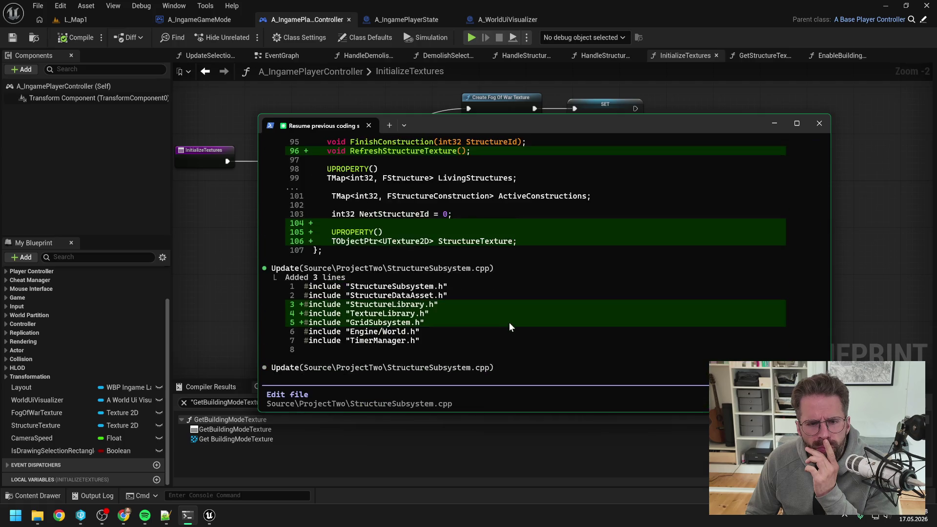
scroll(513, 327, down, 10)
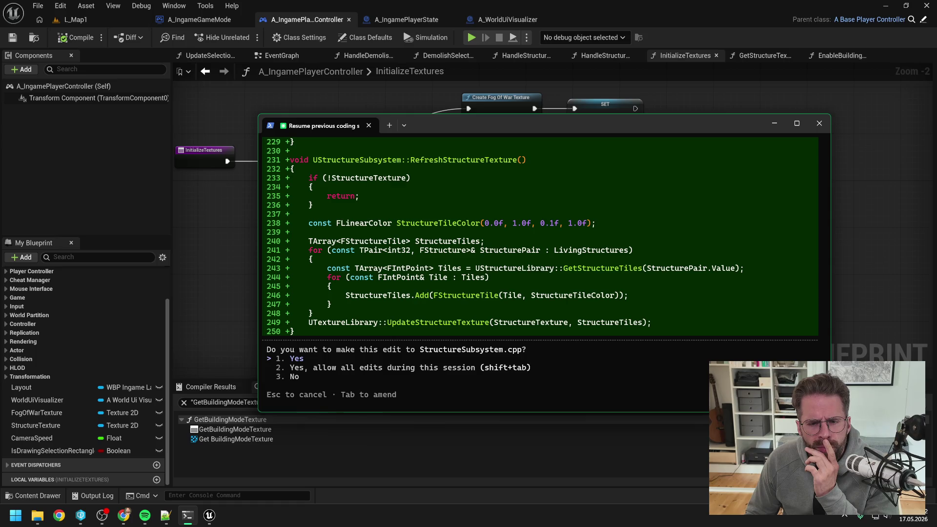
key(Return)
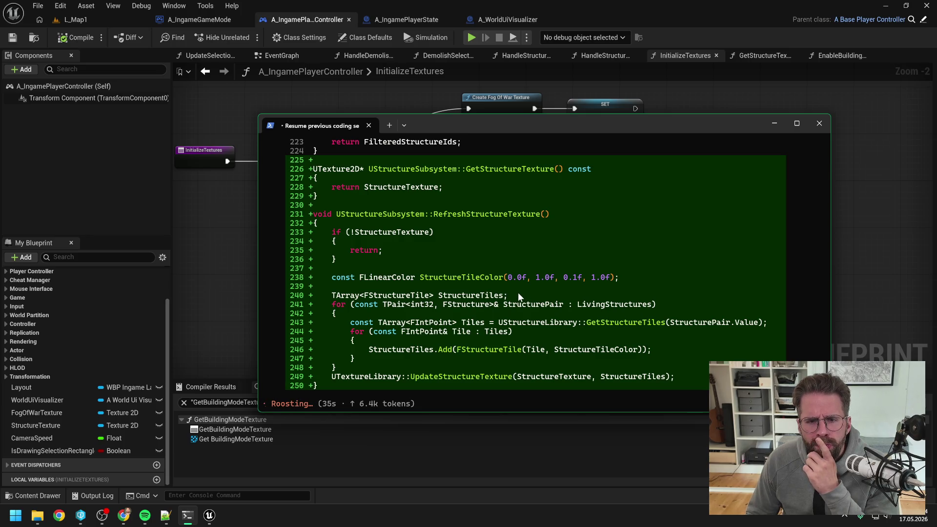
Step: Read Claude's summary and four-item TODO list, then bring the Unreal Editor to the front
scroll(518, 292, up, 2)
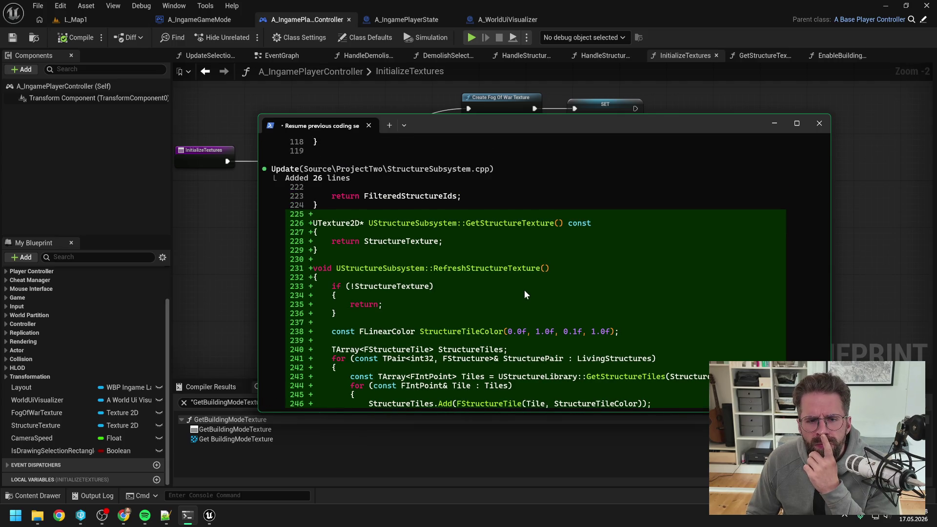
scroll(524, 290, down, 2)
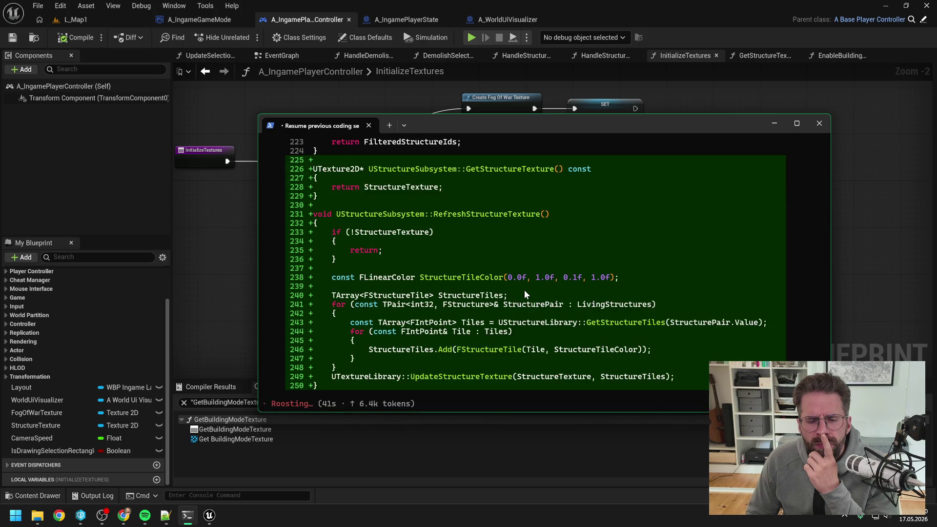
scroll(525, 294, up, 2)
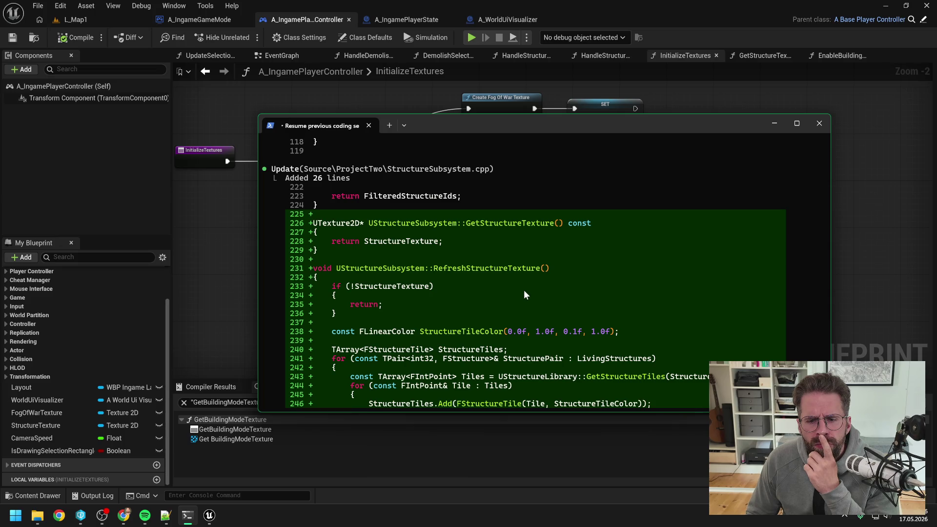
scroll(525, 293, down, 4)
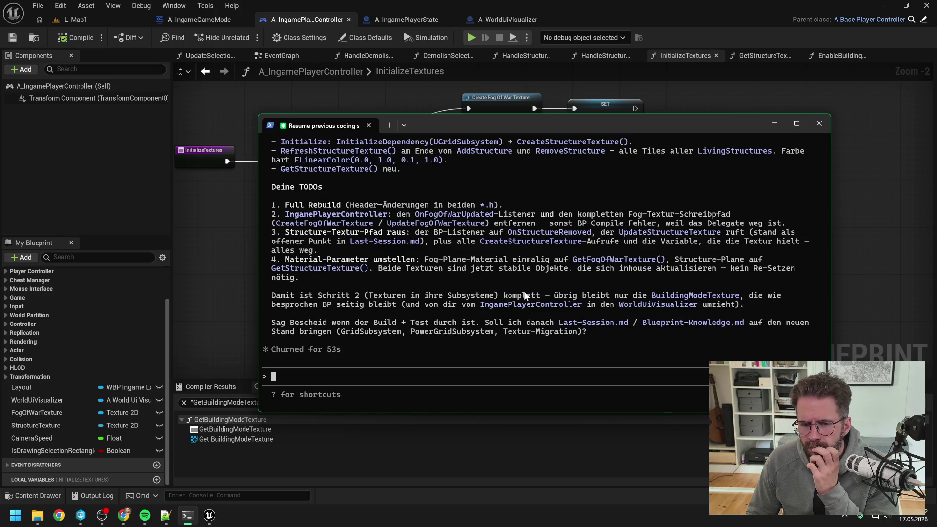
scroll(523, 292, up, 3)
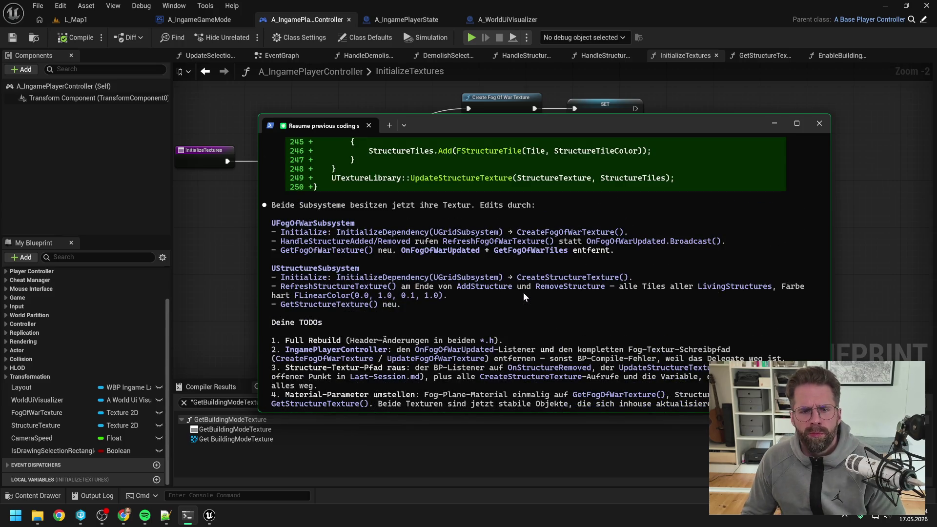
scroll(523, 292, down, 3)
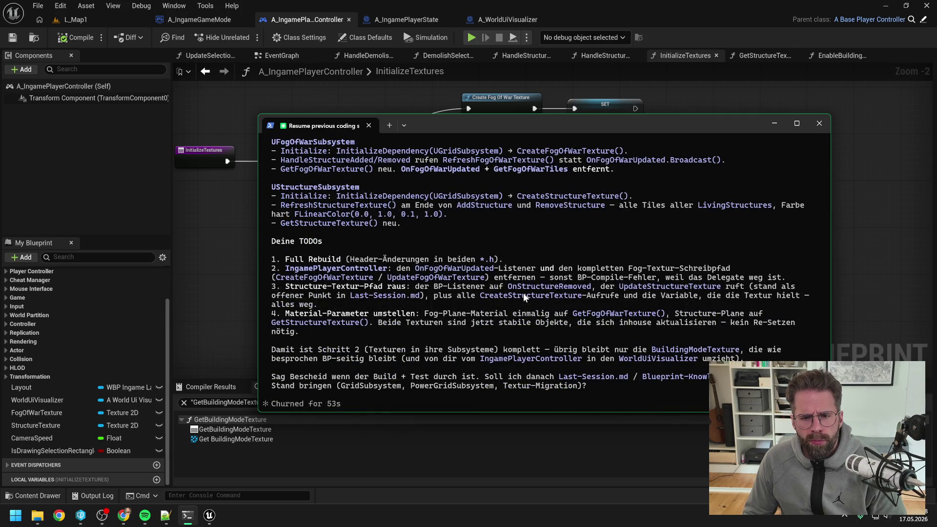
scroll(523, 293, down, 2)
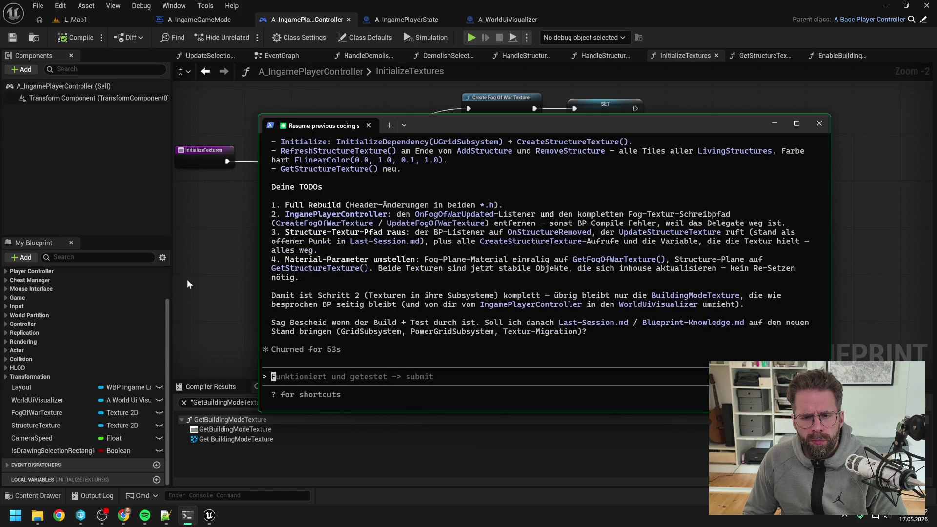
click(212, 268)
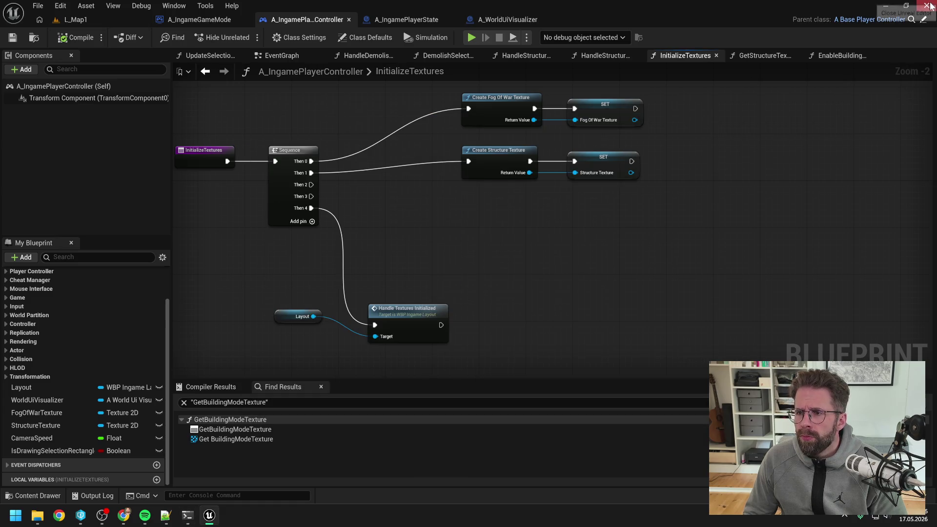
Step: Close the Unreal editor and open ProjectTwo.sln from File Explorer in Visual Studio 2022
click(927, 6)
click(668, 98)
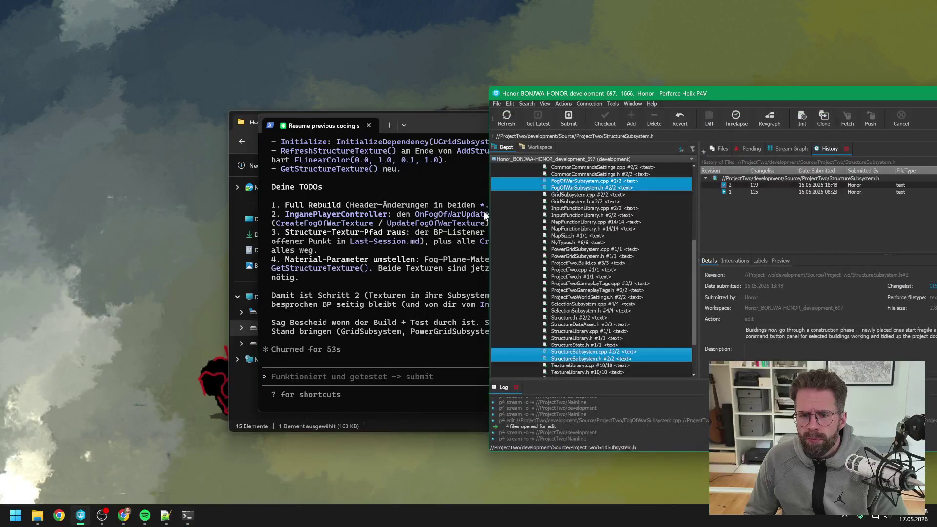
click(361, 426)
double_click(357, 378)
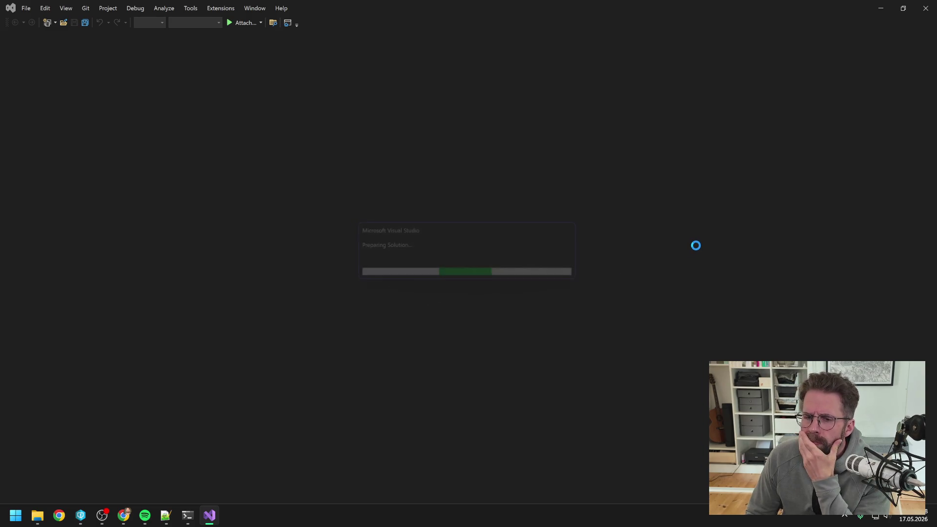
Step: Rebuild the ProjectTwo project from Solution Explorer in Development_Editor x64
click(822, 114)
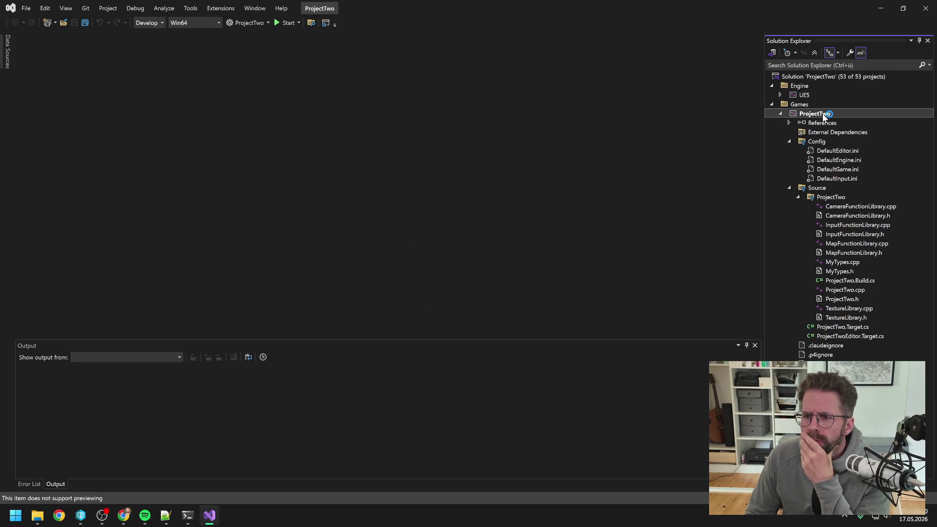
right_click(819, 115)
click(800, 142)
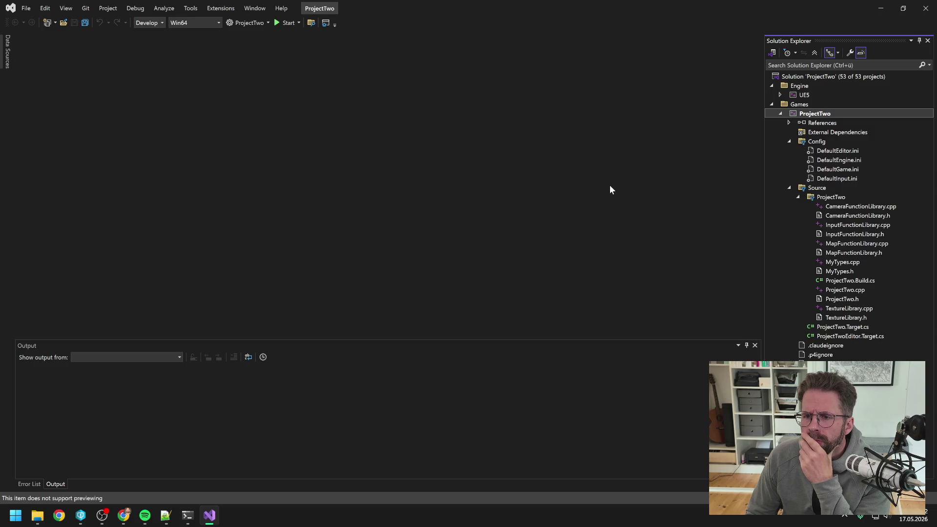
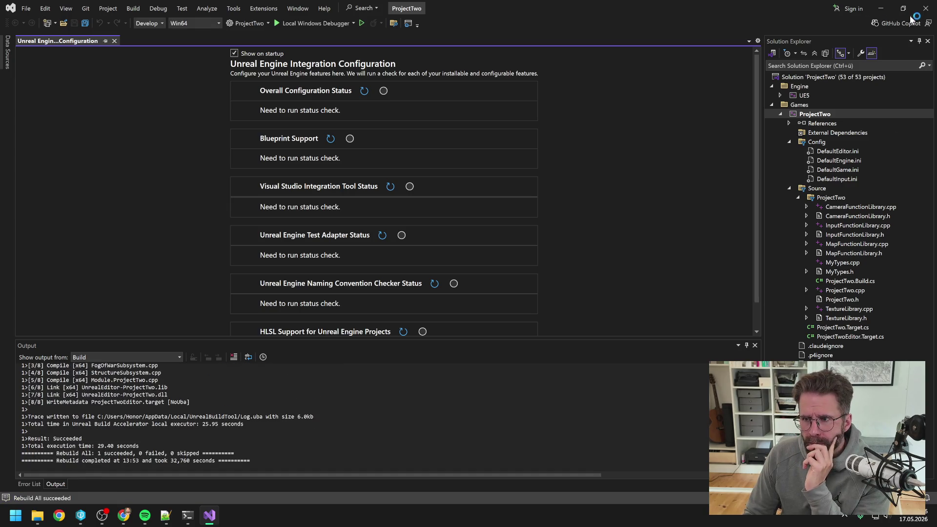
Step: Close Visual Studio and launch ProjectTwo.uproject from P4V to start Unreal Editor
click(926, 10)
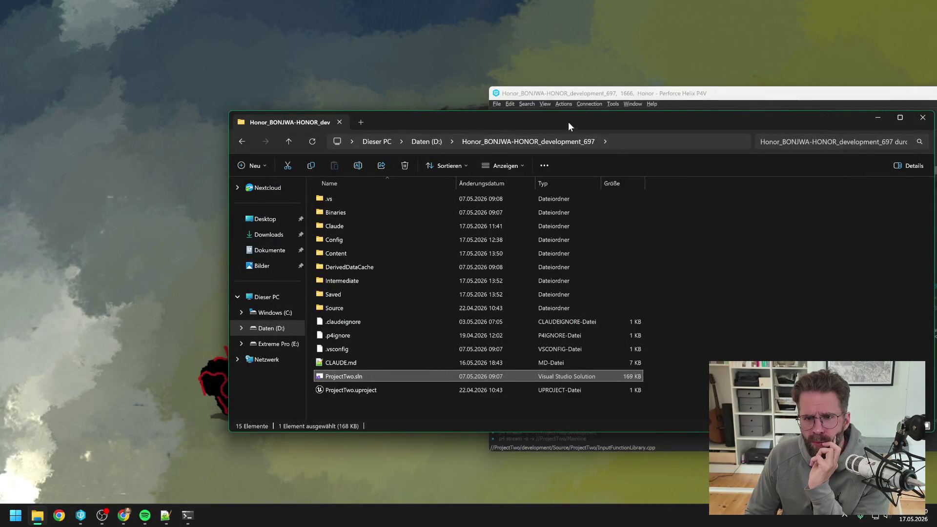
click(572, 95)
scroll(579, 327, down, 3)
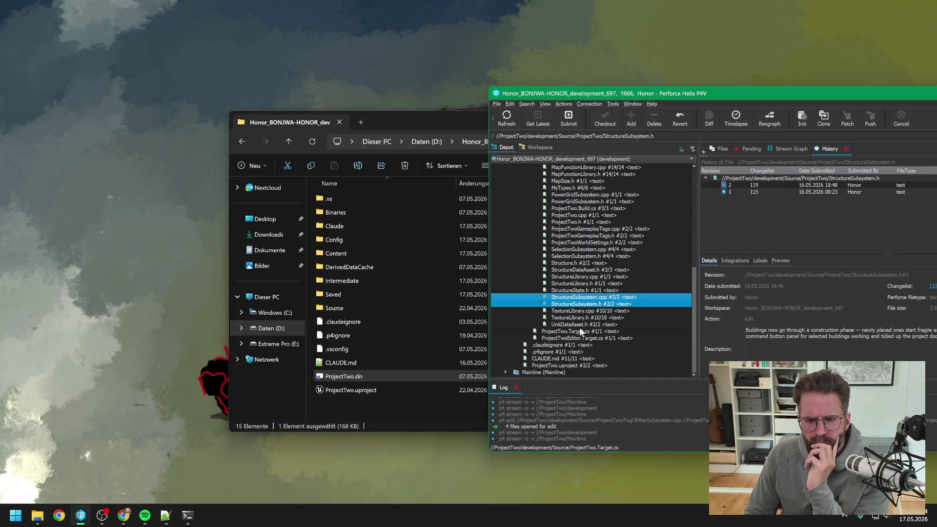
double_click(556, 364)
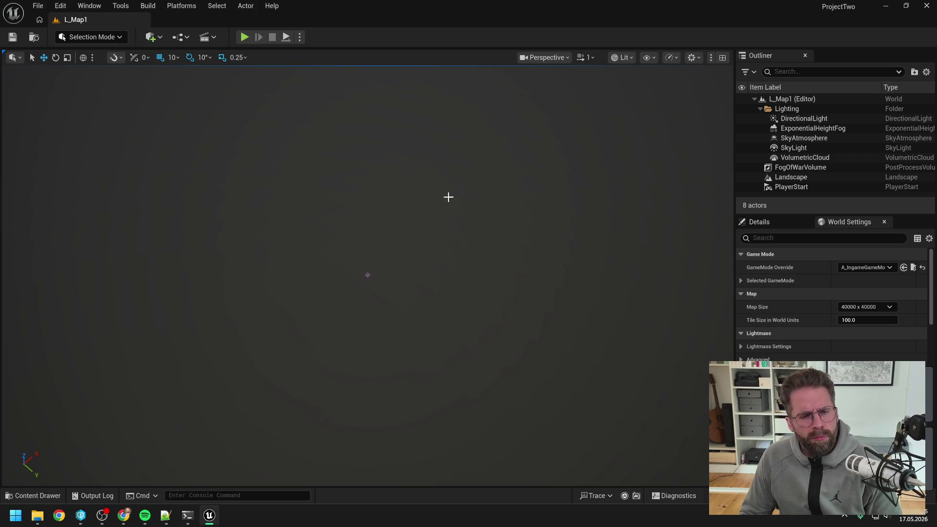
Step: Inspect A_WorldUiVisualizer's UpdateBuildingModeTexture graph and filter its members for 'get'
key(alt+Tab)
drag(450, 195, 461, 288)
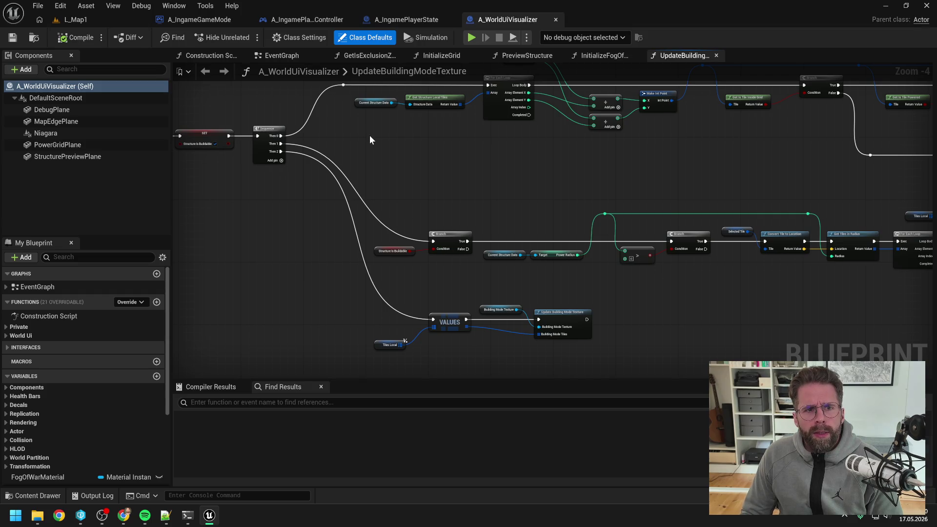
scroll(370, 136, down, 4)
scroll(376, 148, up, 2)
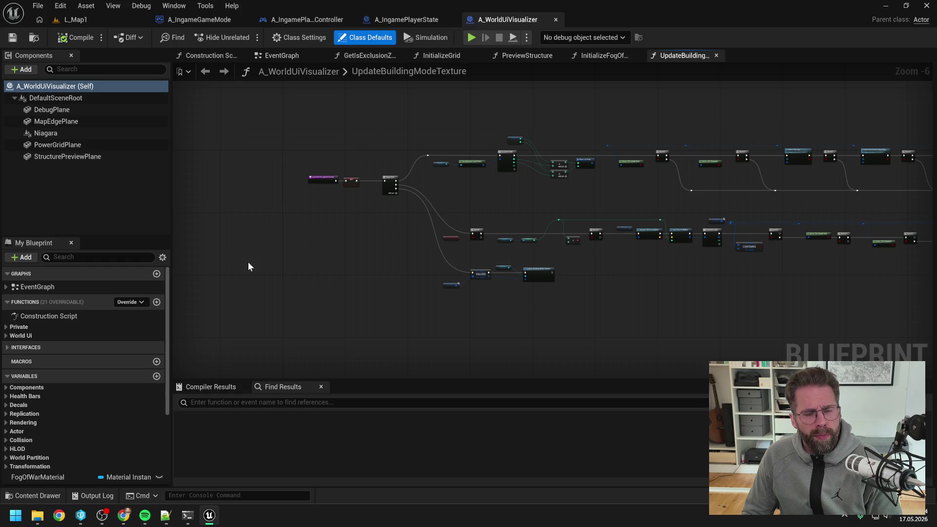
click(98, 257)
text(get)
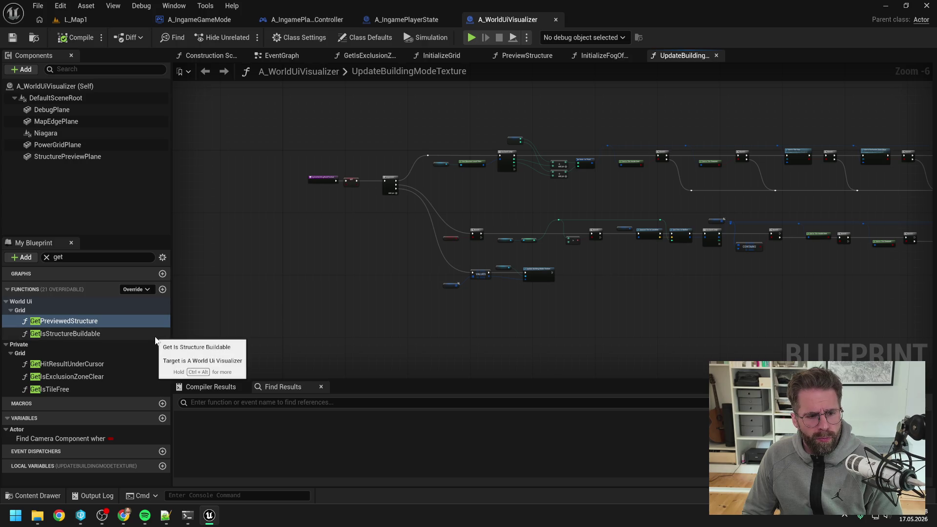
Step: In A_IngamePlayerController, filter members by 'get' and find references to GetFogOfWarTexture
click(294, 20)
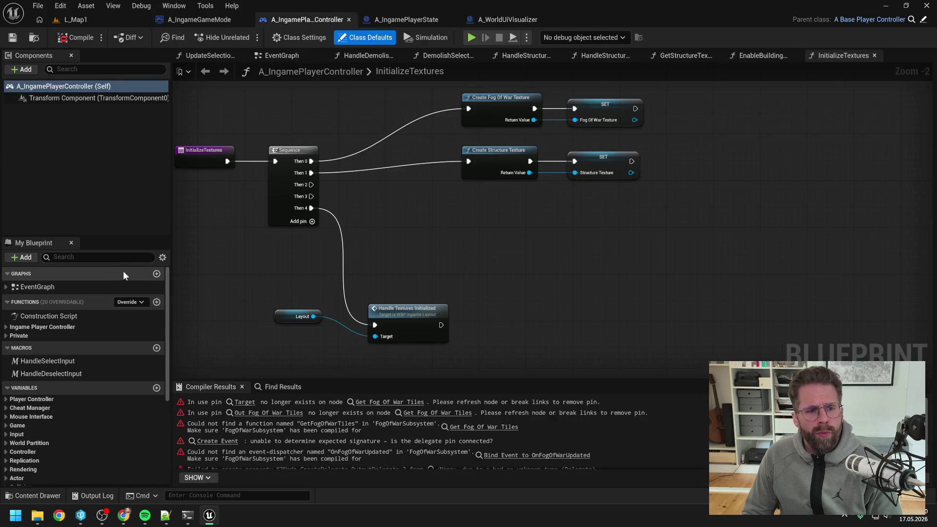
click(110, 257)
text(get)
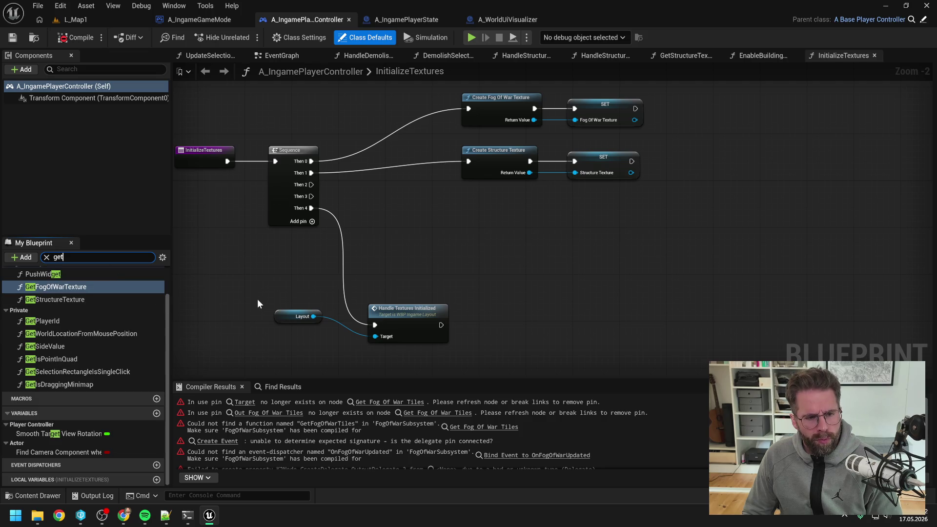
scroll(100, 305, up, 1)
right_click(66, 302)
mouse_move(106, 361)
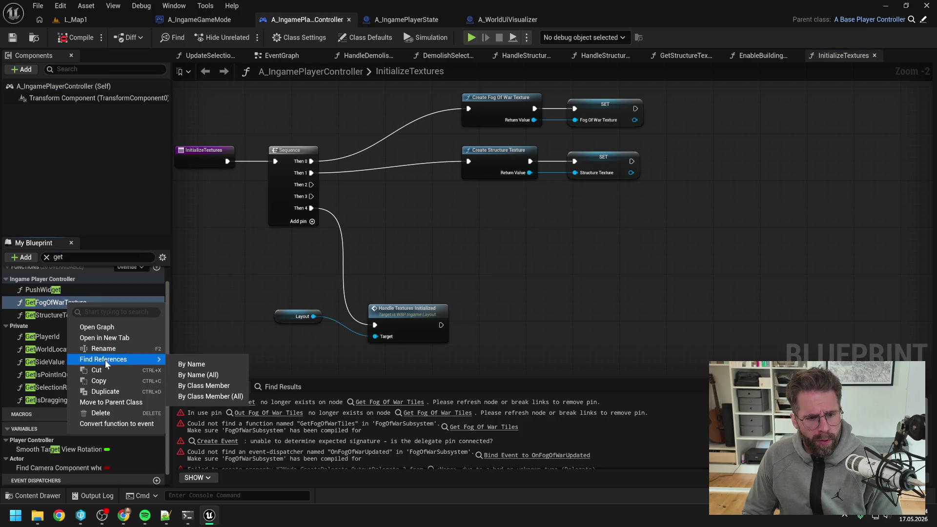
click(191, 364)
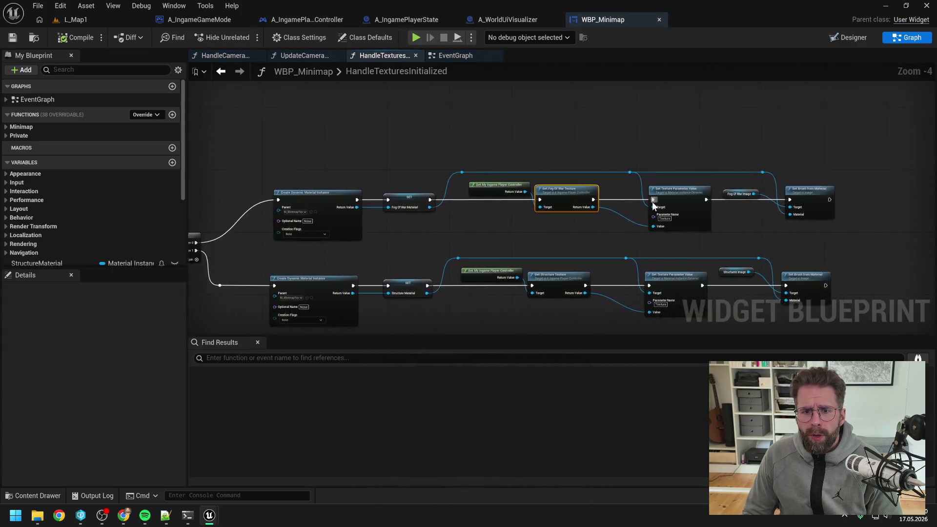
Step: Add Get FogOfWarSubsystem and its Get Fog Of War Texture, wired into Value
scroll(521, 239, up, 4)
scroll(525, 256, down, 1)
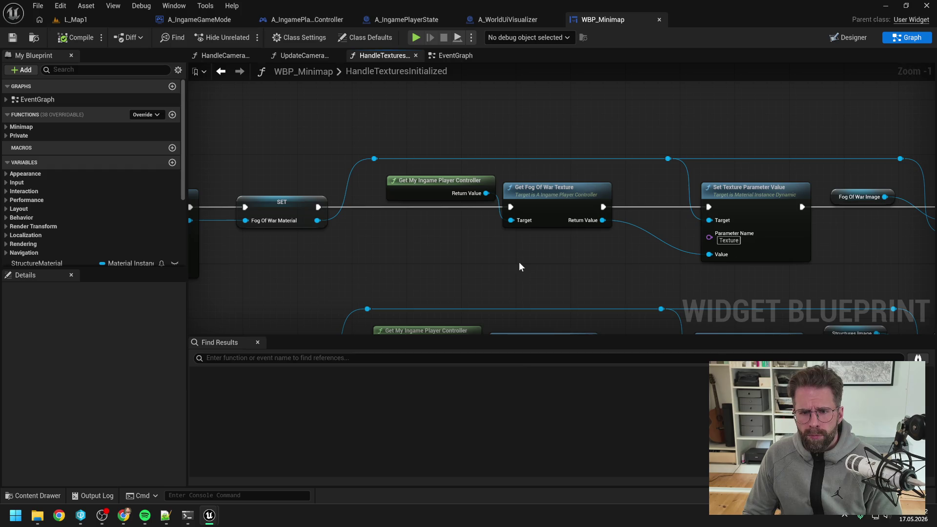
right_click(519, 263)
text(get fo)
text(g)
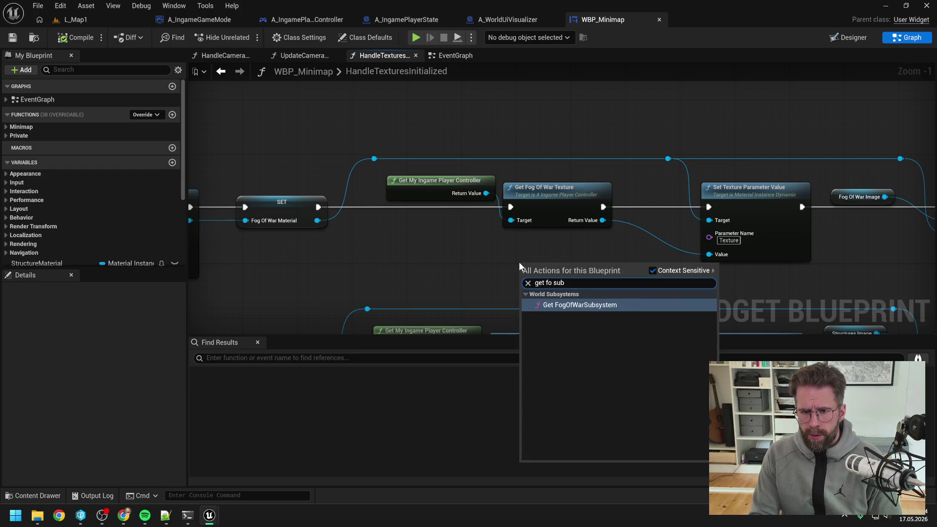
key(Return)
mouse_move(552, 271)
mouse_down()
mouse_move(452, 256)
mouse_move(540, 262)
mouse_up()
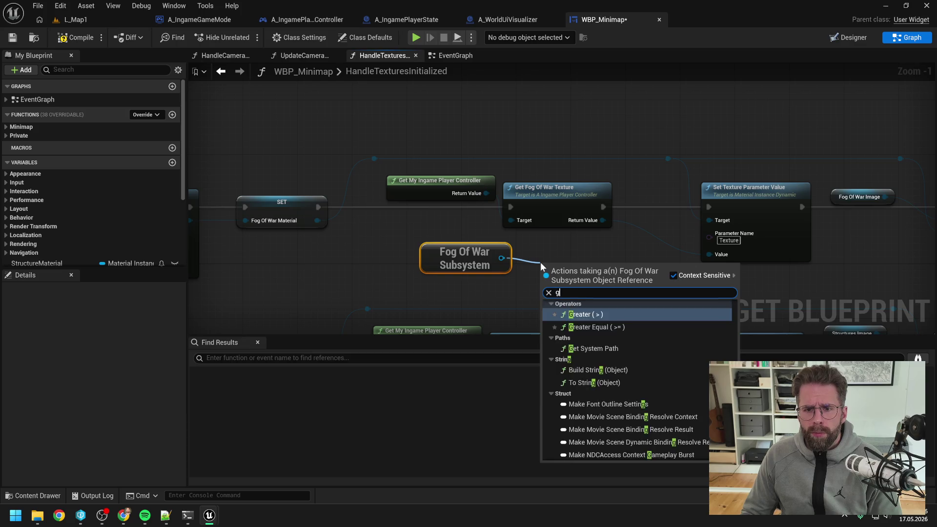
text(get tex)
click(600, 315)
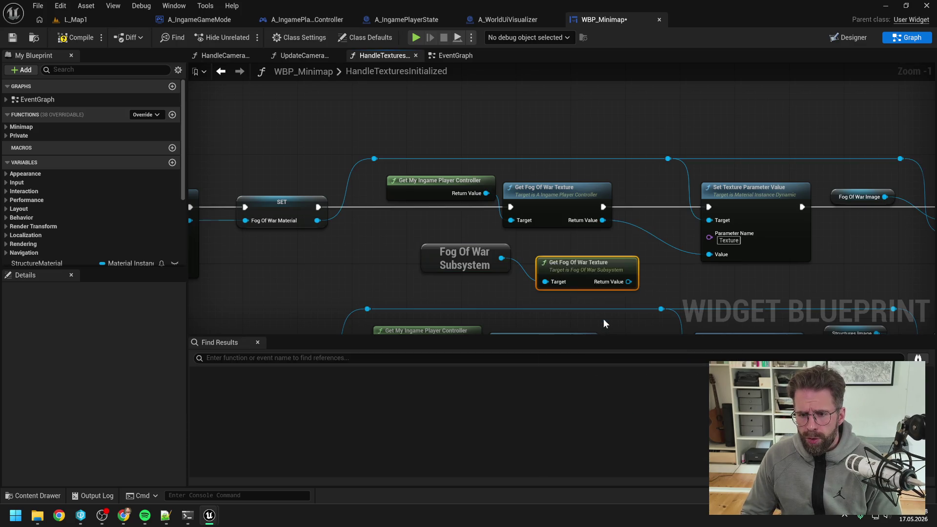
drag(628, 282, 708, 255)
Step: Delete the old controller-based texture nodes, align the new subsystem nodes, and copy them
click(443, 190)
ctrl+click(537, 210)
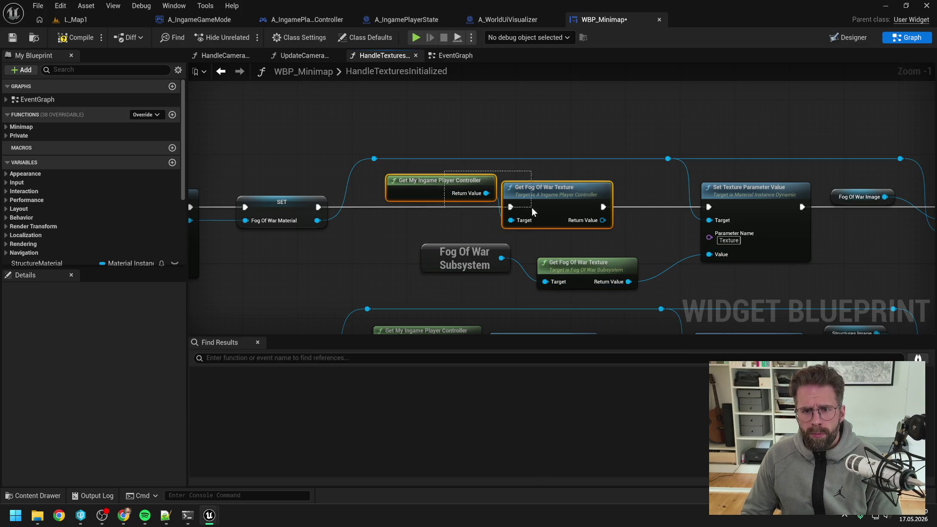
key(Delete)
drag(580, 267, 566, 239)
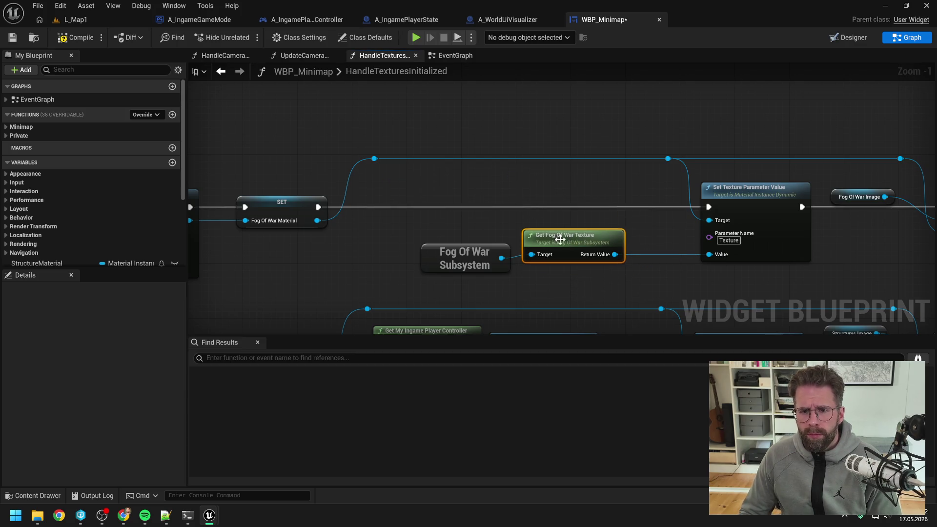
drag(457, 259, 444, 245)
ctrl+click(570, 241)
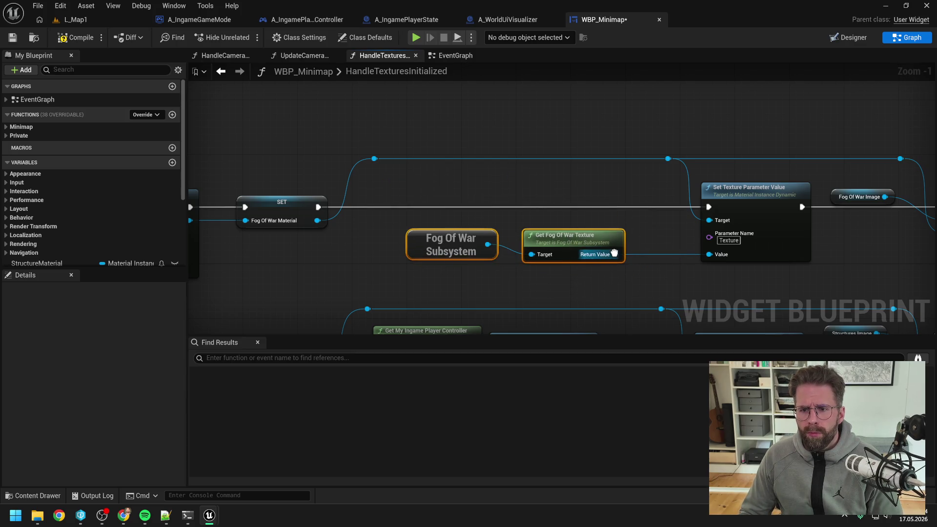
key(ctrl+c)
click(507, 19)
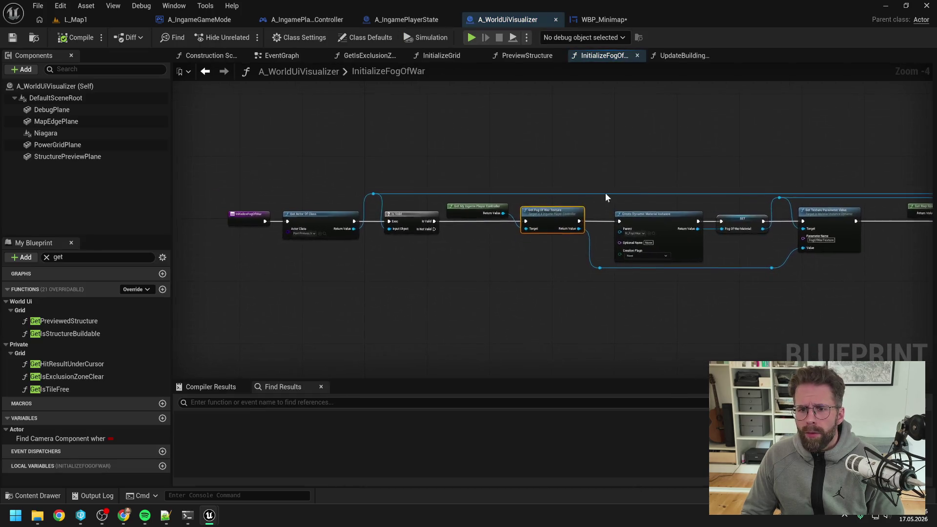
Step: Paste the subsystem nodes into InitializeFogOfWar, wire the texture in, and remove leftover reroute knots
scroll(433, 303, up, 2)
key(ctrl+v)
drag(589, 318, 647, 317)
scroll(595, 294, down, 2)
drag(539, 290, 537, 281)
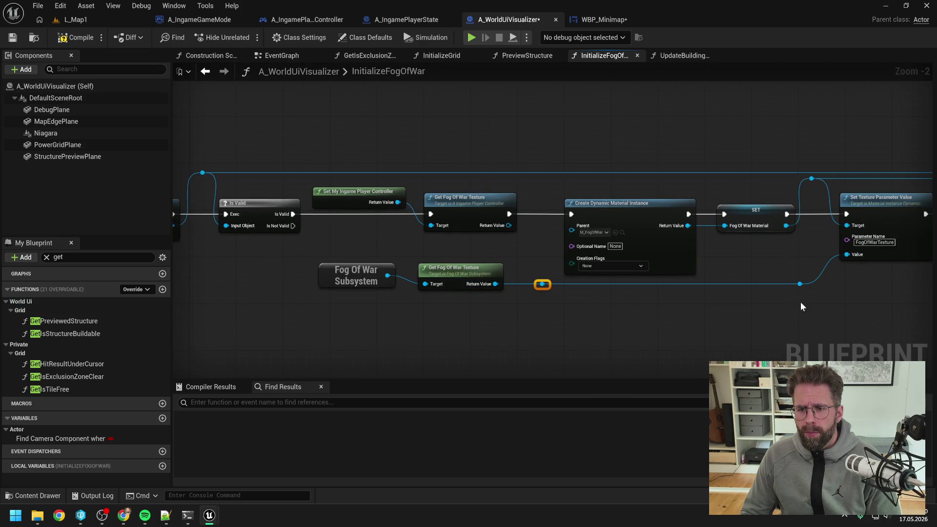
key(Delete)
drag(537, 340, 316, 261)
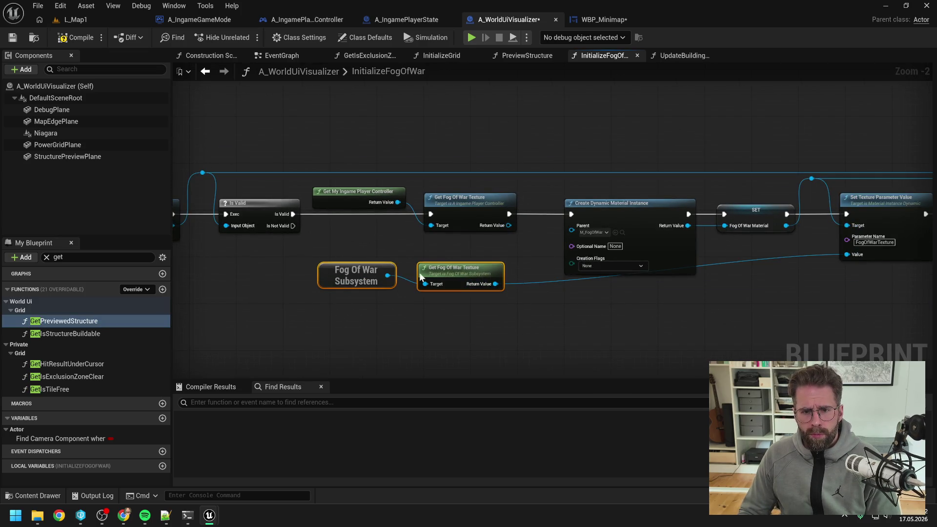
mouse_move(458, 273)
mouse_down()
mouse_move(763, 303)
mouse_move(777, 273)
mouse_move(785, 299)
mouse_up()
Step: Delete the old controller-based texture nodes and close the gap in the node chain
scroll(579, 283, down, 2)
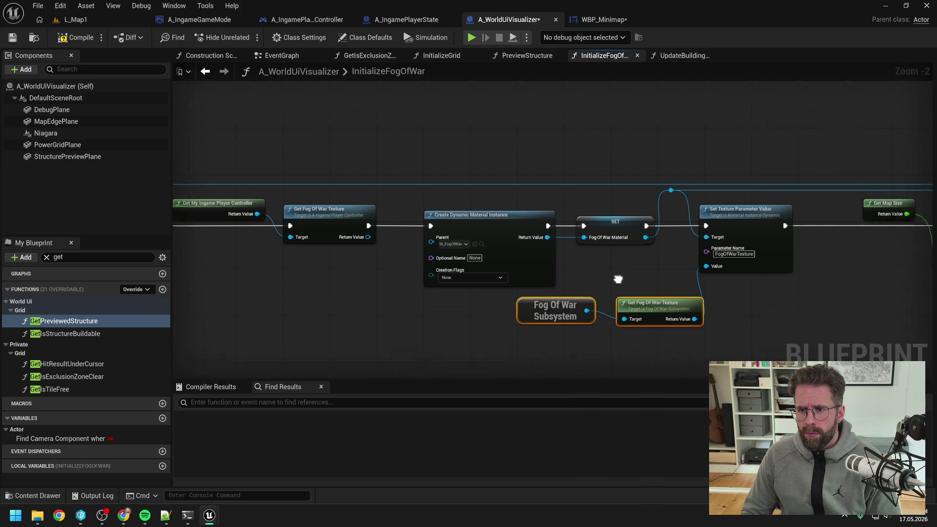
scroll(579, 283, down, 1)
mouse_move(362, 205)
mouse_down()
mouse_move(512, 251)
mouse_move(698, 280)
mouse_move(796, 345)
mouse_move(771, 296)
mouse_up()
scroll(698, 280, up, 2)
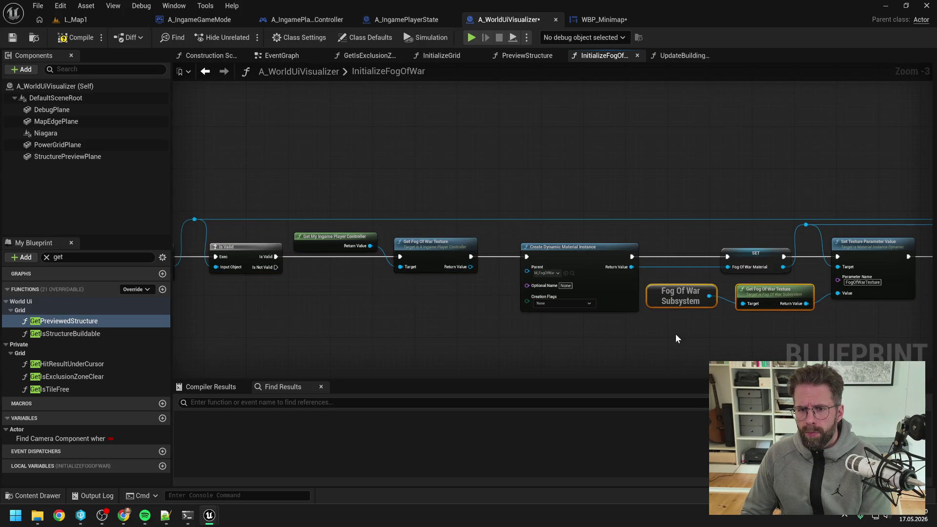
drag(543, 307, 419, 227)
key(Delete)
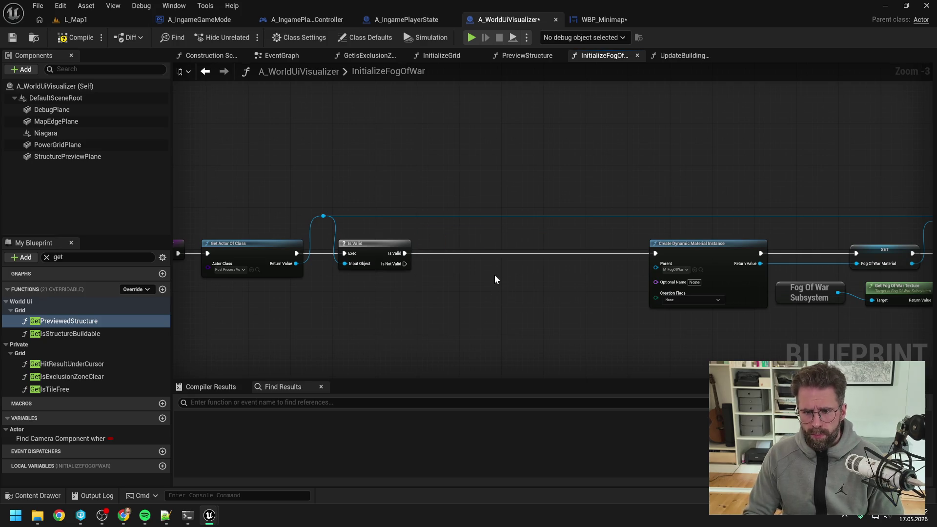
scroll(505, 280, down, 3)
drag(505, 279, 380, 225)
scroll(412, 227, up, 1)
drag(553, 264, 590, 311)
click(590, 310)
scroll(502, 291, up, 2)
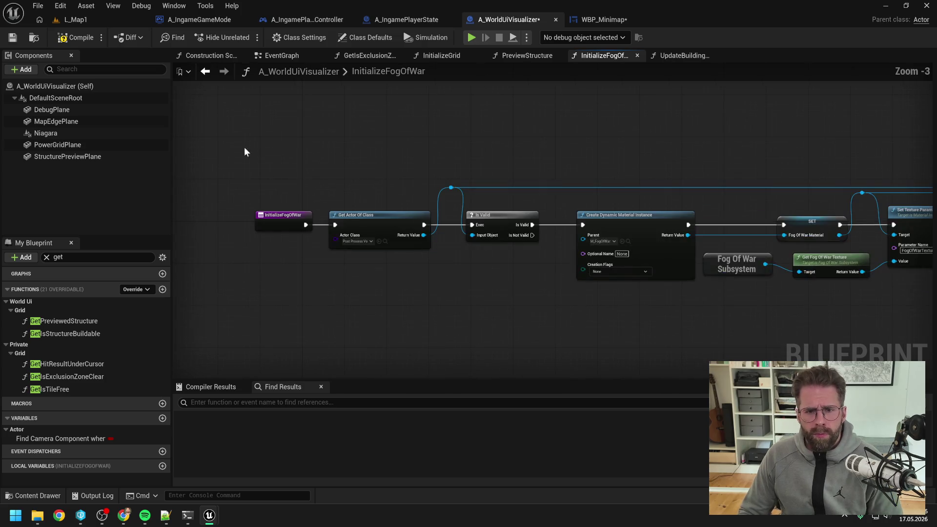
Step: Compile A_WorldUiVisualizer and check out WBP_Minimap for editing
click(72, 39)
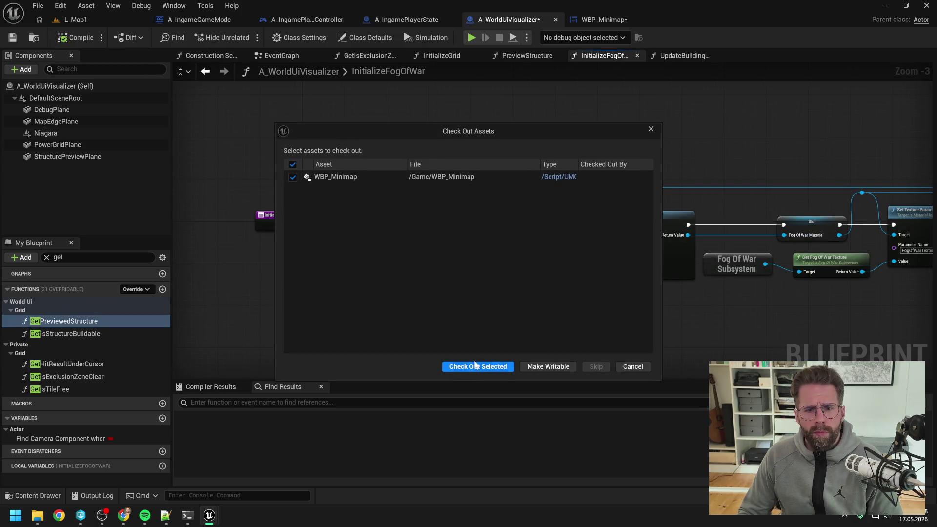
click(467, 365)
click(300, 21)
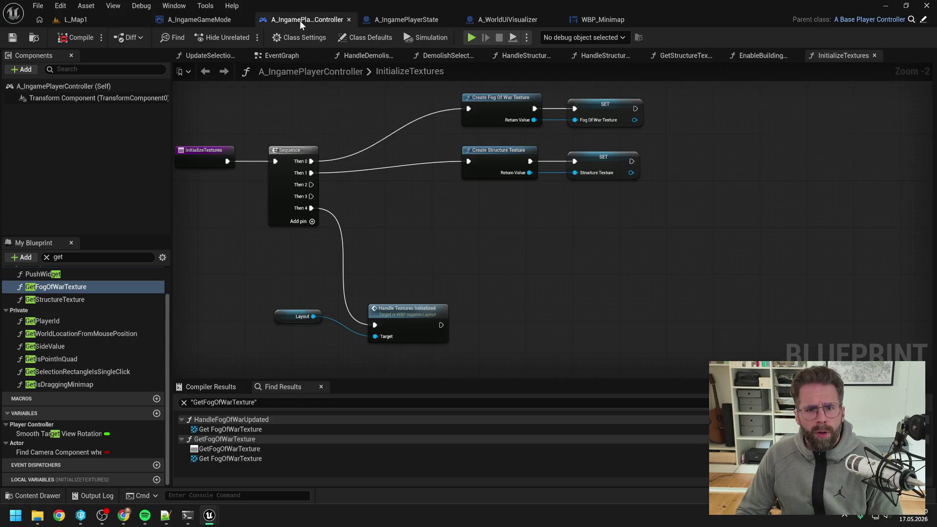
Step: Delete the Create Fog Of War Texture and SET nodes from InitializeTextures and compile
drag(428, 104, 603, 166)
key(Delete)
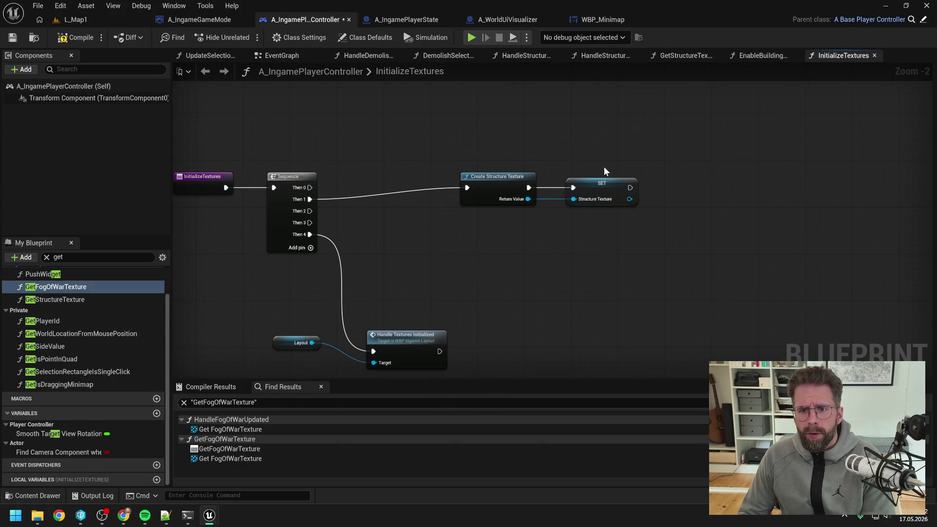
drag(506, 155, 572, 151)
click(72, 38)
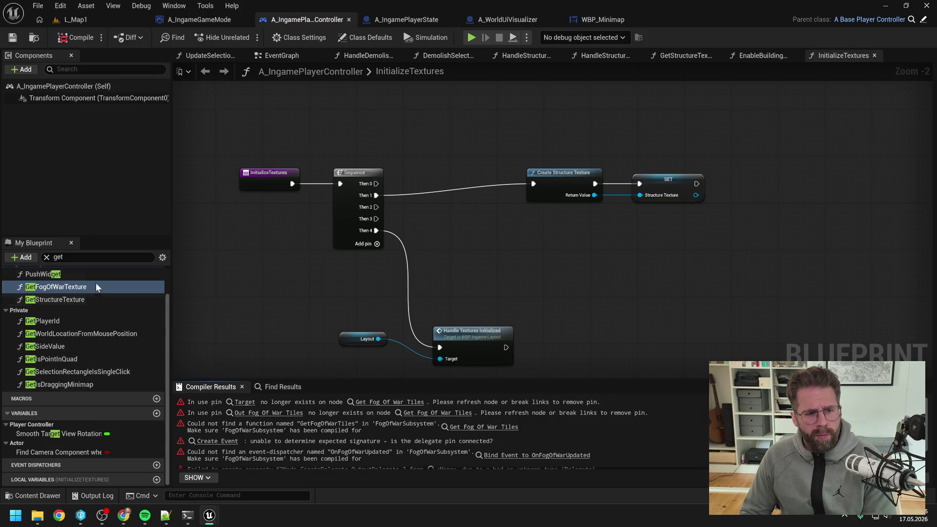
Step: Delete HandleFogOfWarUpdated, the FogOfWarTexture variable and GetFogOfWarTexture, then compile and save
key(BackSpace)
key(BackSpace)
key(BackSpace)
text(fog)
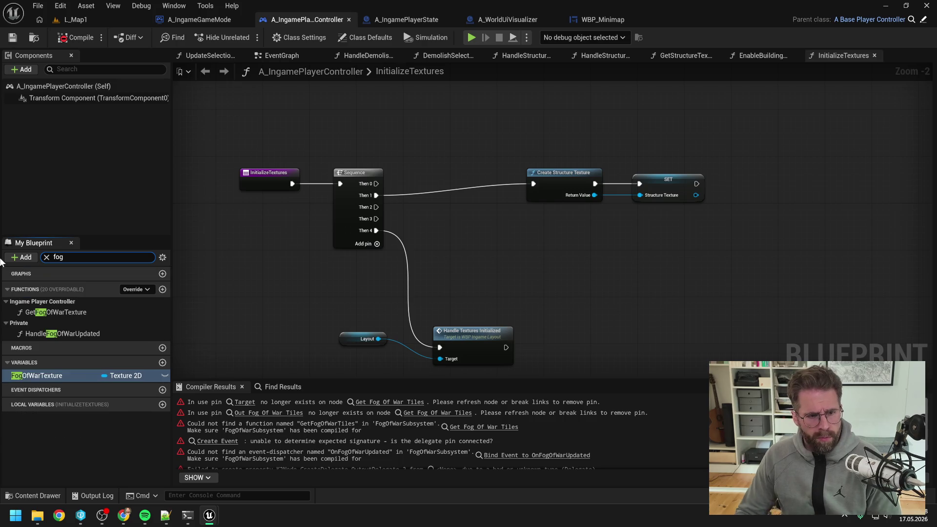
click(89, 336)
key(Delete)
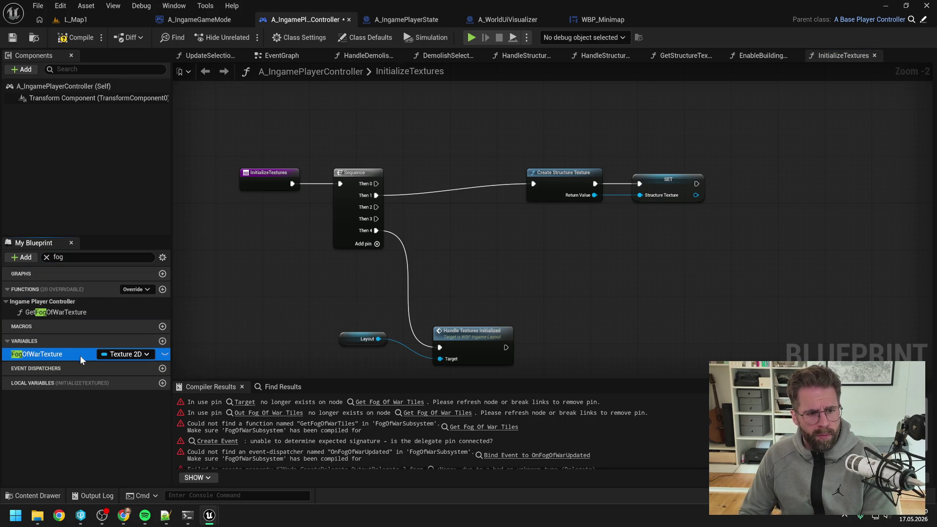
key(Delete)
click(537, 273)
click(55, 312)
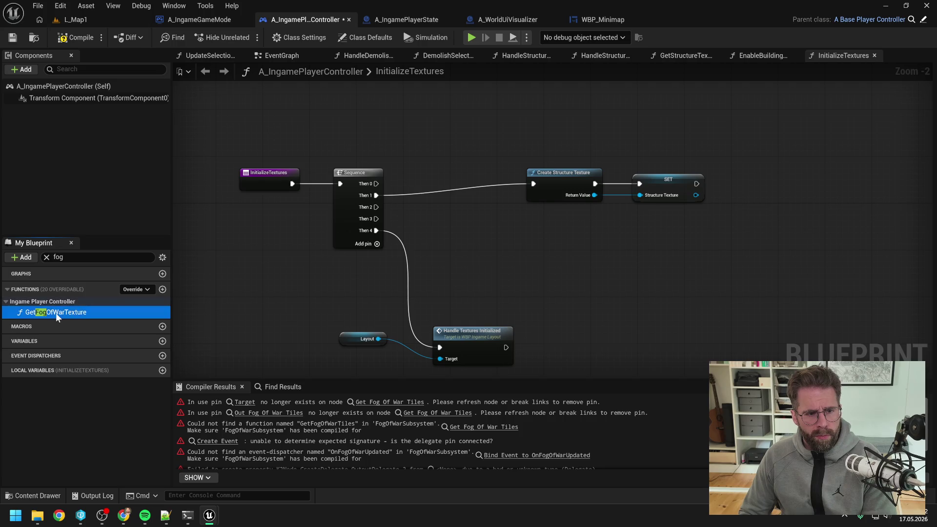
key(Delete)
click(76, 37)
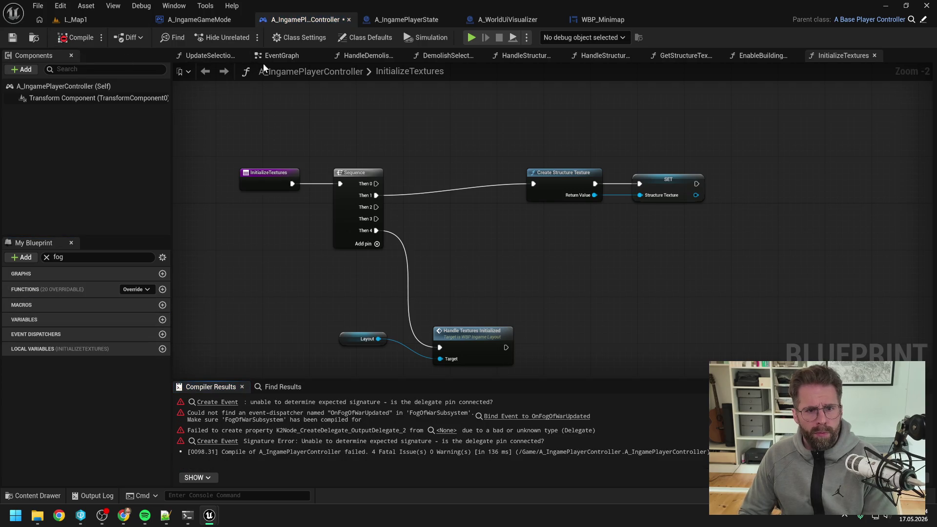
key(ctrl+s)
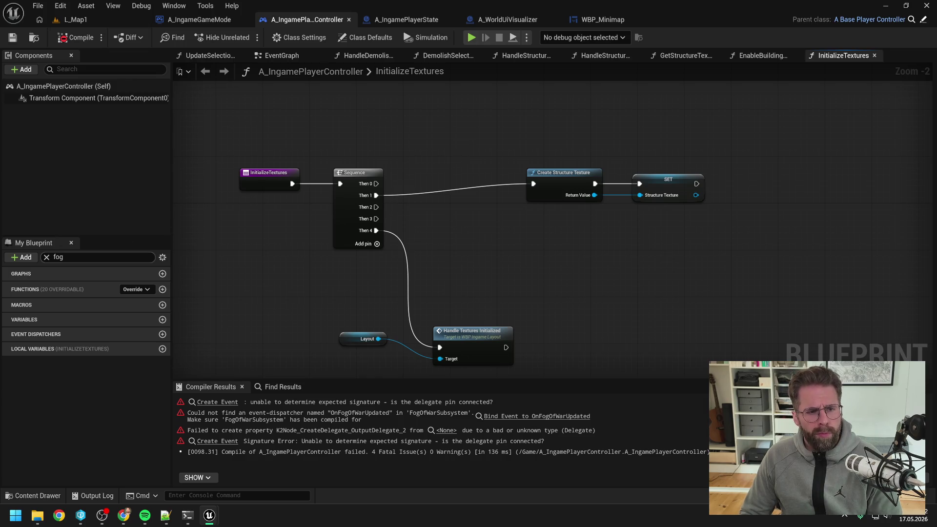
Step: Search 'get struc' and find references to GetStructureTexture by name
click(58, 257)
text(get stru)
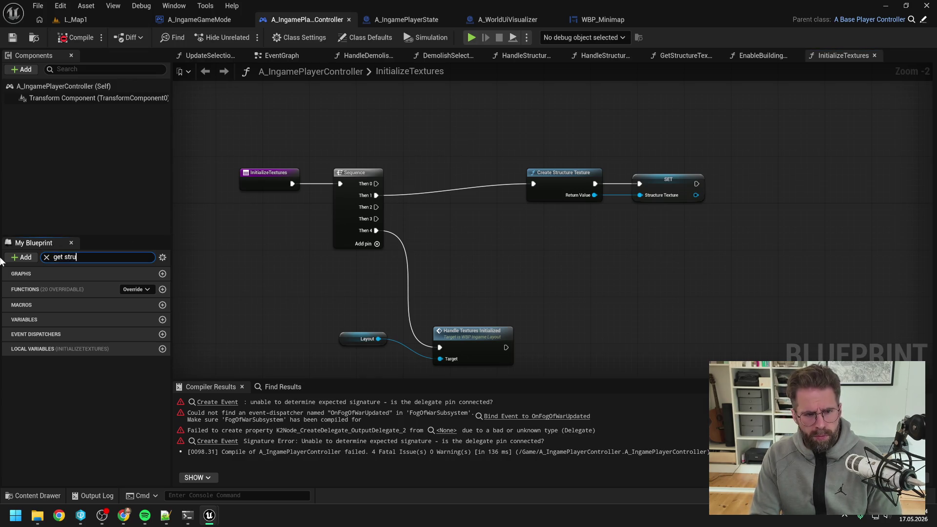
text(c)
right_click(54, 313)
mouse_move(96, 370)
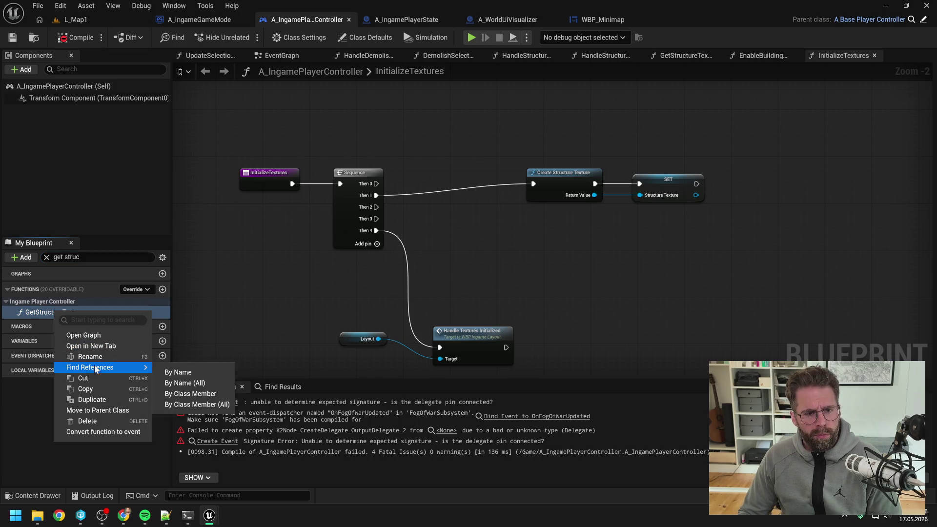
click(176, 373)
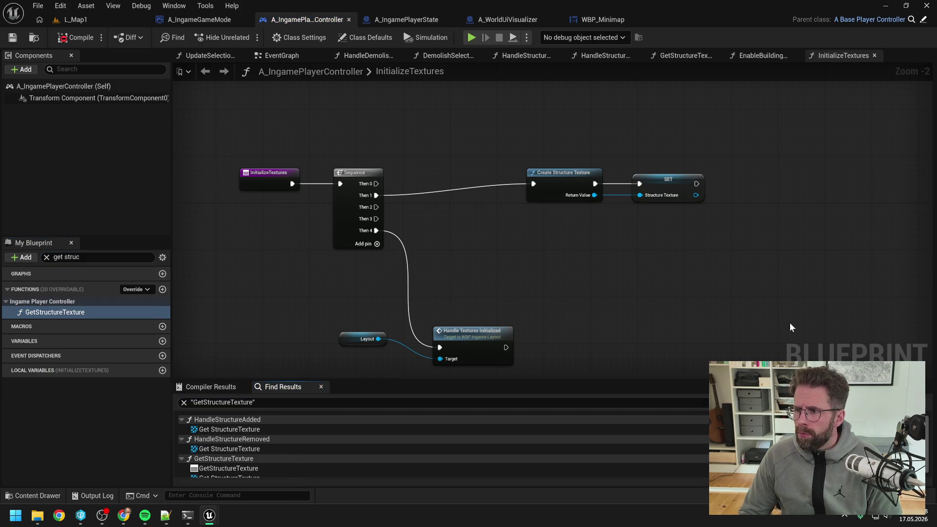
click(602, 19)
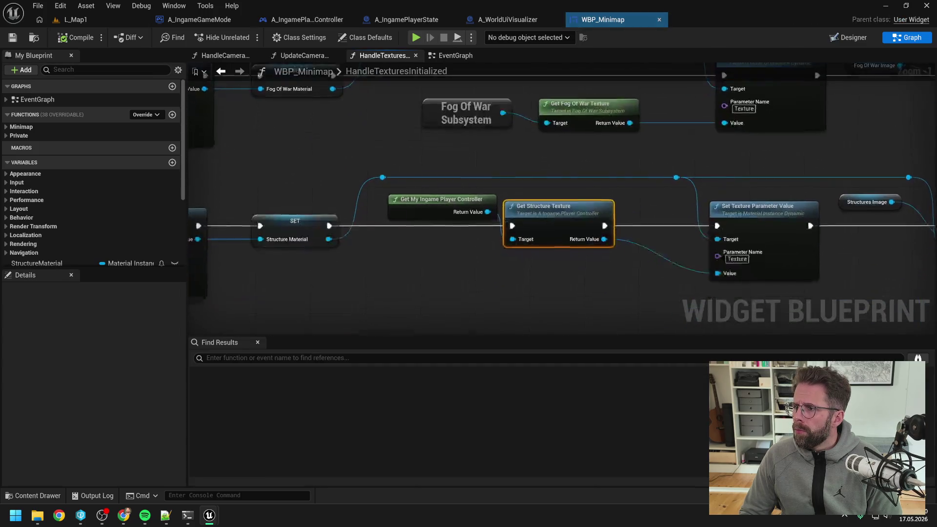
Step: Add Get StructureSubsystem and its Get Structure Texture, wired into Set Texture Parameter Value's Value
right_click(554, 247)
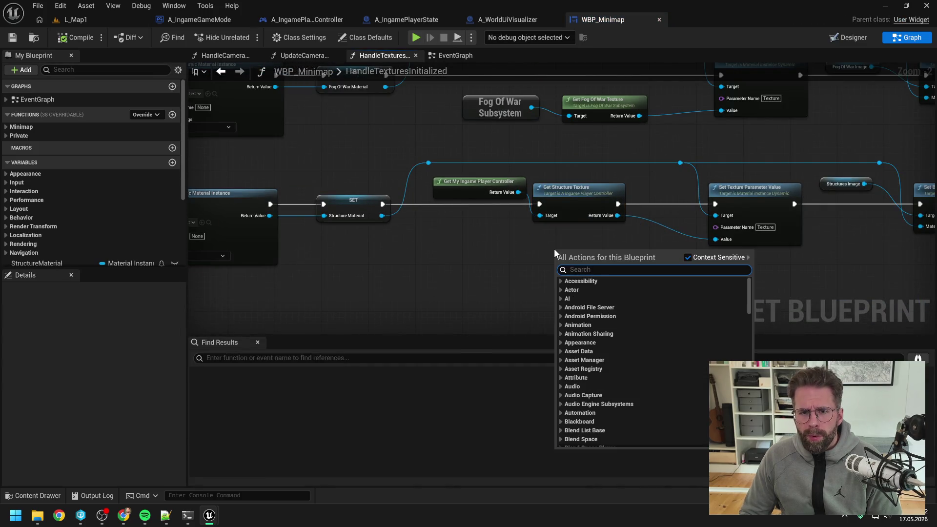
click(487, 225)
right_click(493, 252)
text(get stru sub)
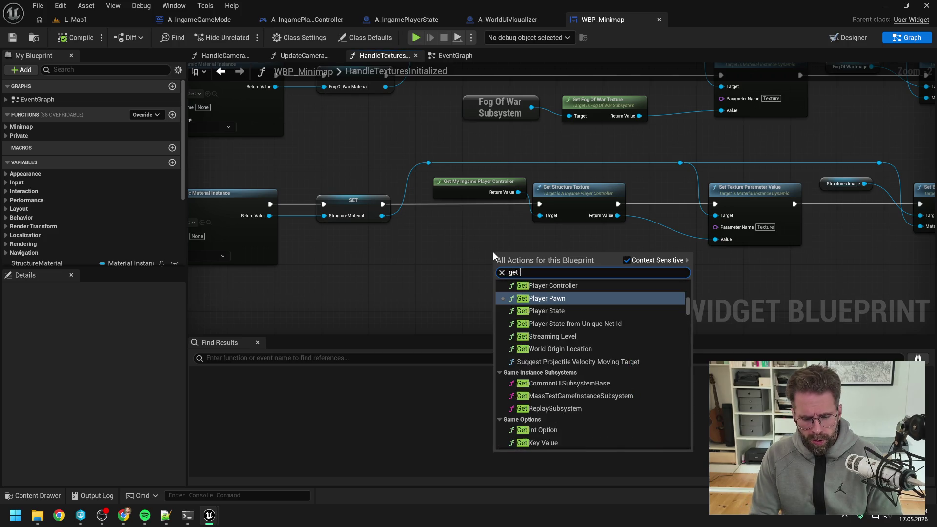
key(Return)
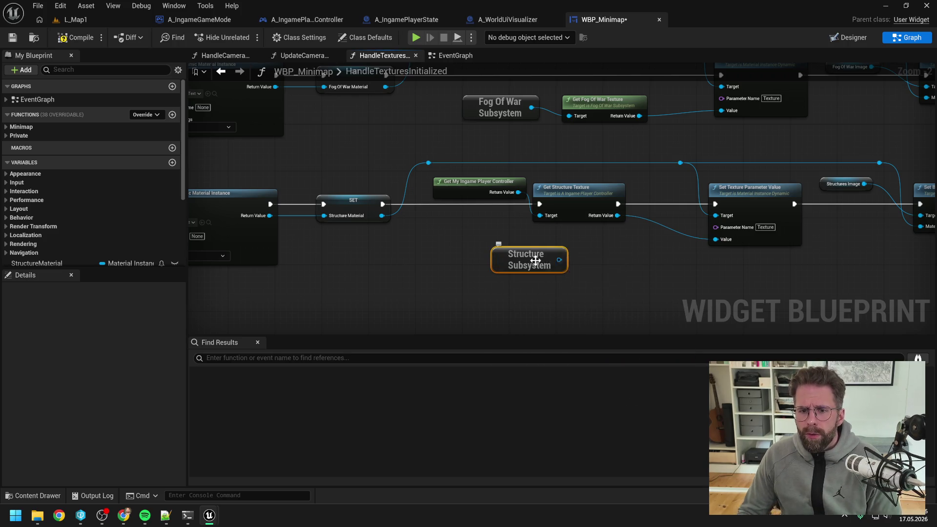
drag(558, 259, 610, 258)
text(gew)
key(BackSpace)
text(t tex)
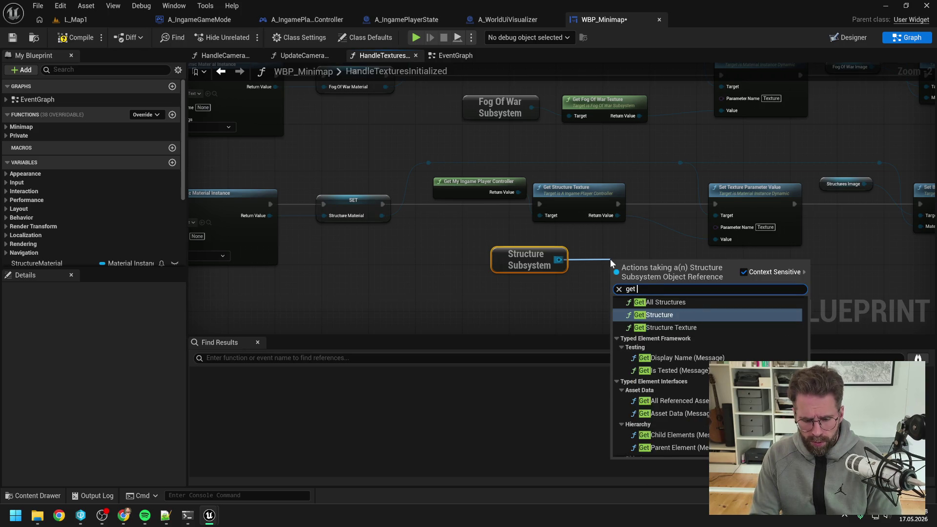
key(Return)
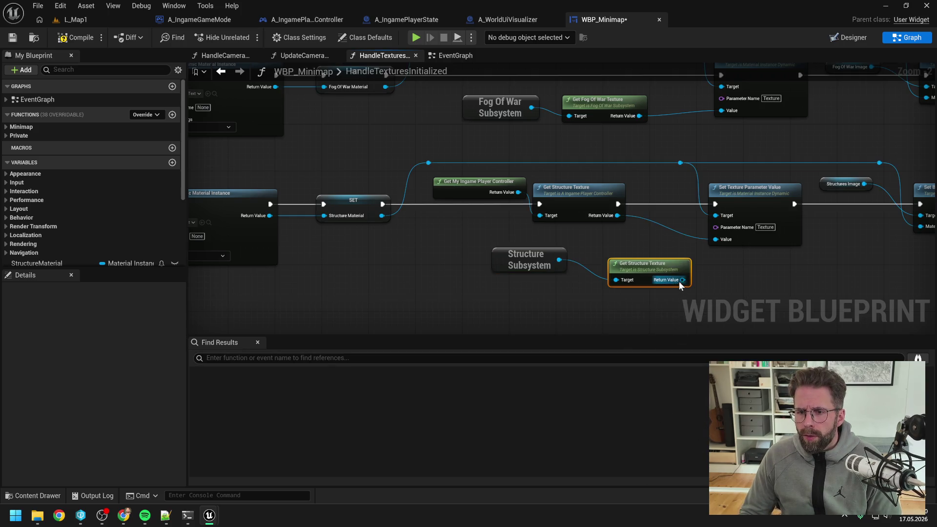
drag(682, 280, 715, 239)
Step: Delete the old controller-based texture nodes and straighten the link between the new nodes
drag(517, 176, 557, 202)
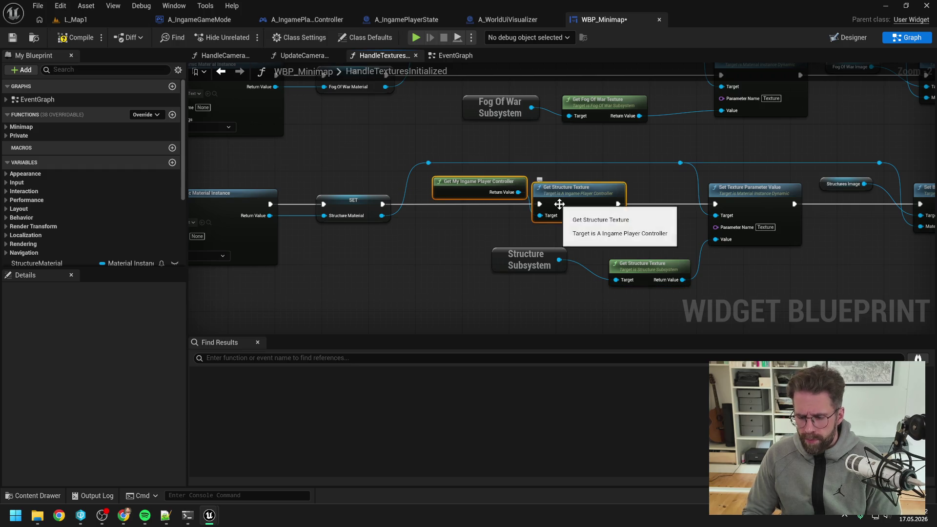
key(Delete)
mouse_move(486, 244)
mouse_down()
mouse_move(626, 274)
mouse_move(593, 227)
mouse_up()
key(q)
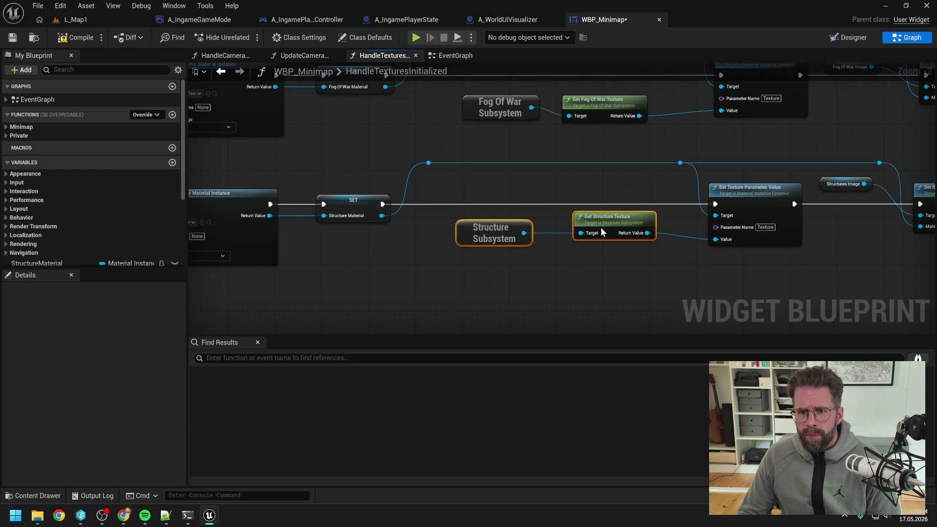
click(441, 180)
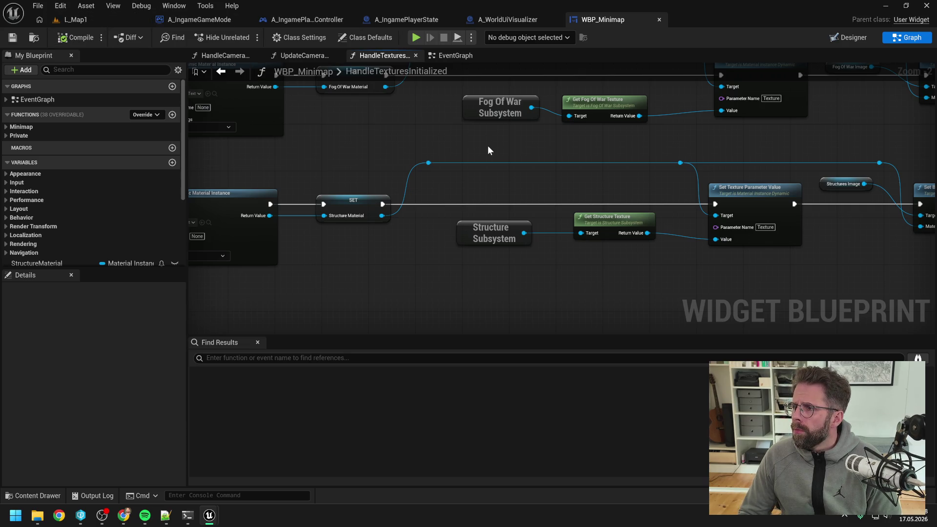
click(307, 20)
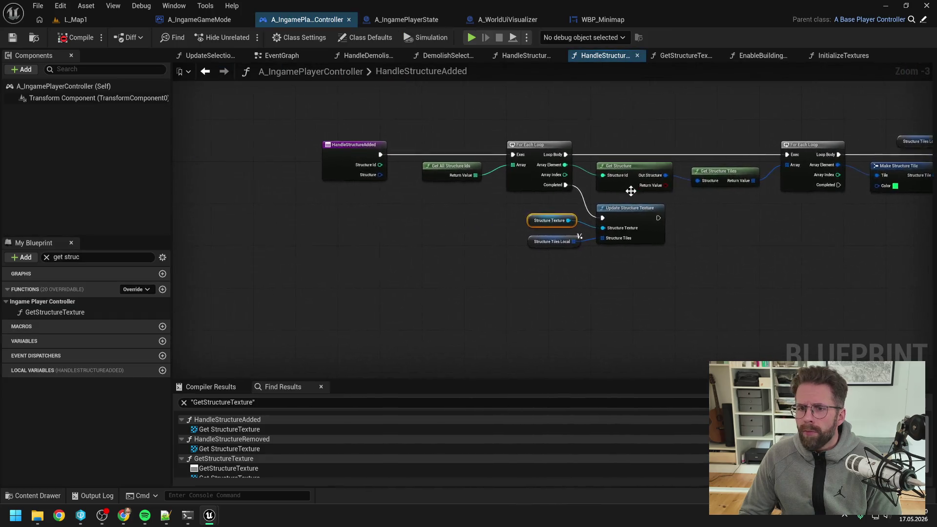
Step: Delete the subsystem bind-event nodes from the EventGraph and save the controller blueprint
scroll(657, 190, down, 5)
scroll(487, 197, up, 1)
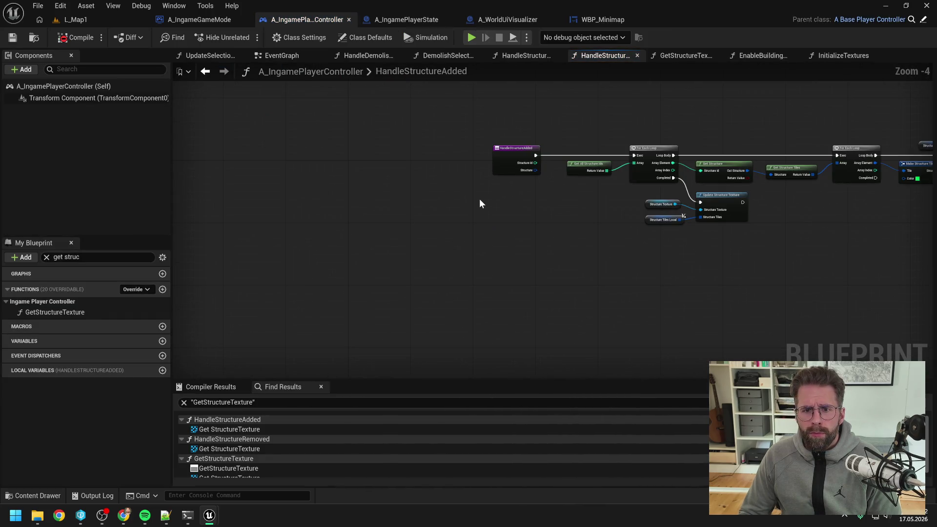
click(273, 57)
scroll(509, 162, right, 5)
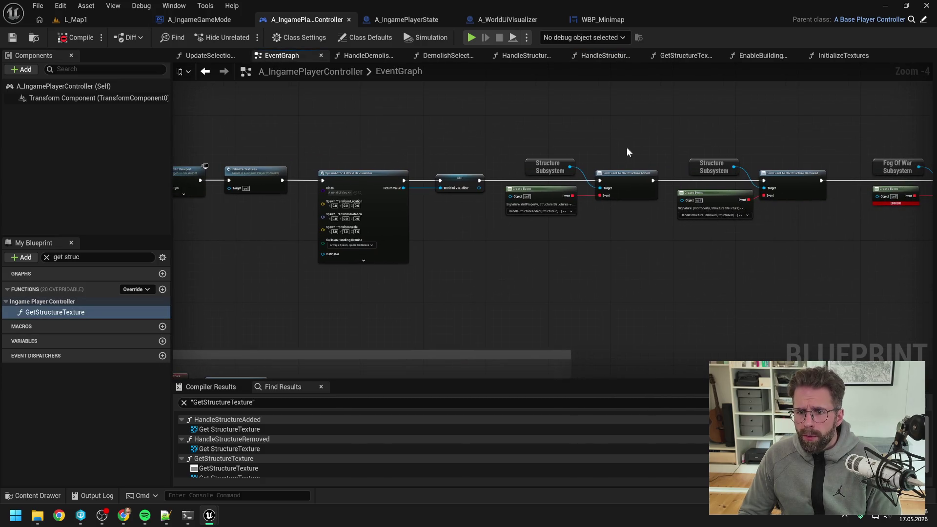
scroll(649, 142, right, 3)
mouse_move(400, 119)
mouse_down()
mouse_move(703, 218)
mouse_move(862, 218)
mouse_up()
key(Delete)
scroll(572, 226, left, 4)
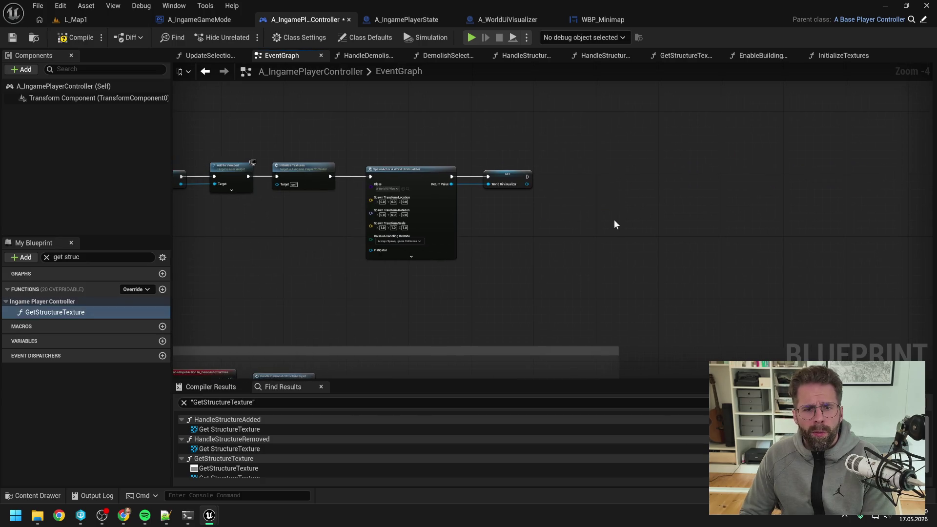
key(ctrl+s)
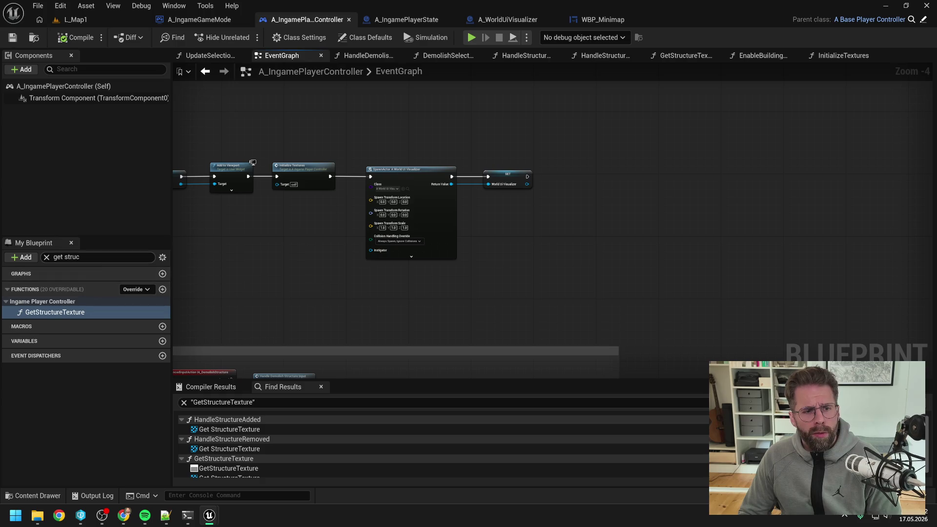
Step: Search 'struc tex' and delete the GetStructureTexture function and StructureTexture variable
click(98, 257)
text(struc)
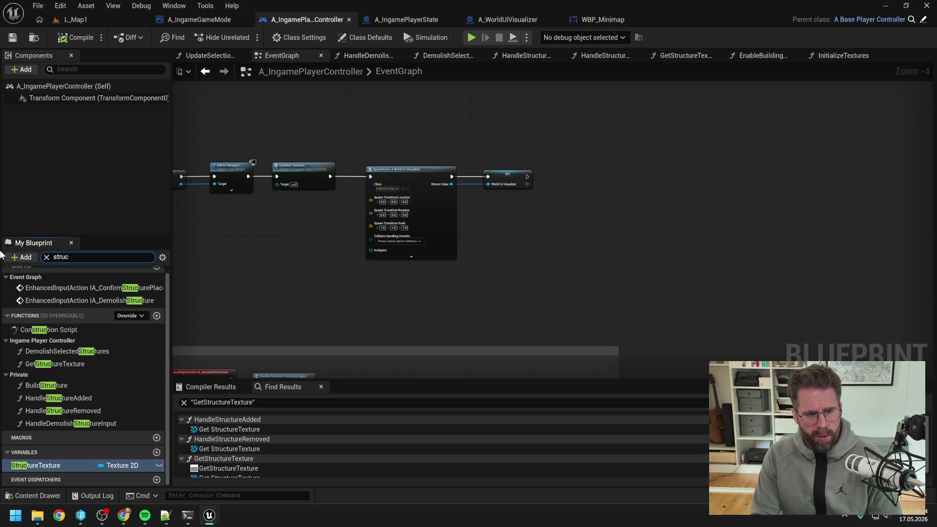
text( tex)
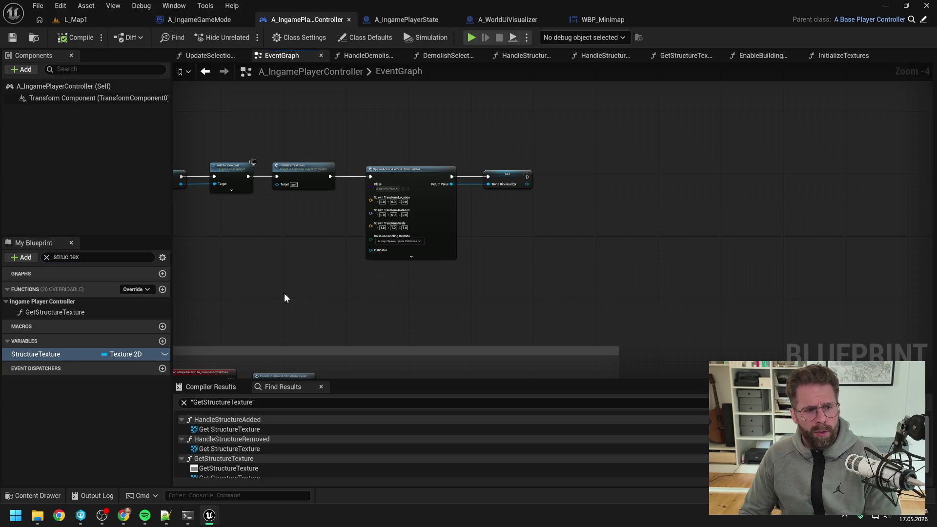
click(91, 312)
key(Delete)
click(85, 333)
key(Delete)
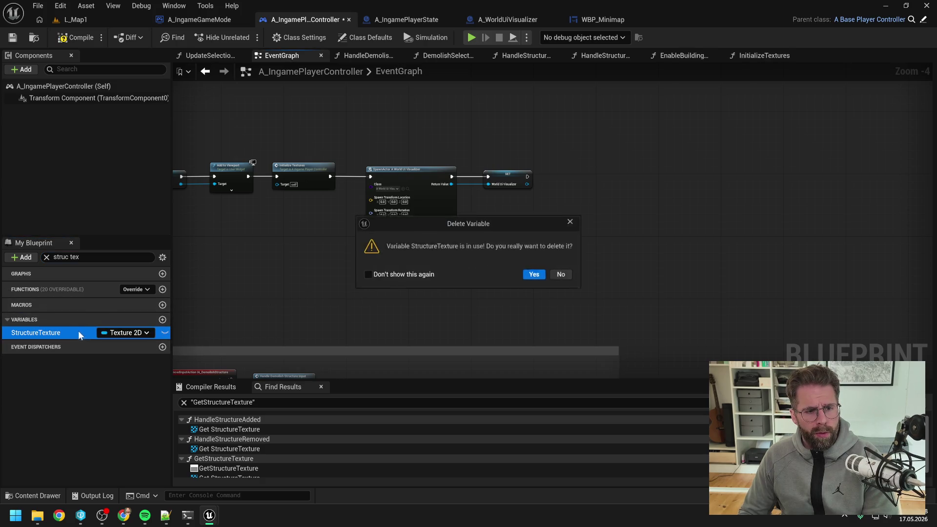
click(530, 277)
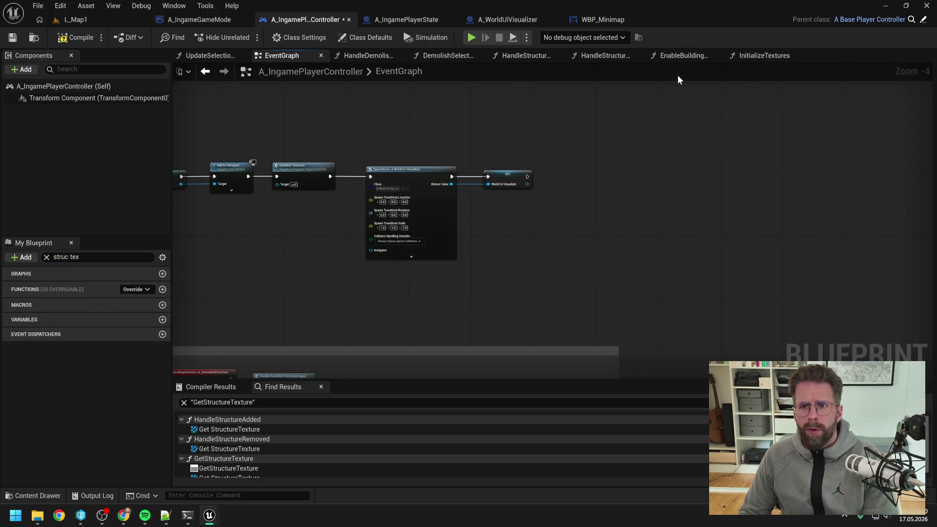
click(759, 56)
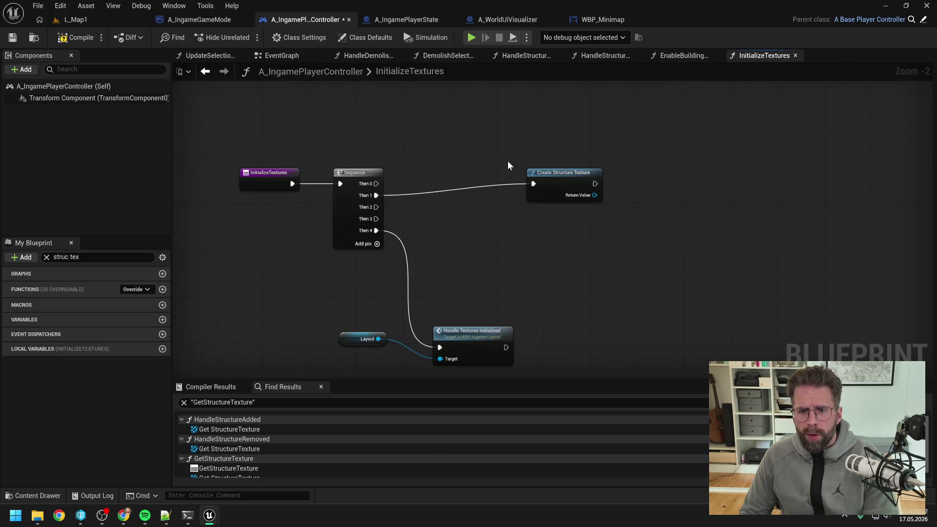
Step: Delete the Create Structure Texture node from InitializeTextures
click(541, 173)
key(Delete)
drag(510, 230, 563, 194)
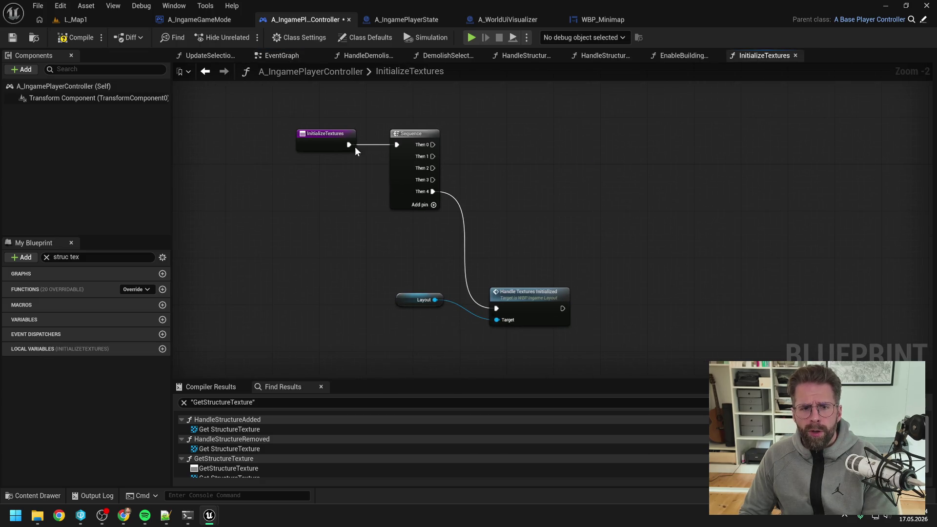
Step: Follow Handle Textures Initialized through WBP_IngameLayout and WBP_Hud into WBP_Minimap's graph
double_click(524, 299)
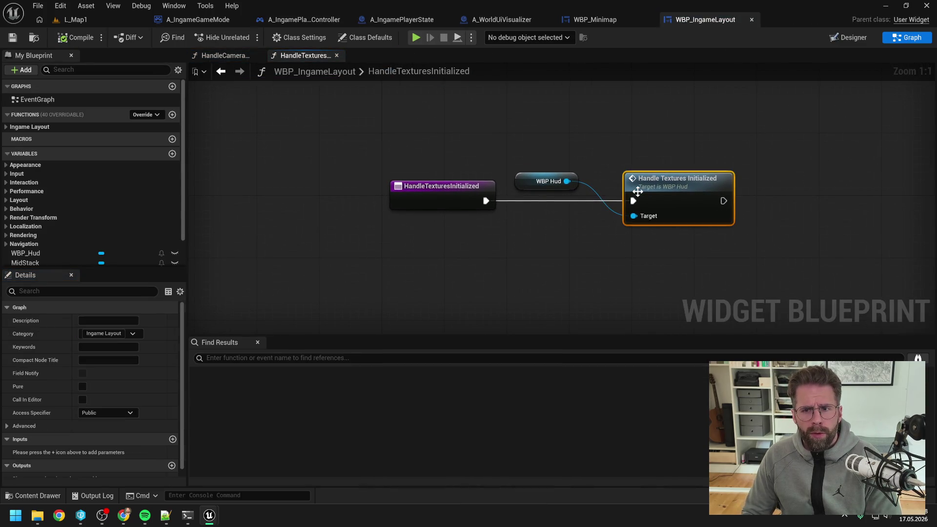
double_click(635, 191)
double_click(644, 189)
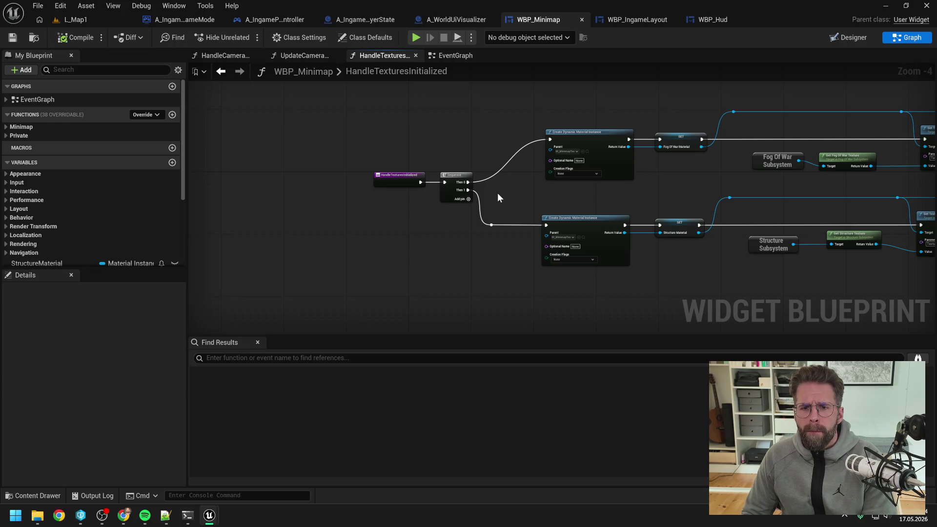
drag(497, 197, 456, 204)
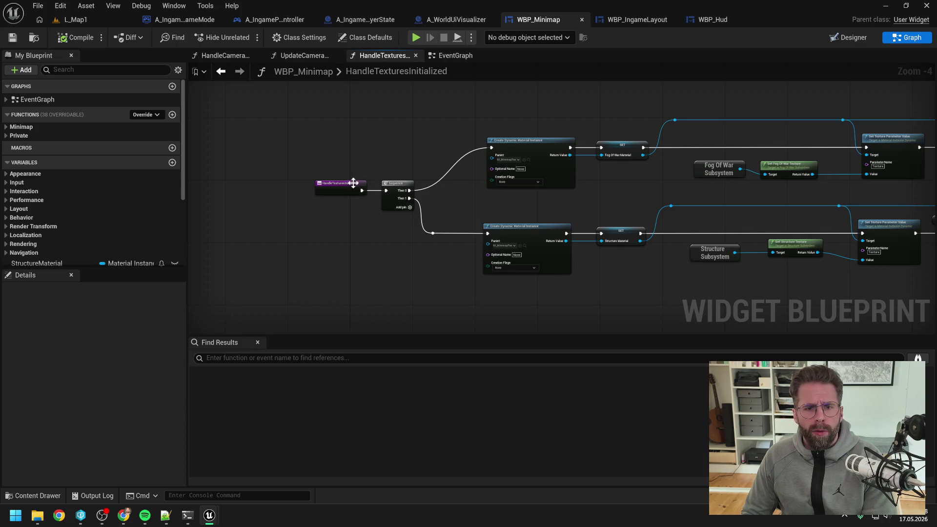
drag(375, 156, 399, 173)
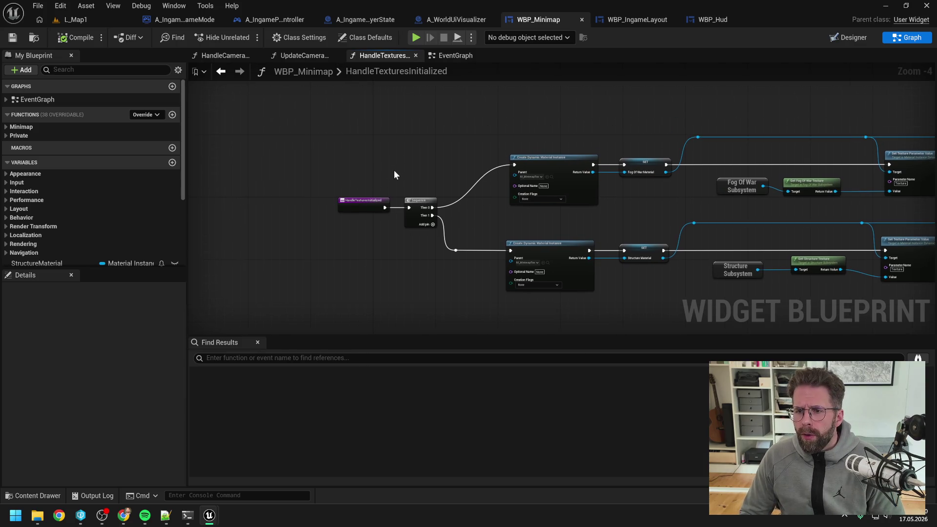
click(19, 135)
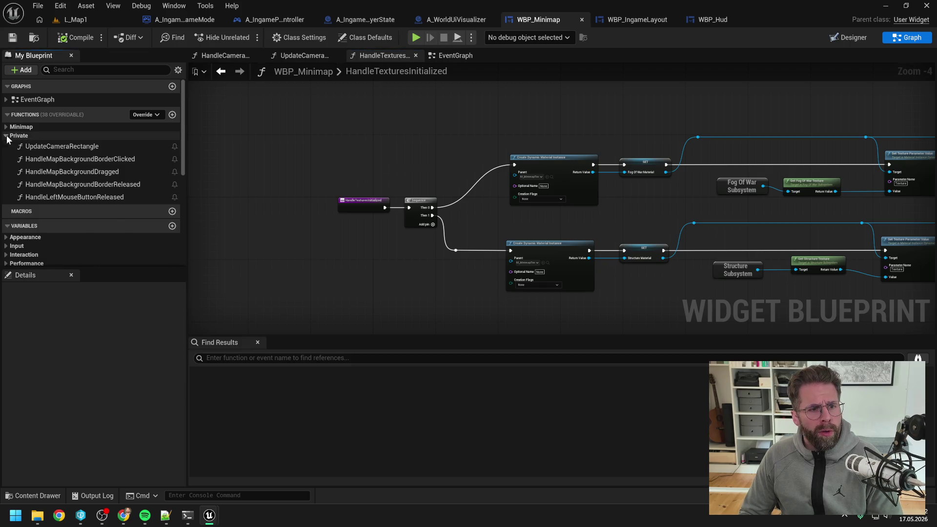
Step: Rename WBP_Minimap's HandleTexturesInitialized function to InitializeTextures
click(19, 127)
click(61, 138)
key(F2)
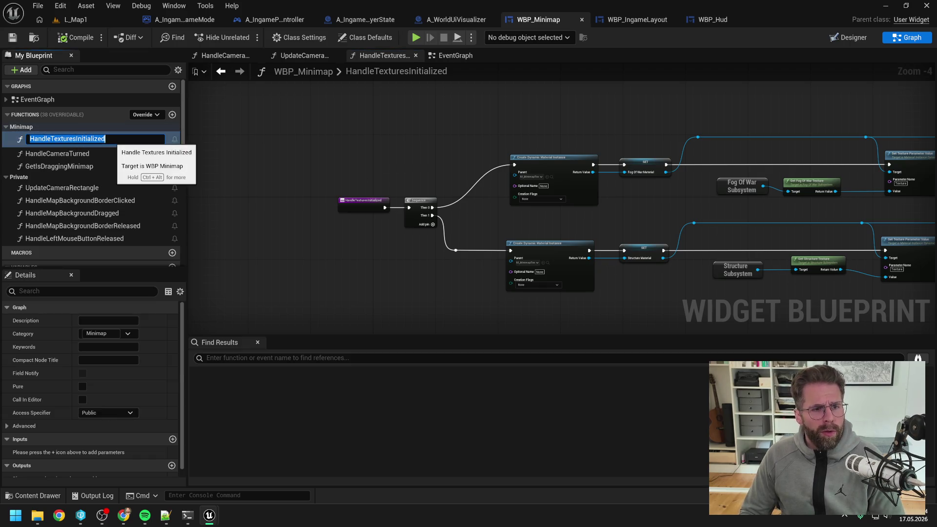
key(BackSpace)
text(InitializeTextures)
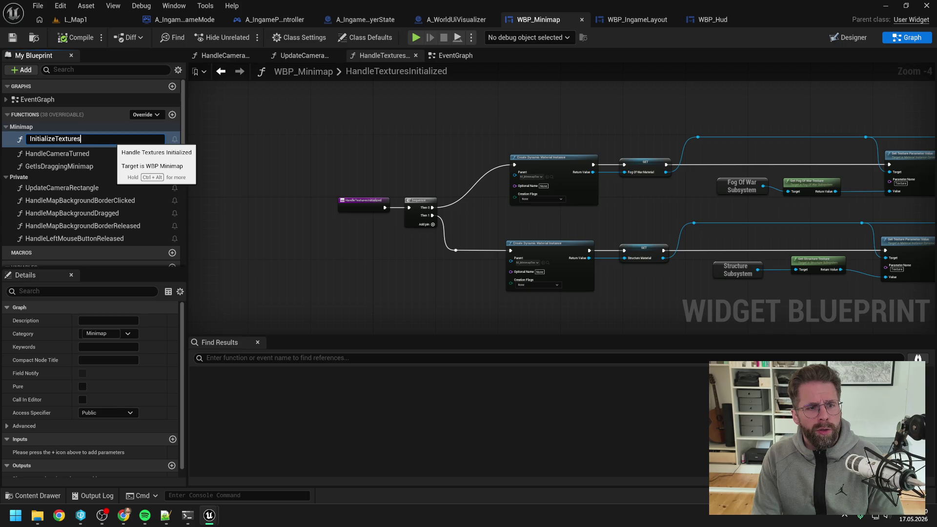
key(Return)
Step: Check out WBP_Minimap, make InitializeTextures private in the Private category, and save
click(493, 368)
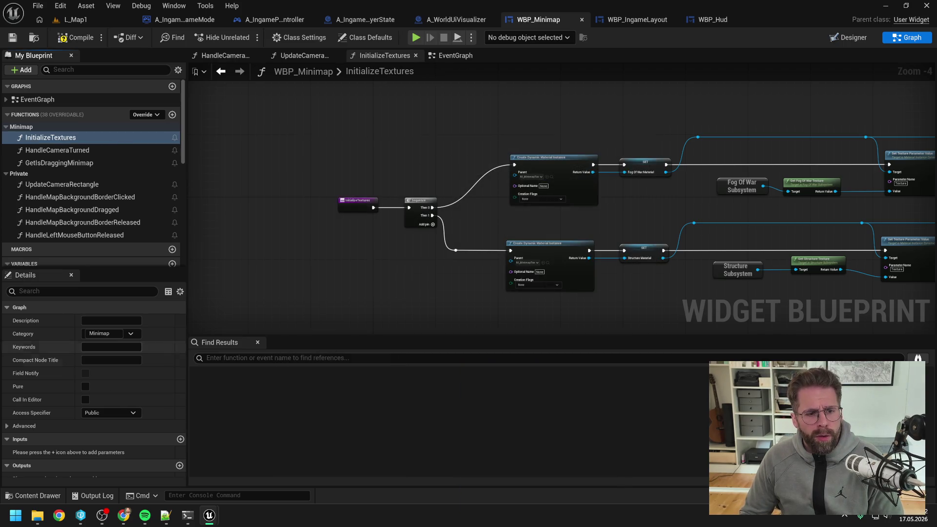
click(110, 413)
click(101, 423)
click(51, 139)
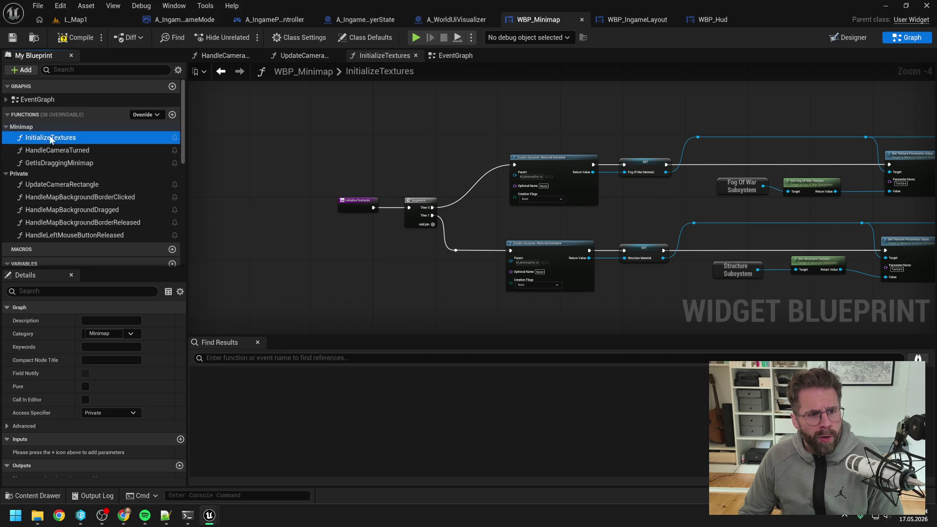
mouse_move(51, 139)
mouse_down()
mouse_move(50, 189)
mouse_move(88, 204)
mouse_move(54, 170)
mouse_up()
key(ctrl+s)
click(440, 60)
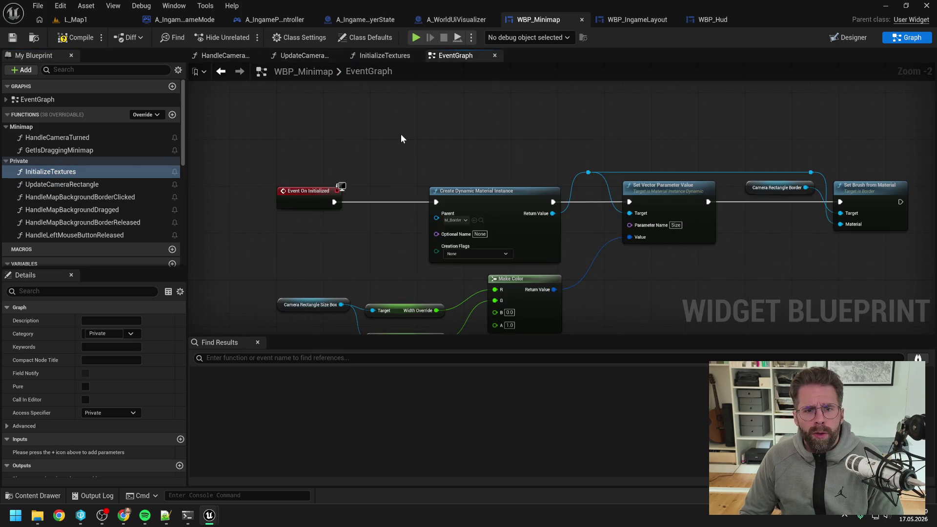
Step: Call InitializeTextures in the EventGraph right after Set Brush from Material
scroll(397, 135, up, 1)
drag(413, 140, 336, 130)
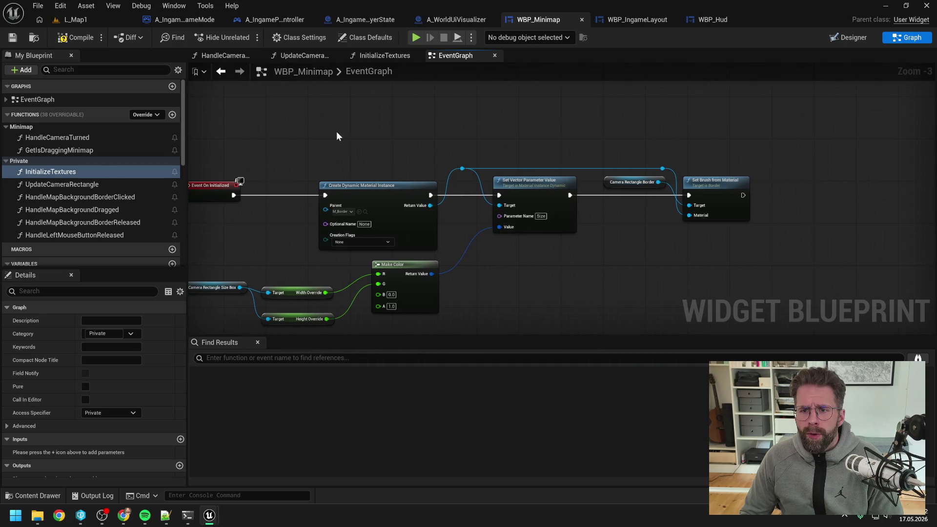
mouse_move(74, 171)
mouse_down()
mouse_move(827, 186)
mouse_move(801, 185)
mouse_up()
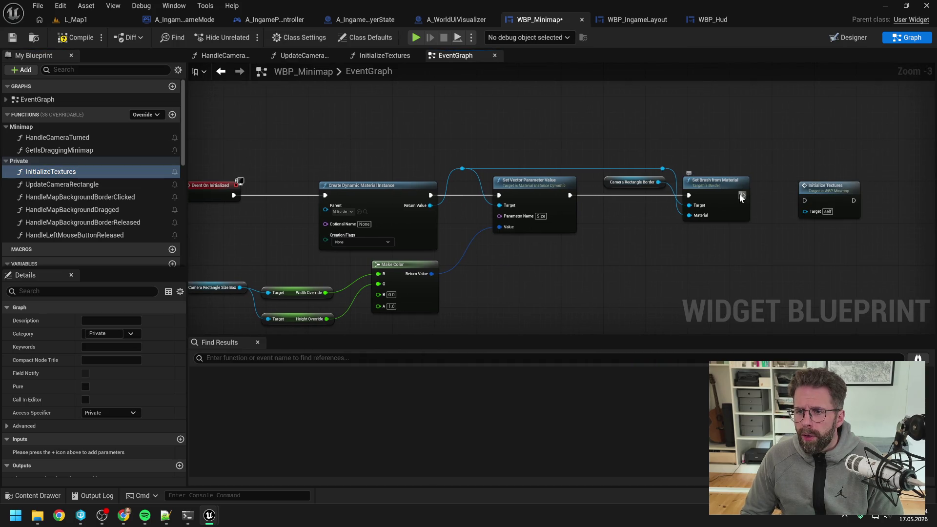
mouse_move(742, 195)
mouse_down()
mouse_move(805, 200)
mouse_move(810, 190)
mouse_up()
click(754, 153)
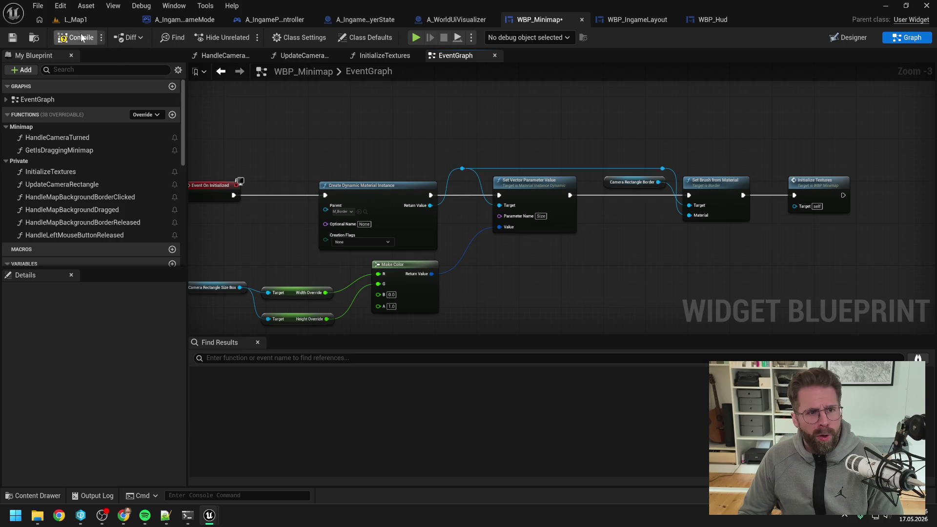
Step: Rename the InitializeTextures function to InitializeMaterials
double_click(826, 185)
mouse_move(712, 224)
mouse_down()
mouse_move(673, 209)
mouse_move(366, 195)
mouse_move(526, 207)
mouse_up()
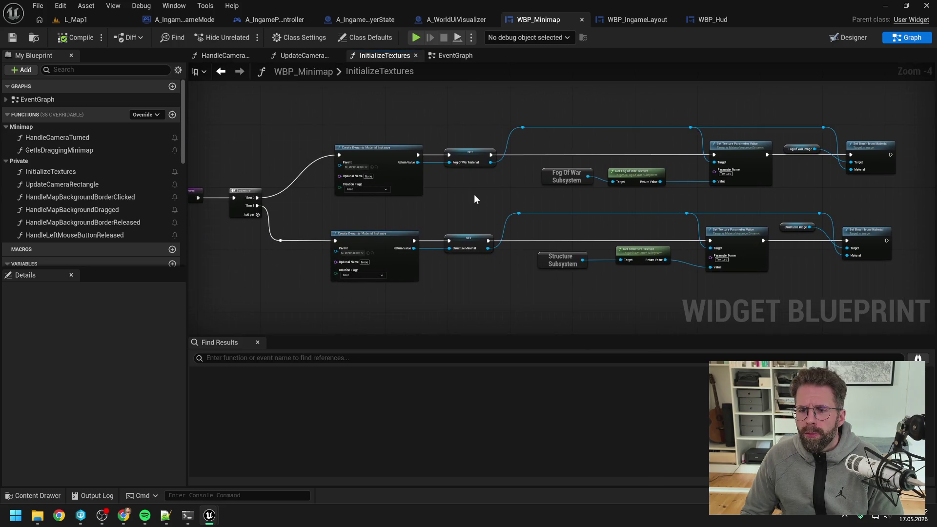
drag(471, 199, 529, 196)
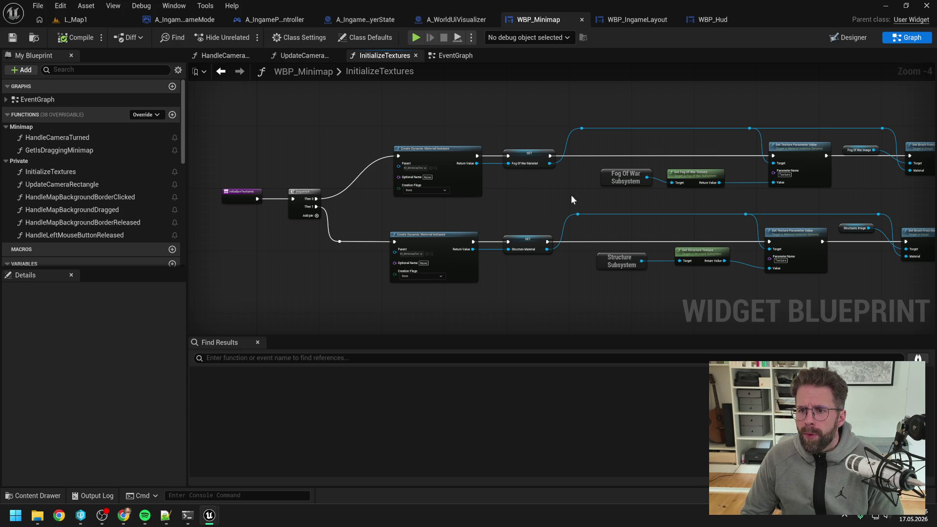
drag(568, 196, 484, 200)
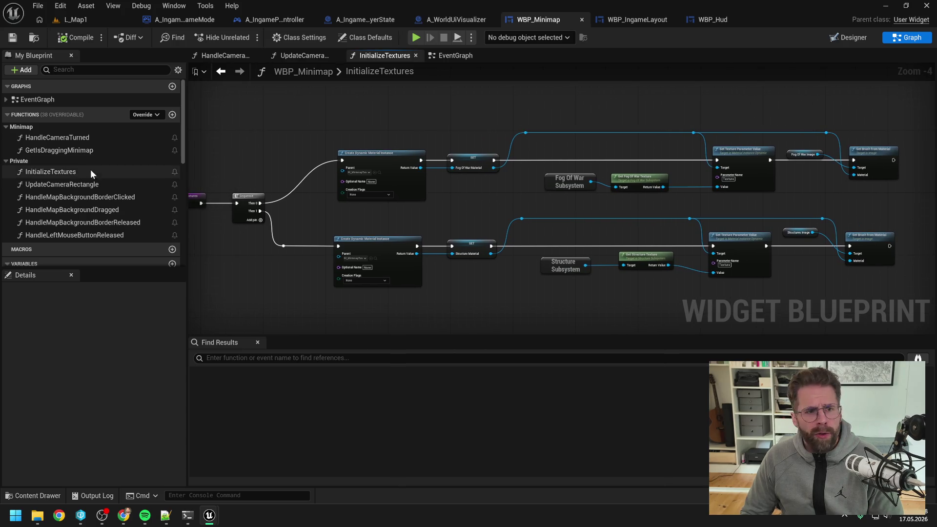
click(61, 172)
click(61, 172)
double_click(68, 172)
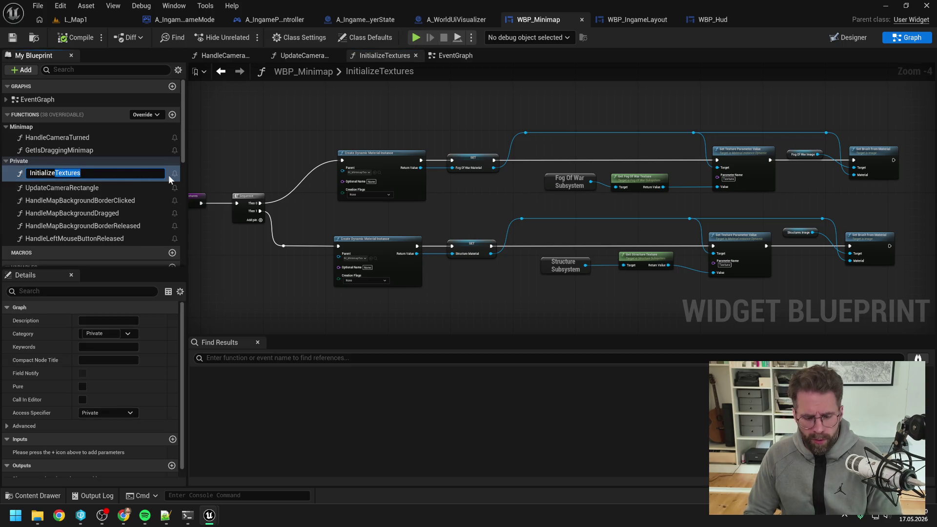
text(Materials)
key(Return)
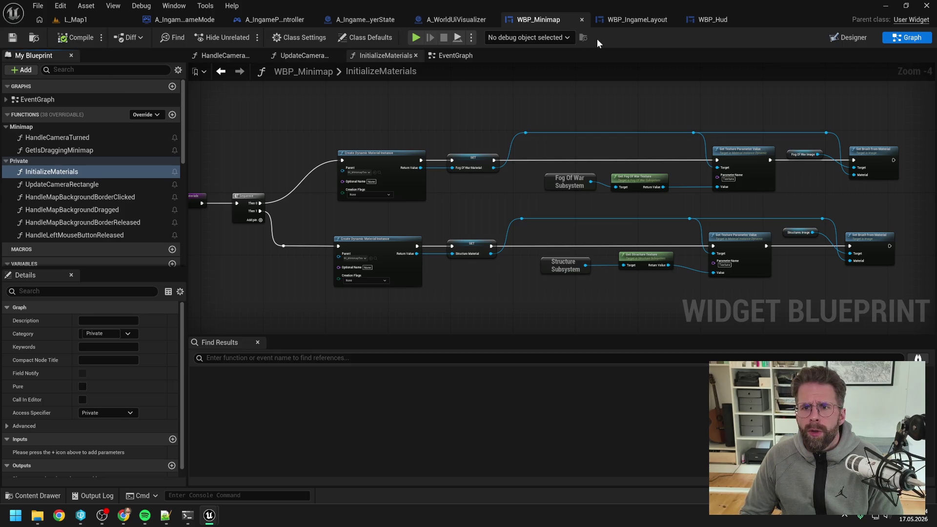
click(637, 20)
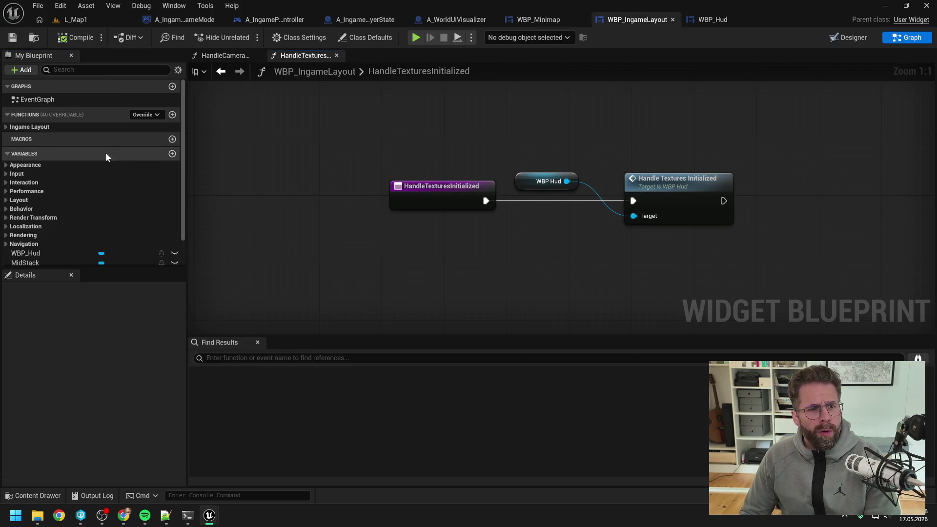
Step: Delete HandleTexturesInitialized from WBP_IngameLayout, confirming despite it being in use
click(8, 125)
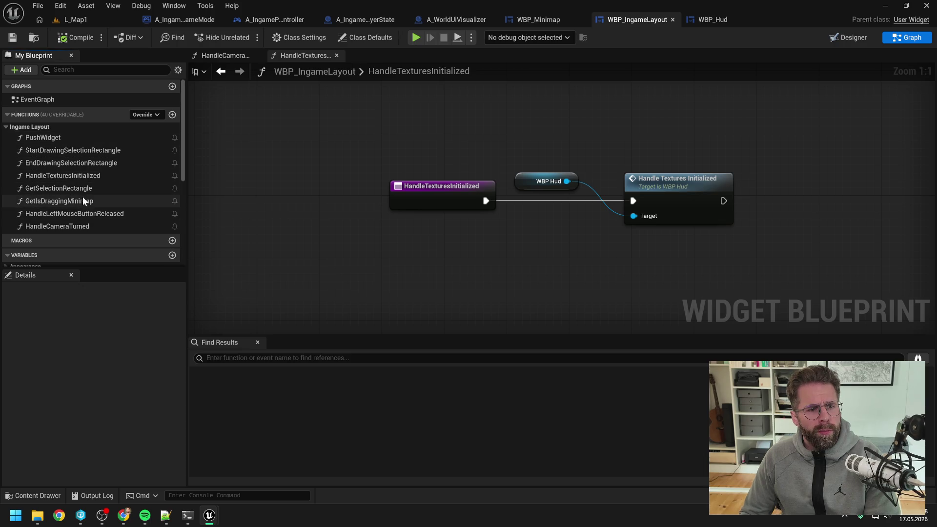
click(72, 175)
key(Delete)
click(552, 276)
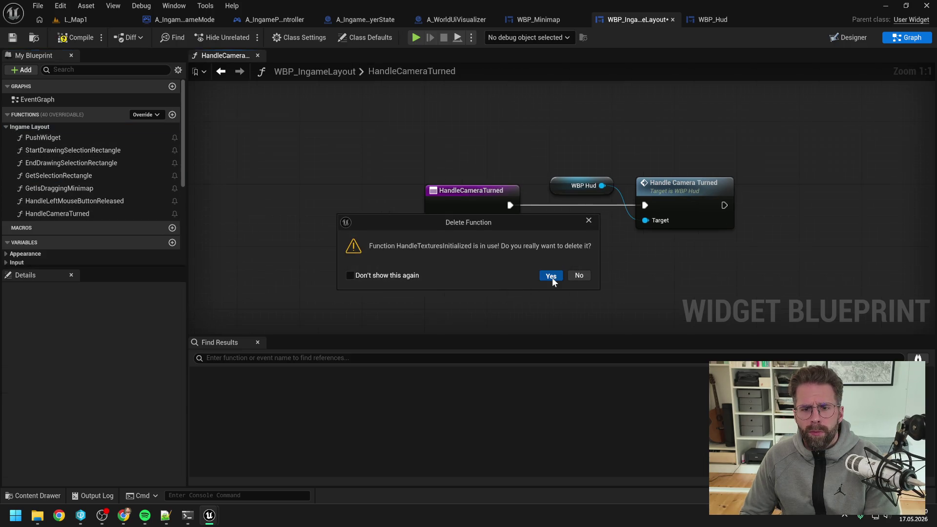
click(550, 276)
Step: Delete HandleTexturesInitialized from WBP_Hud, compile, and check out WBP_IngameLayout
click(713, 19)
click(6, 127)
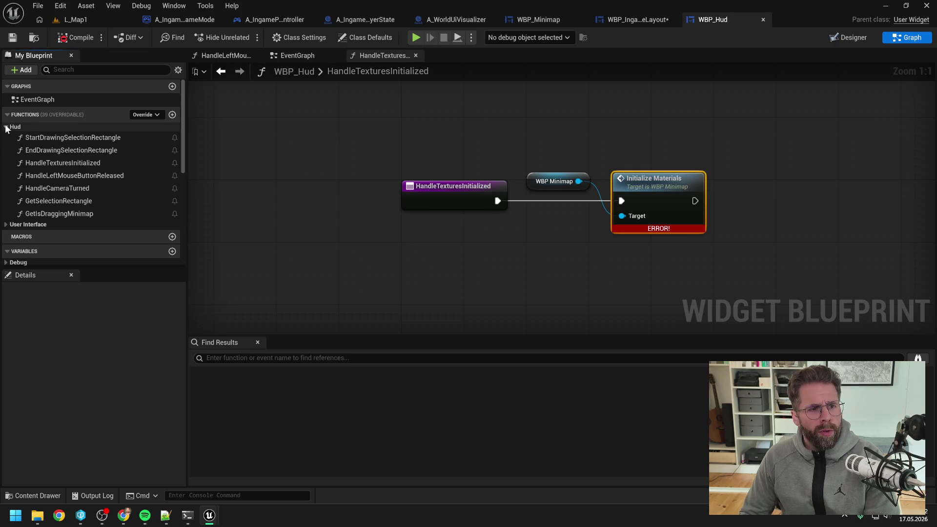
click(73, 163)
key(Delete)
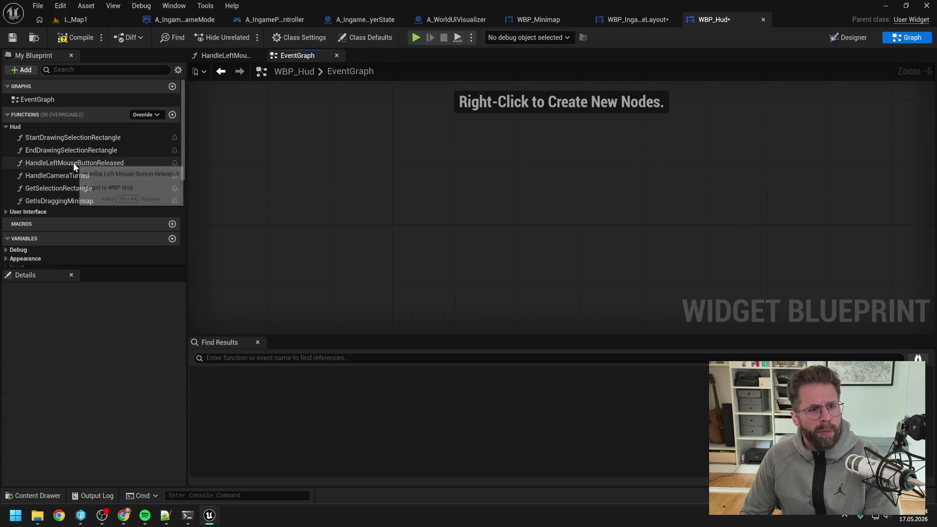
click(89, 39)
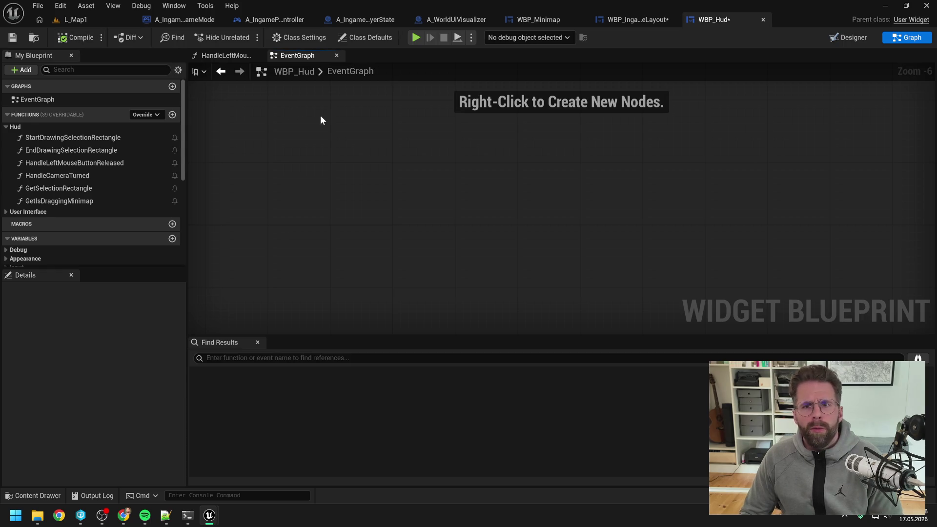
click(473, 365)
click(654, 20)
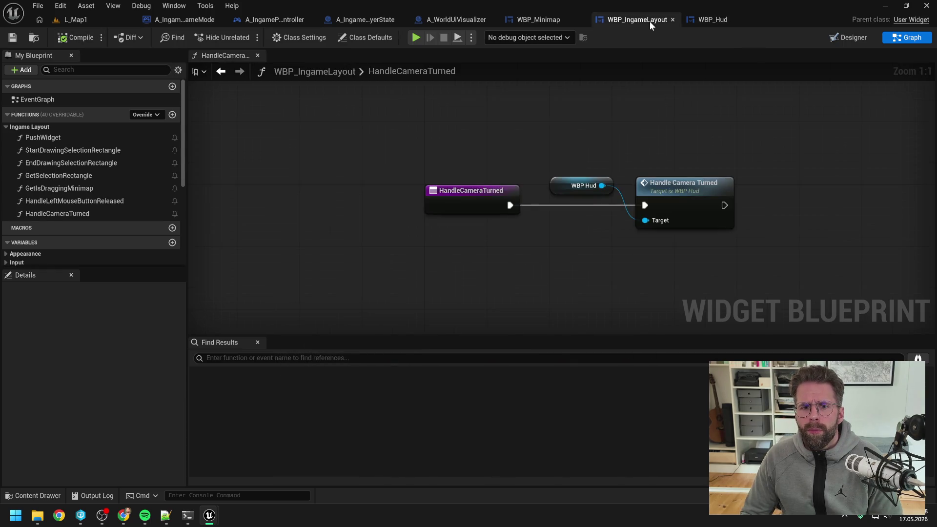
click(539, 20)
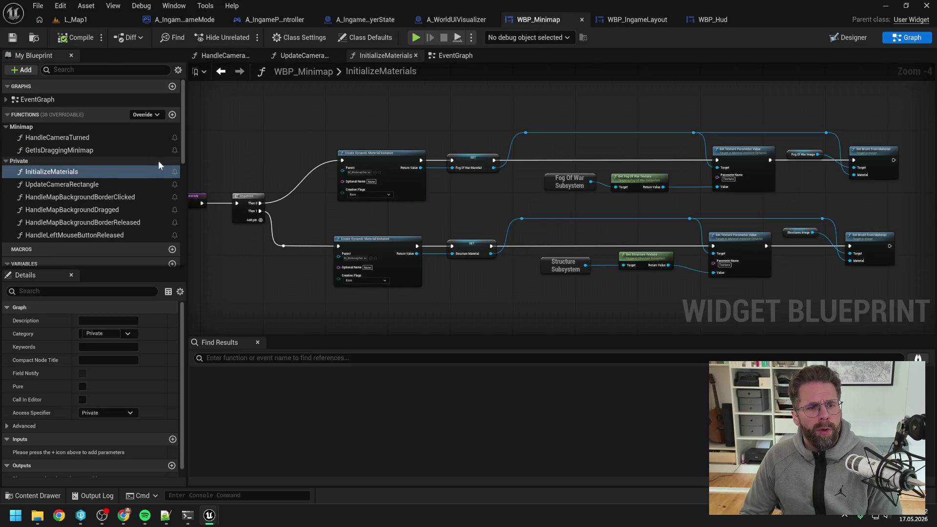
Step: Delete the Layout and Handle Textures Initialized nodes in A_IngamePlayerController
click(462, 21)
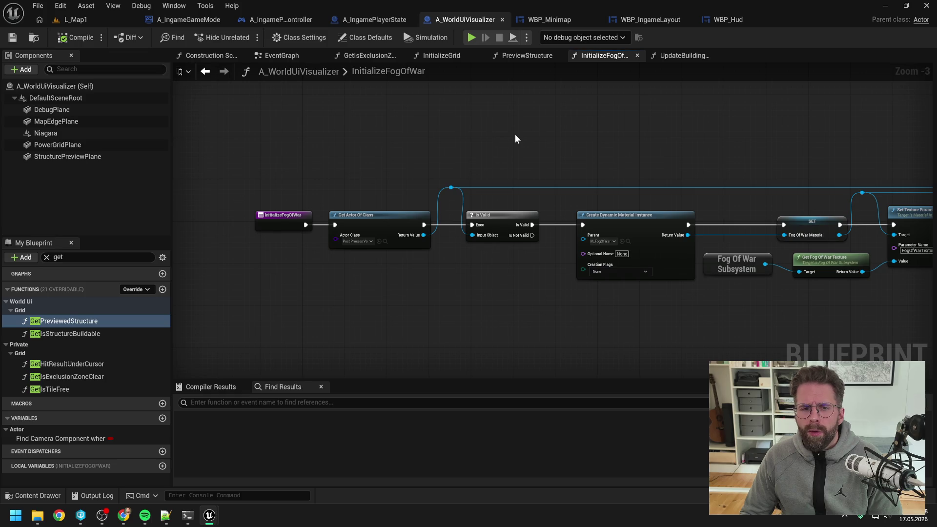
click(364, 22)
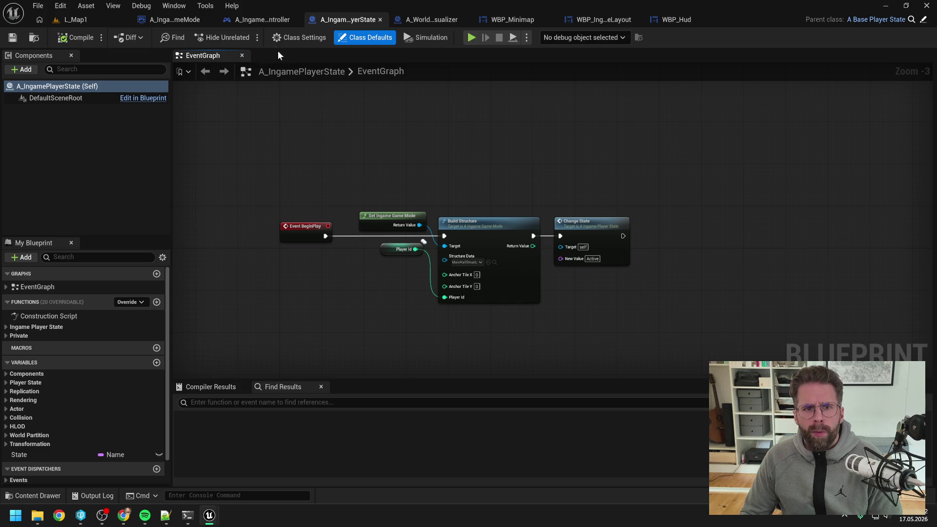
click(259, 19)
drag(364, 266, 553, 337)
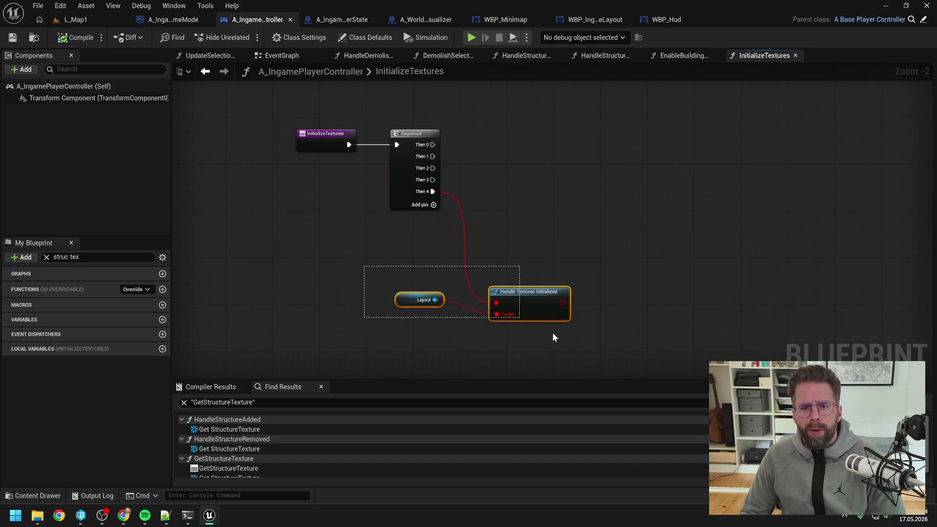
key(Delete)
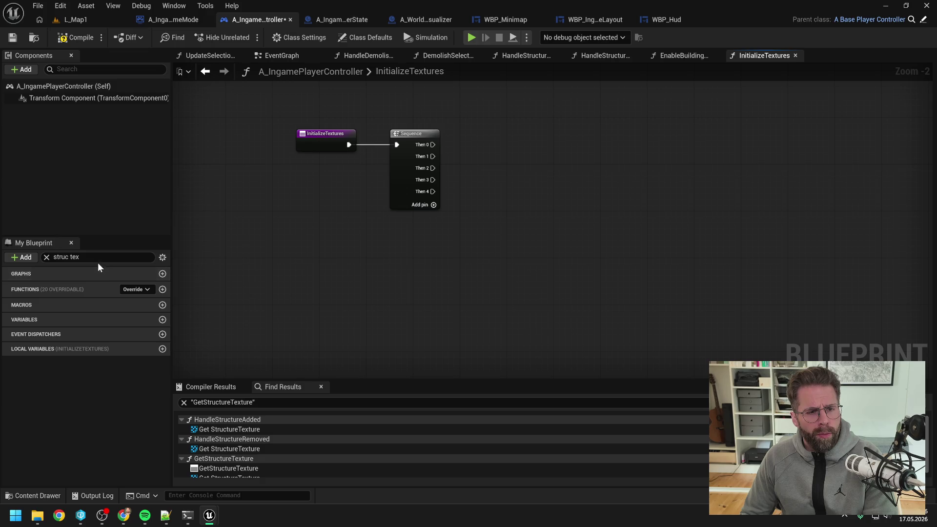
Step: Delete the player controller's InitializeTextures function, confirming the removal
click(98, 258)
text(t)
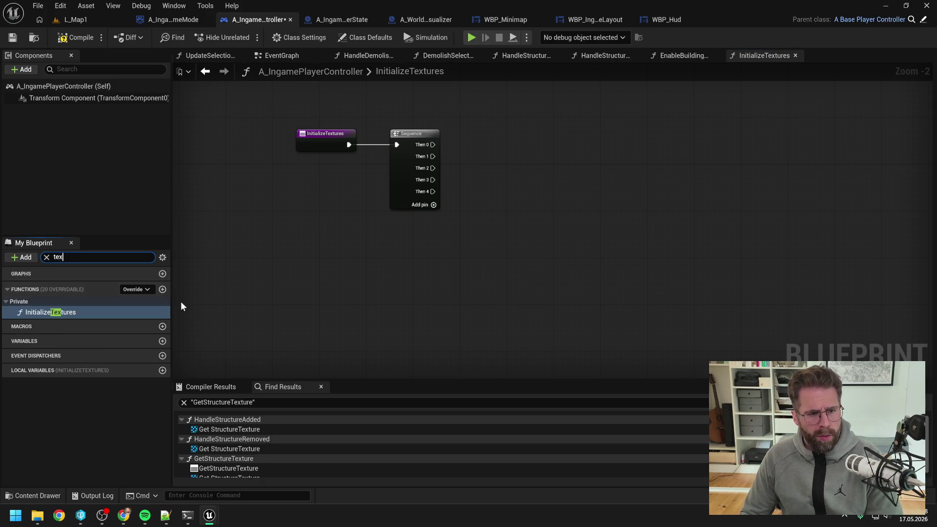
click(91, 312)
key(Delete)
click(538, 275)
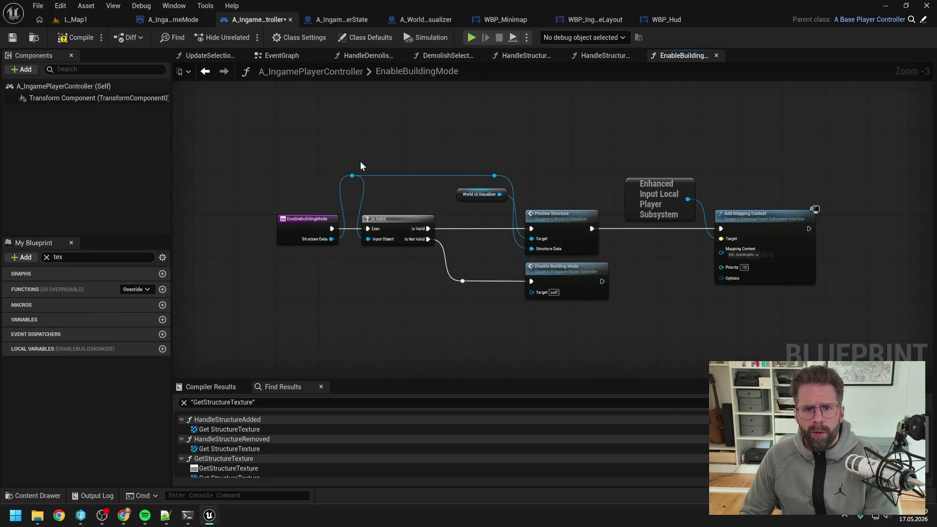
Step: Remove the Initialize Textures call and move SpawnActor and SET up to Add to Viewport
click(281, 55)
click(459, 183)
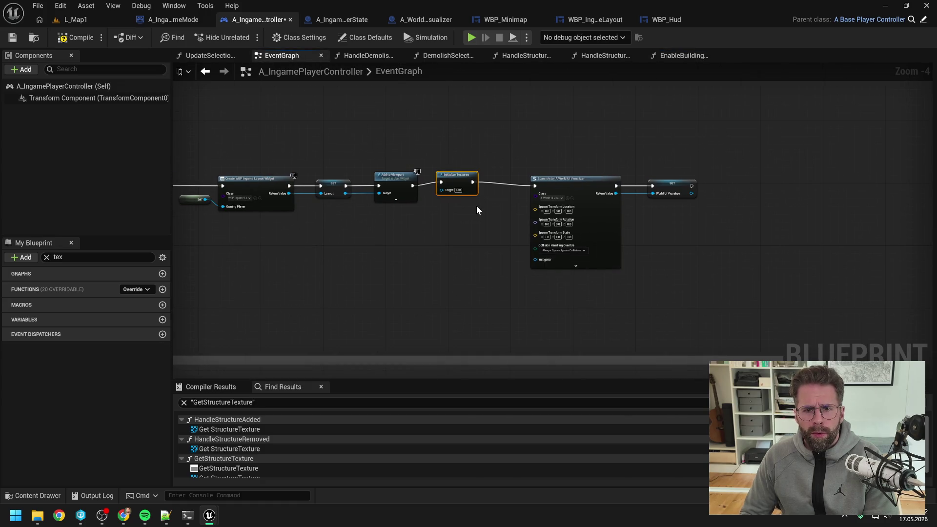
key(Delete)
drag(500, 131, 709, 224)
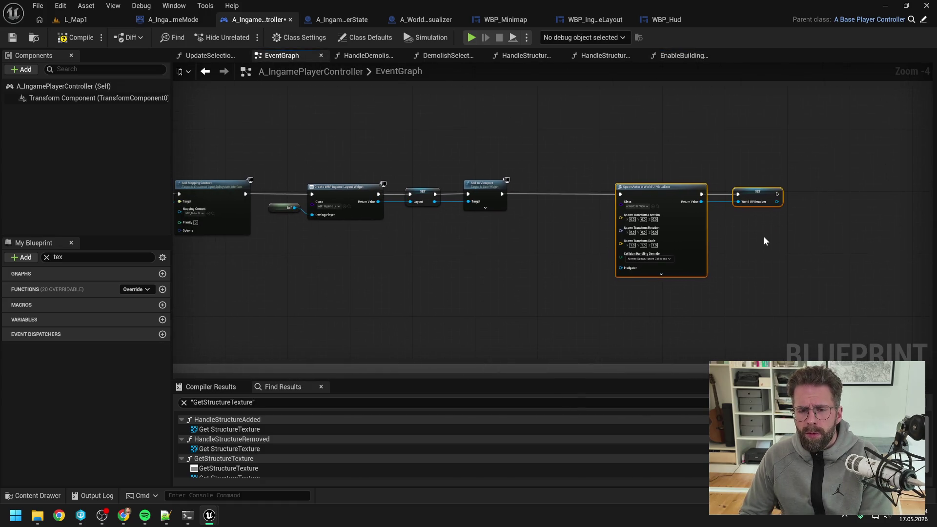
drag(763, 240, 736, 249)
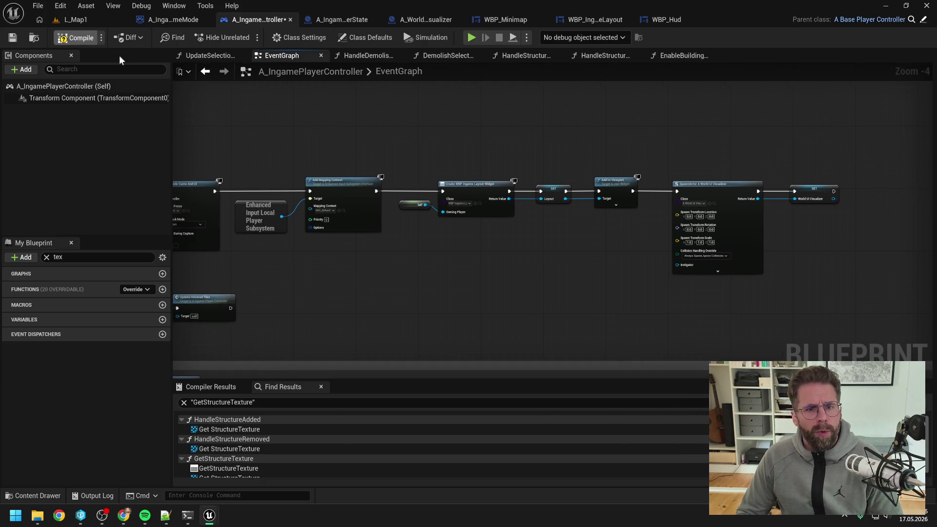
scroll(508, 138, down, 4)
scroll(428, 153, up, 4)
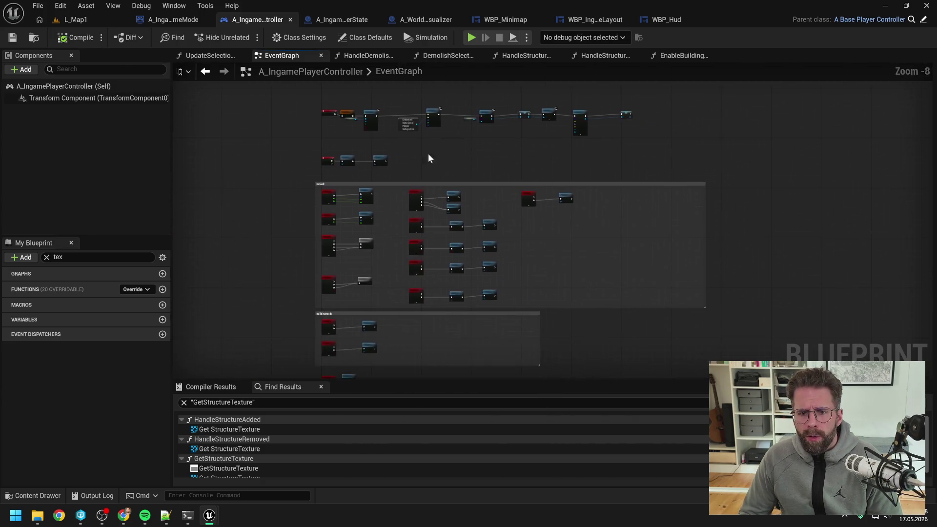
click(81, 22)
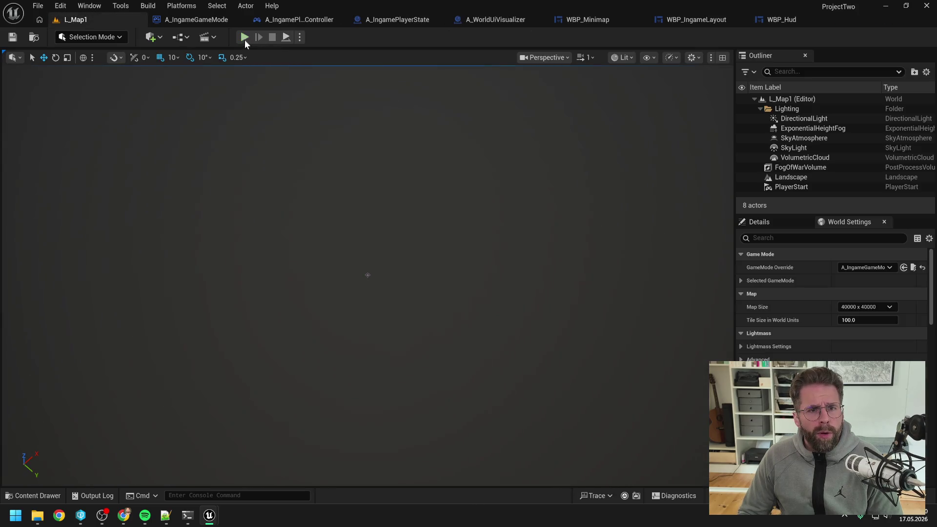
click(244, 37)
click(369, 260)
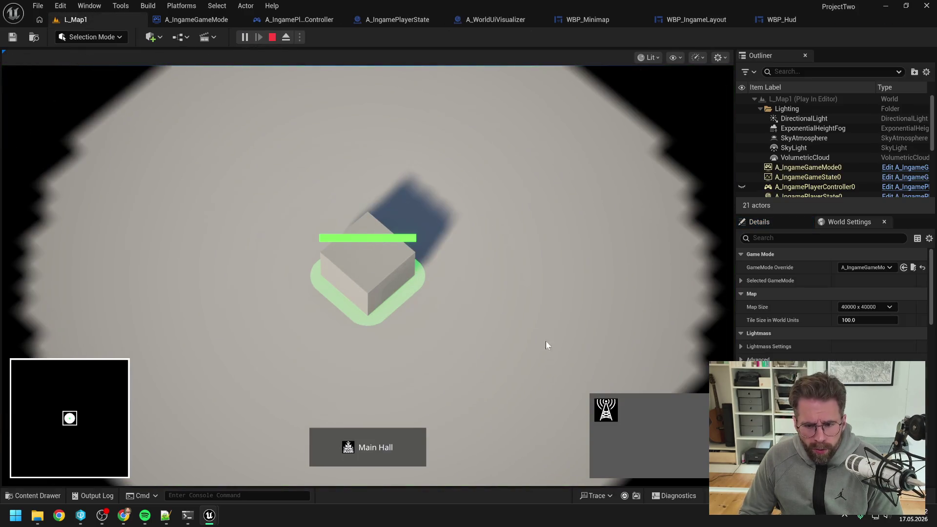
click(605, 410)
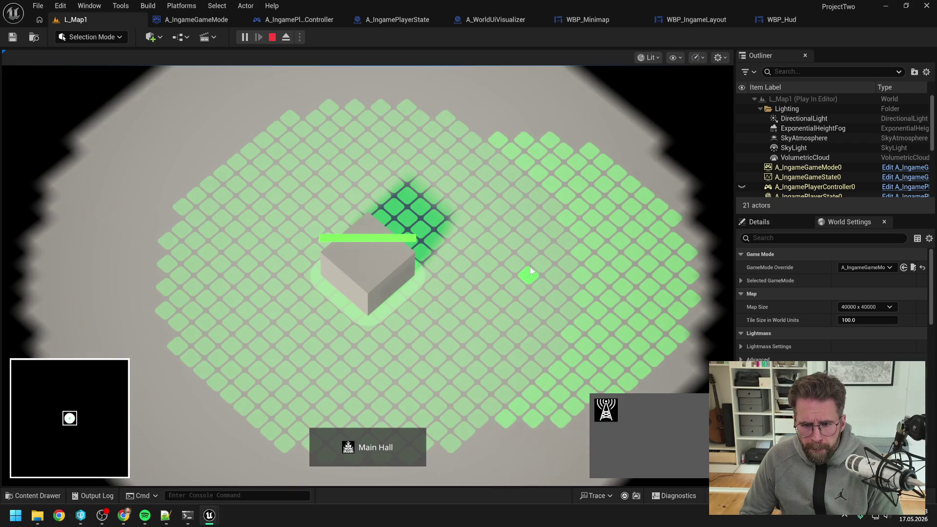
click(568, 237)
key(d)
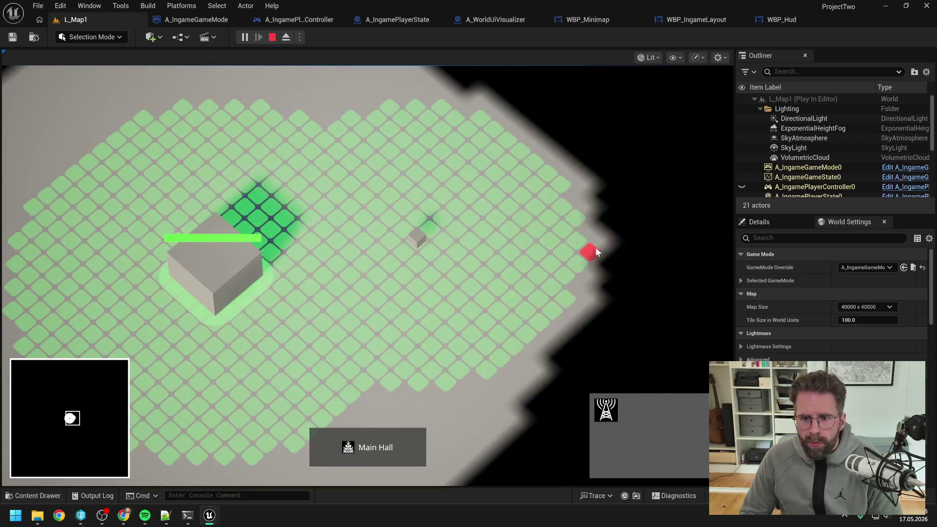
click(573, 244)
key(d)
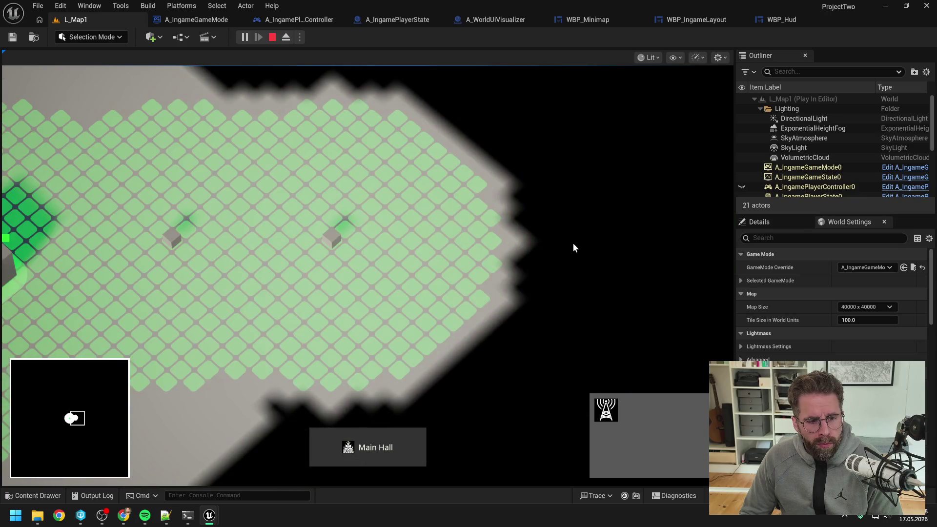
click(493, 241)
key(d)
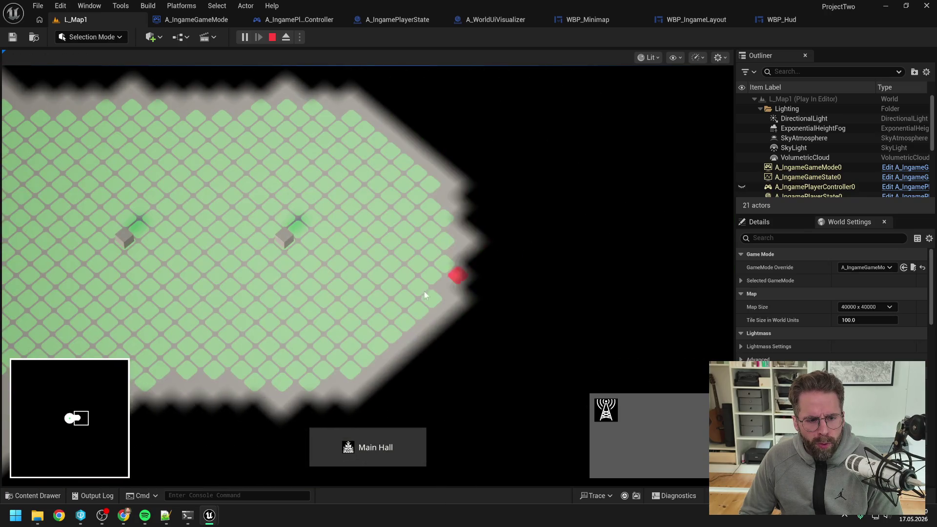
click(365, 355)
key(a)
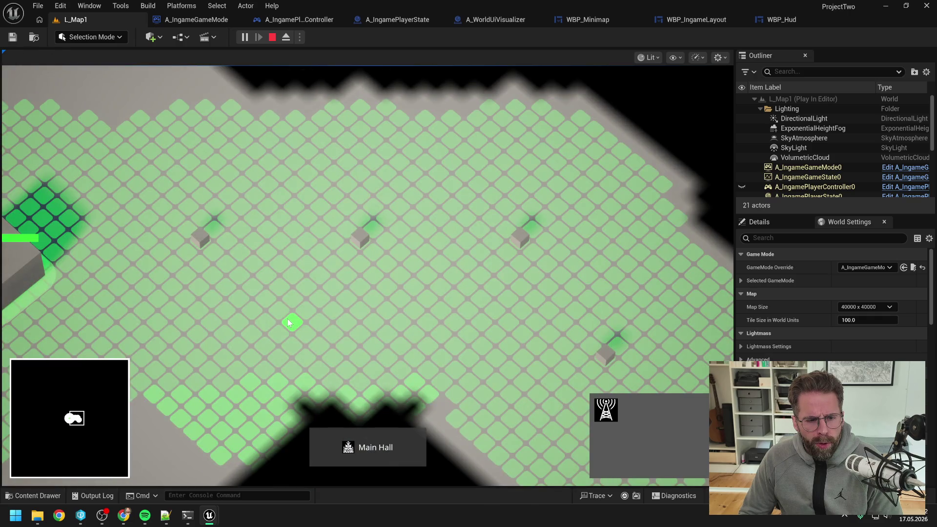
click(292, 314)
click(373, 251)
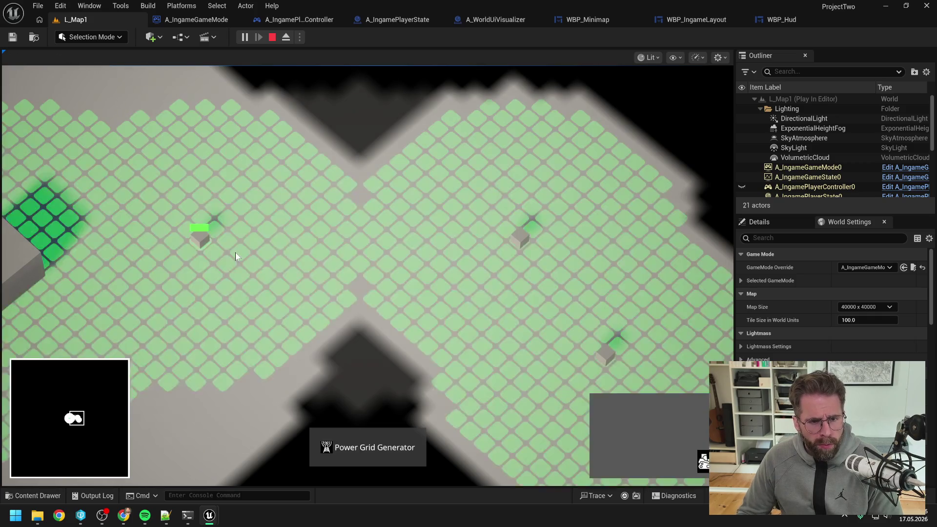
scroll(235, 253, up, 4)
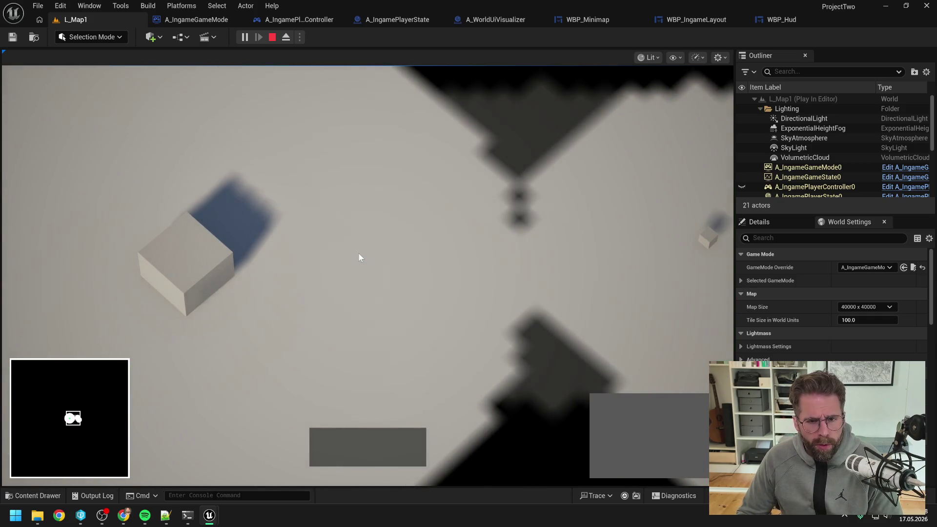
scroll(359, 254, down, 4)
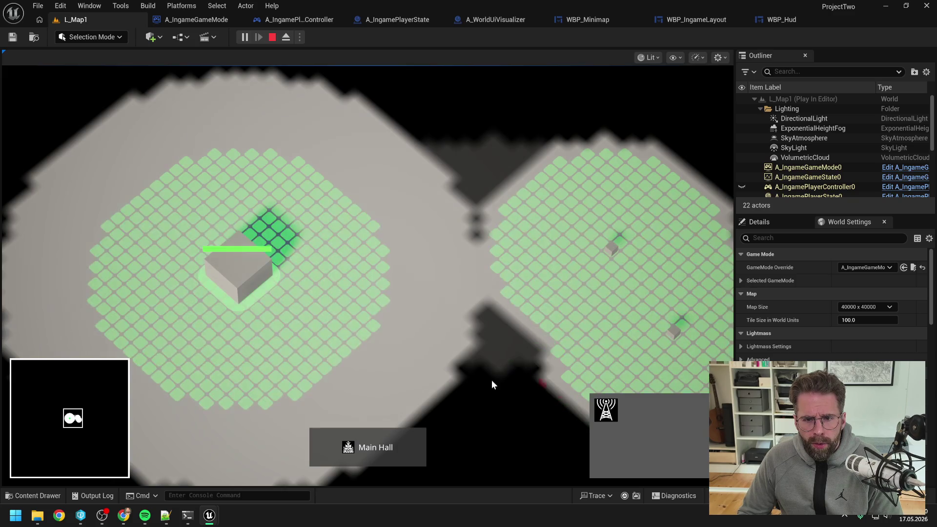
click(371, 327)
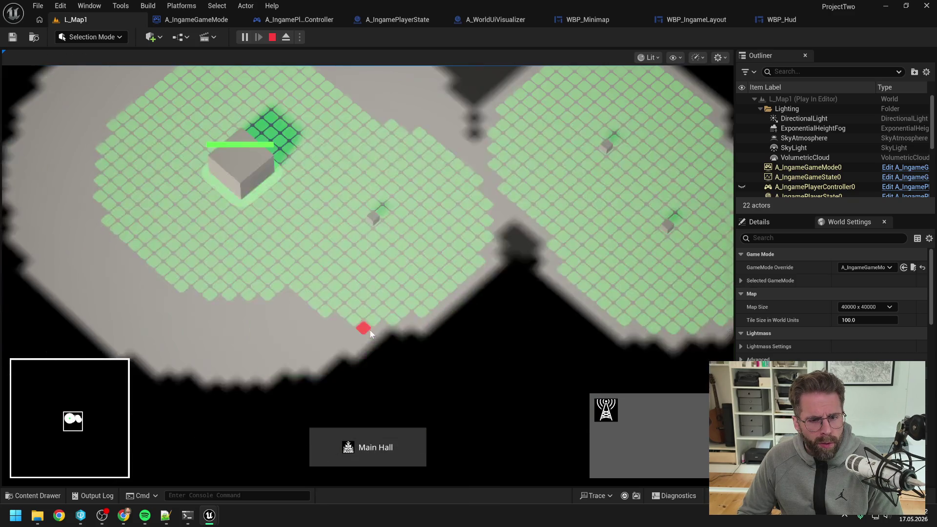
click(355, 317)
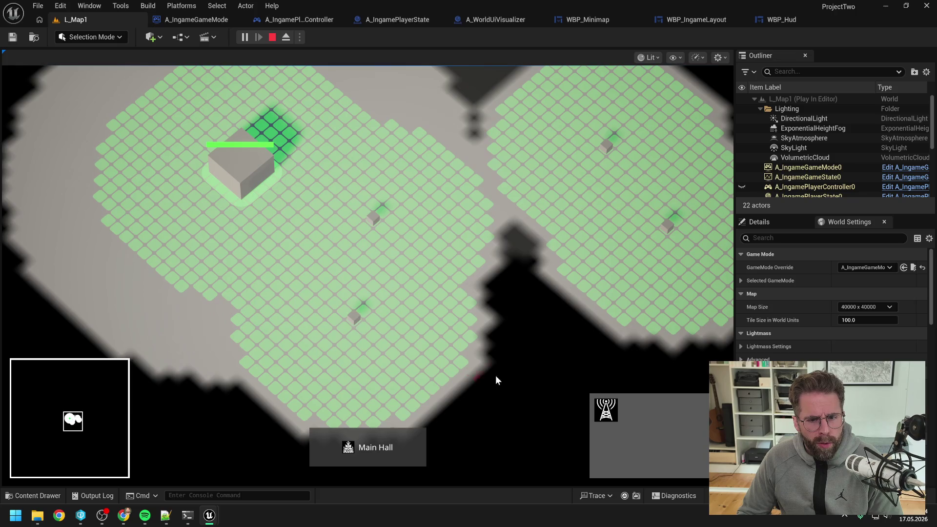
click(468, 319)
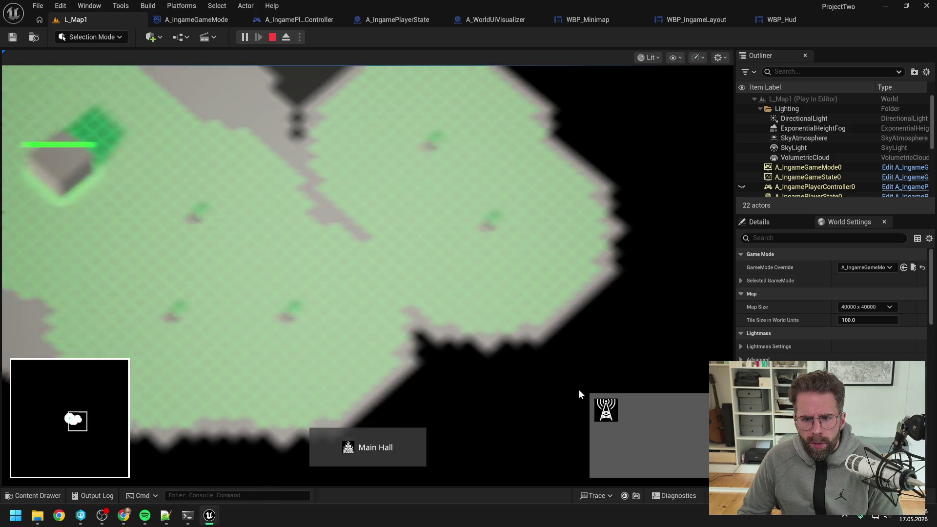
click(512, 326)
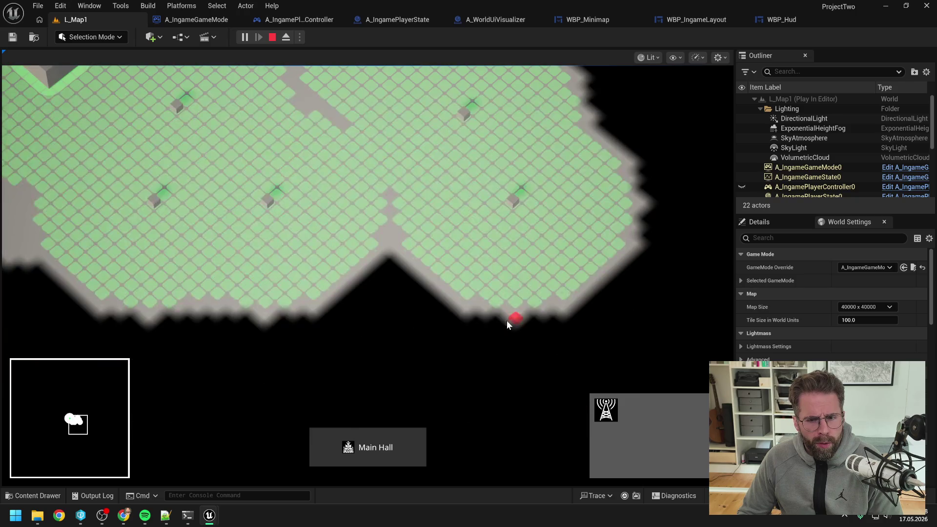
click(408, 247)
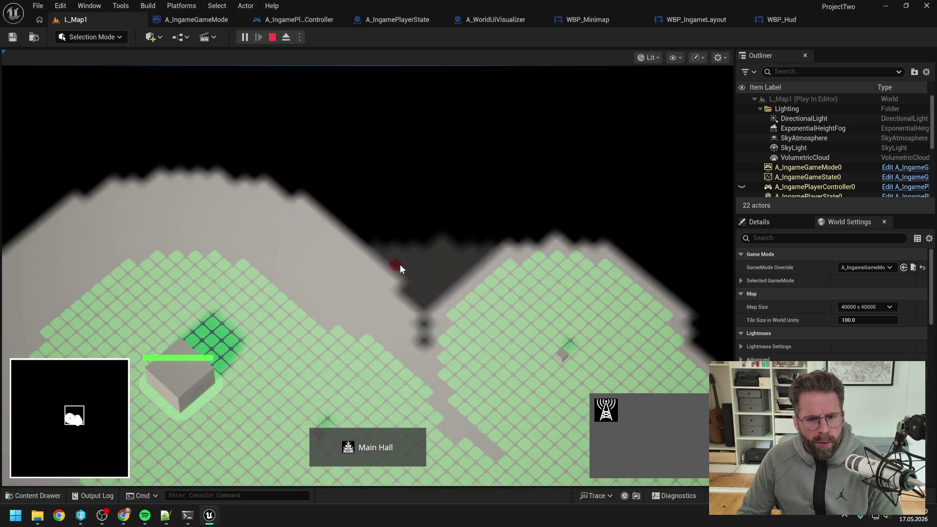
click(447, 342)
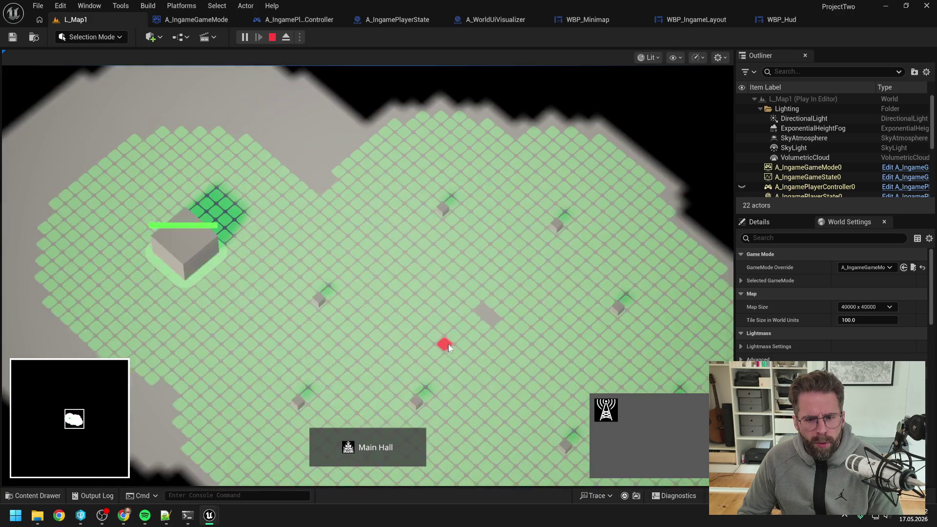
click(472, 327)
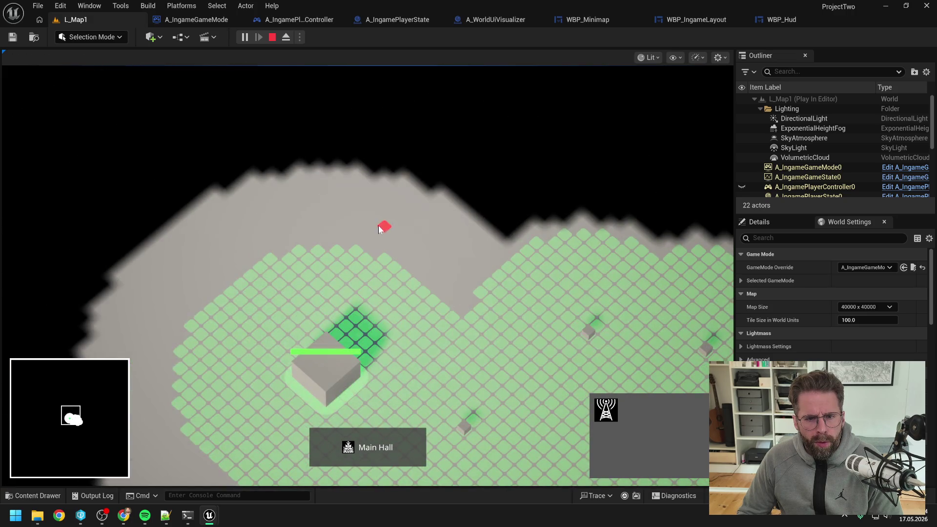
click(401, 268)
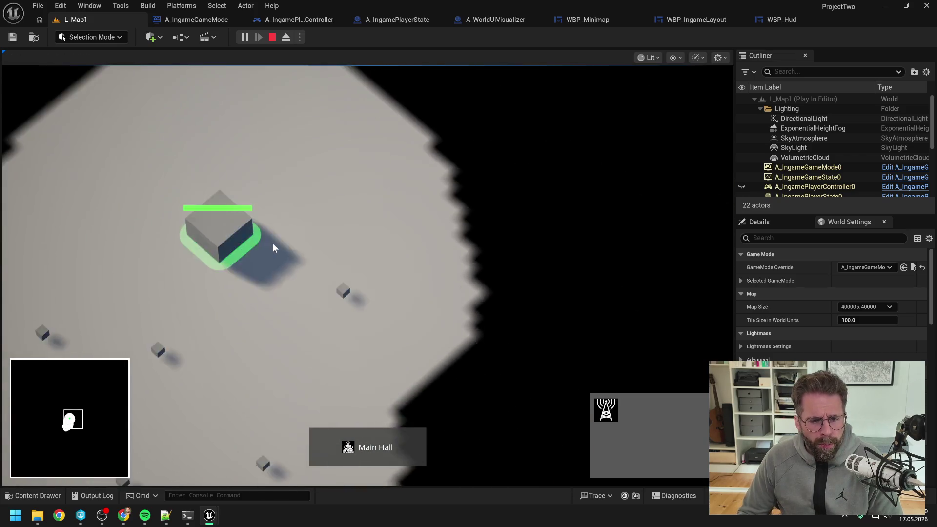
click(605, 410)
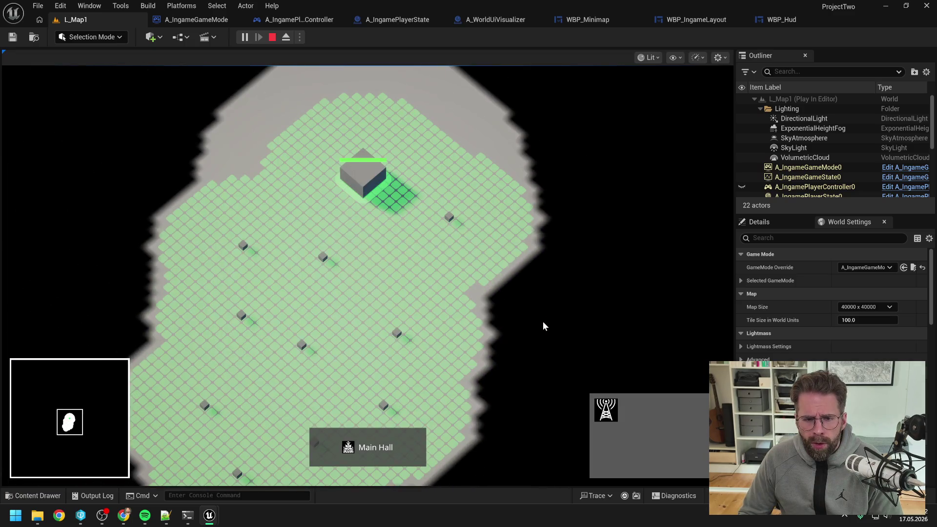
right_click(477, 311)
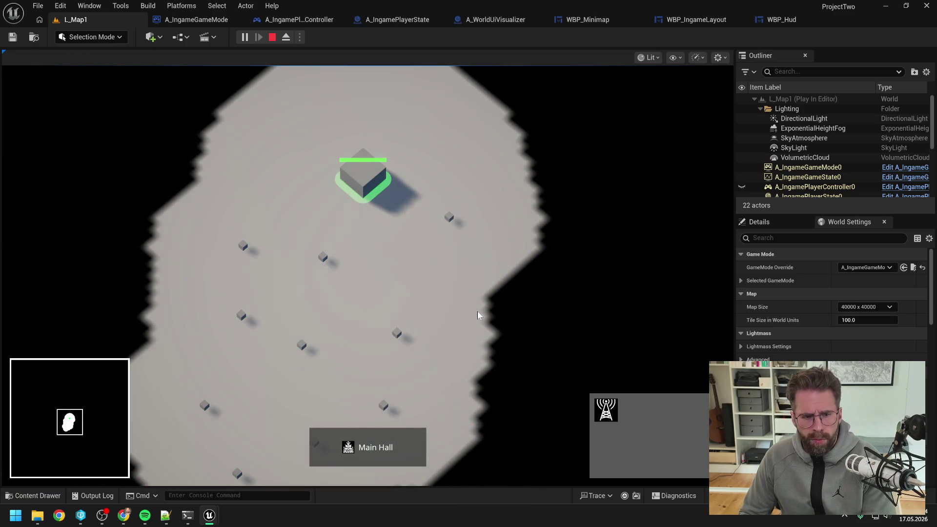
key(Escape)
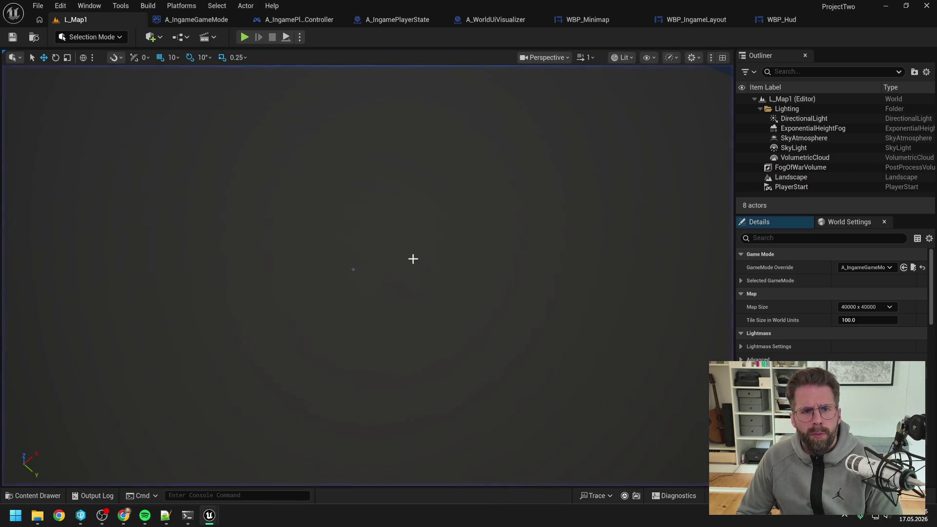
Step: Reply 'Funktioniert und getestet -> submit' to Claude Code
click(188, 515)
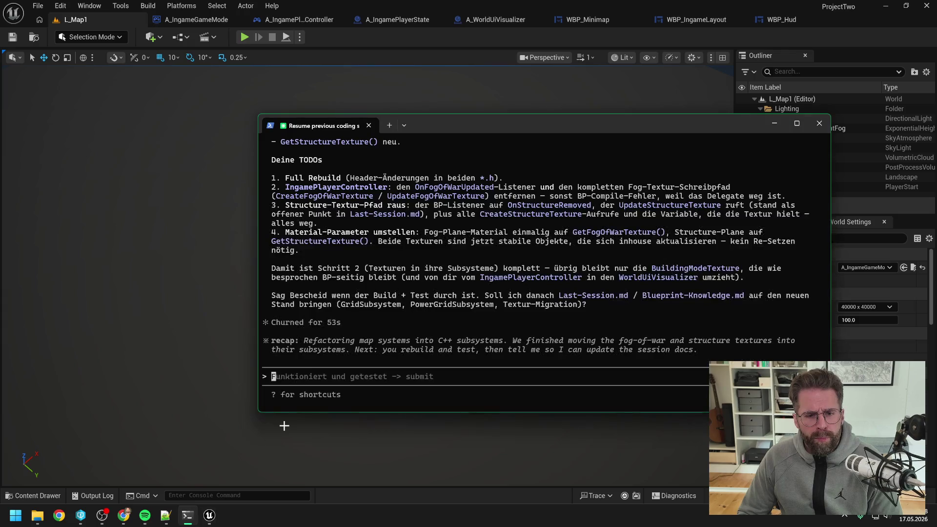
text(jetzt gogo)
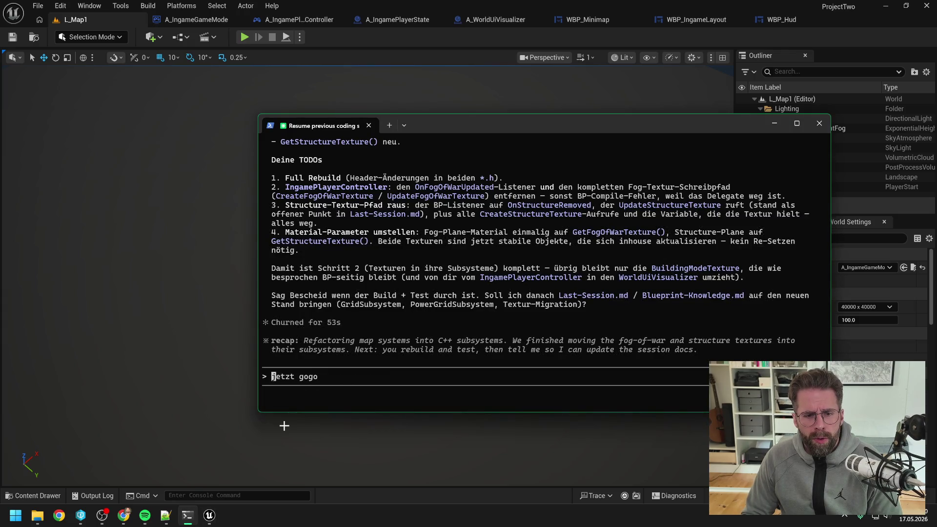
key(BackSpace)
key(BackSpace)
key(BackSpace)
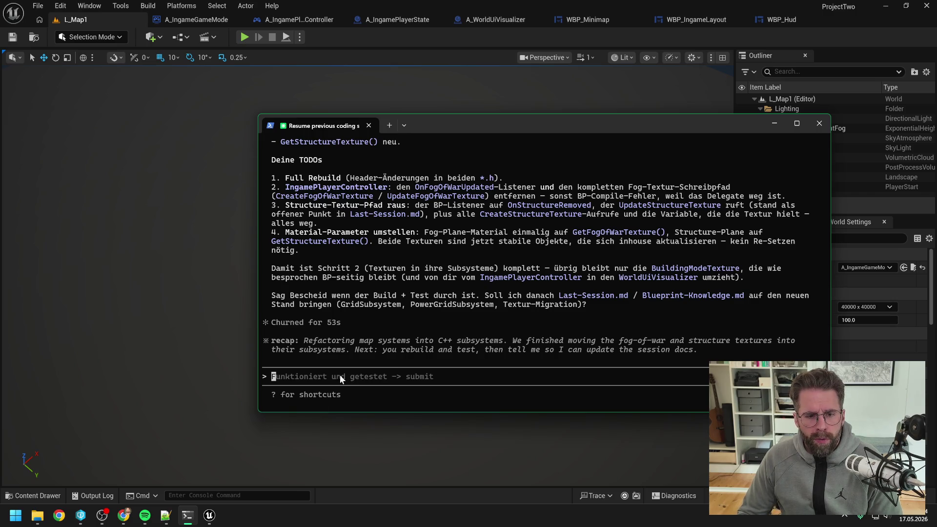
key(Tab)
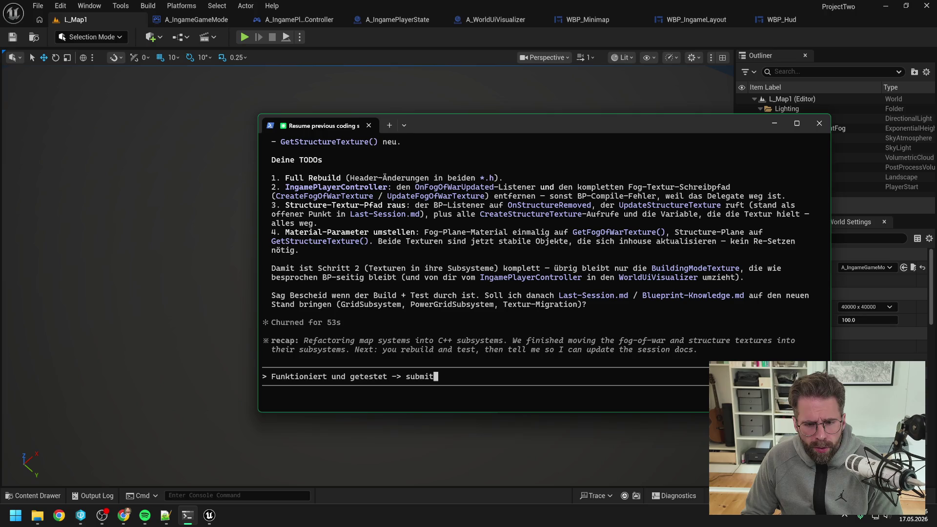
key(Return)
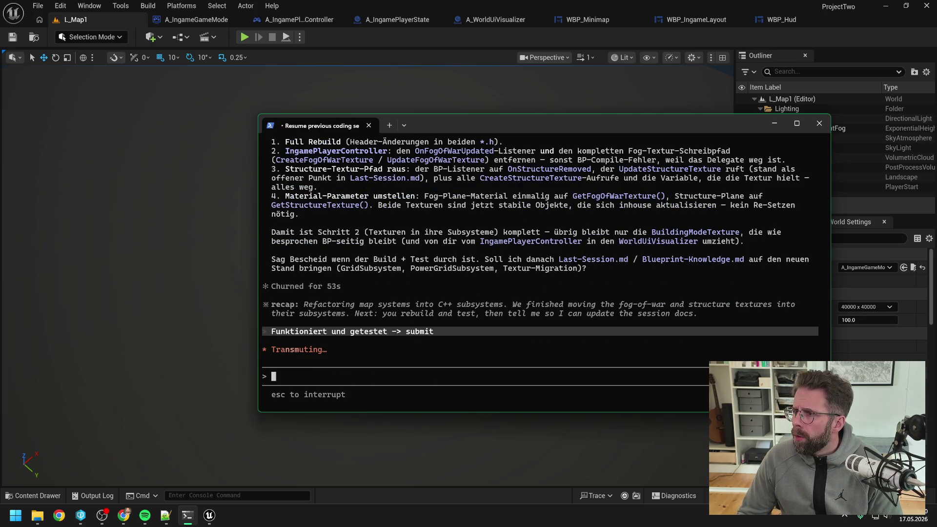
Step: Bring the Perforce P4V window with the ProjectTwo depot forward
key(alt+Tab)
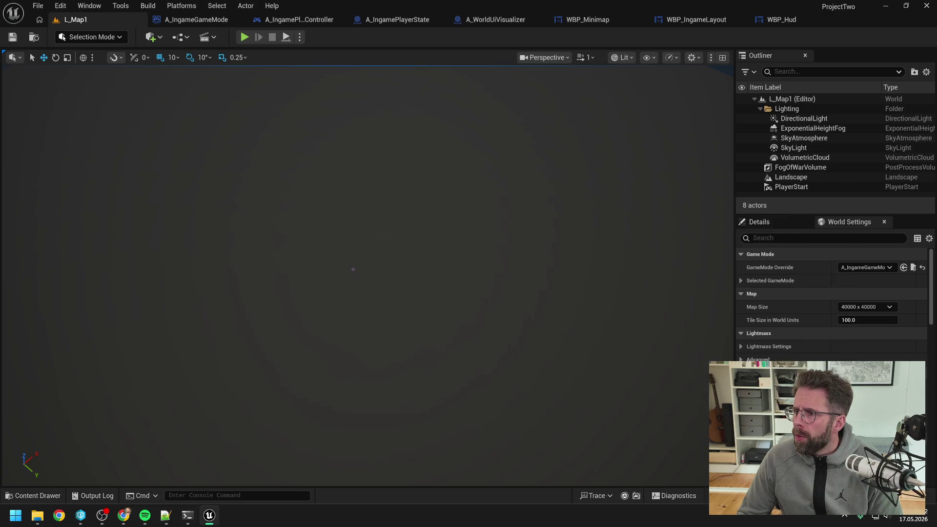
key(alt+Tab)
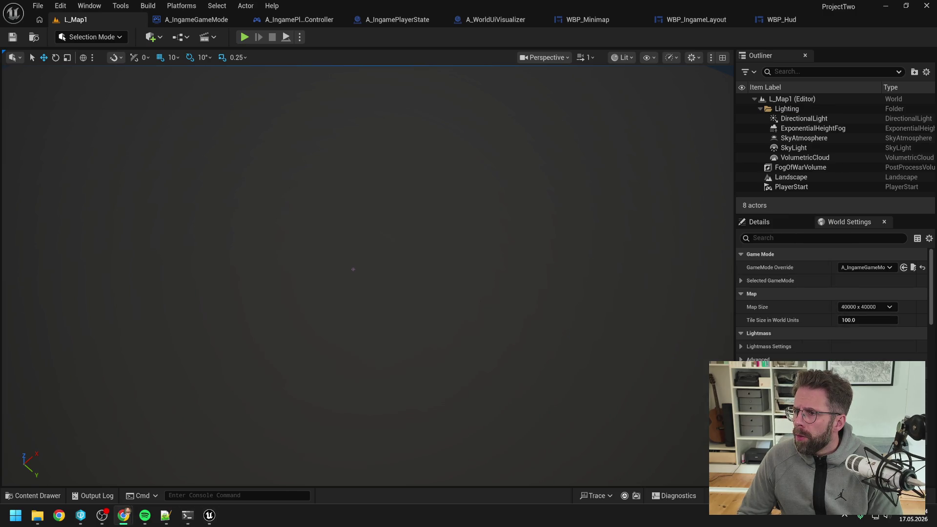
key(alt+Tab)
scroll(590, 230, up, 5)
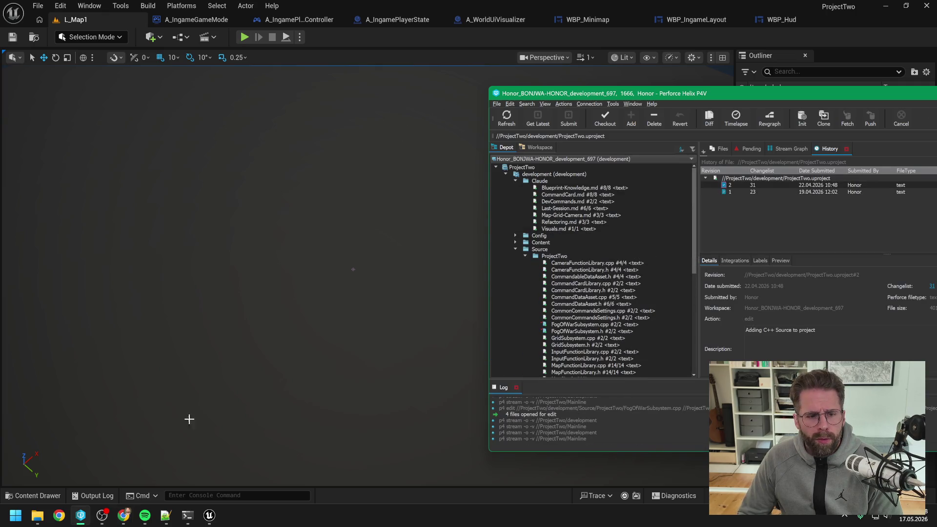
Step: Copy Claude's one-paragraph summary of the fog-of-war refactor from the terminal
click(188, 515)
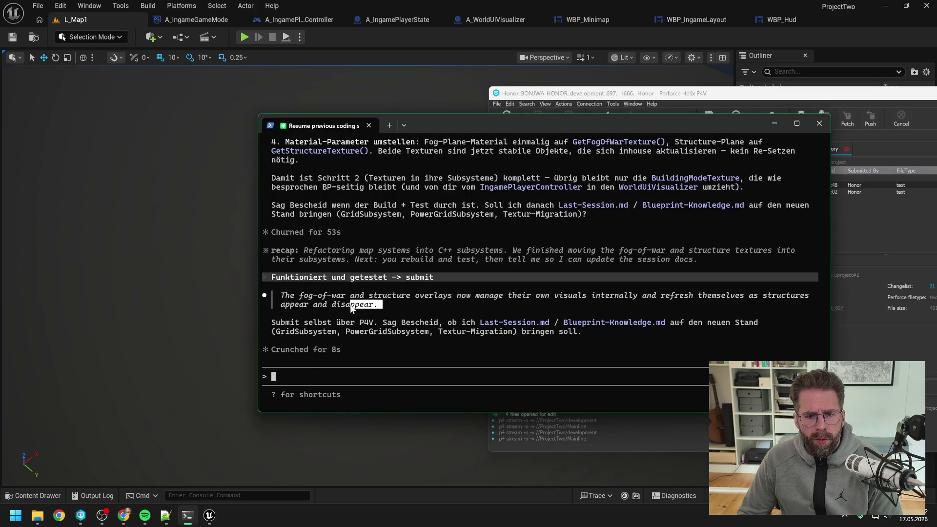
drag(379, 305, 283, 298)
key(ctrl+c)
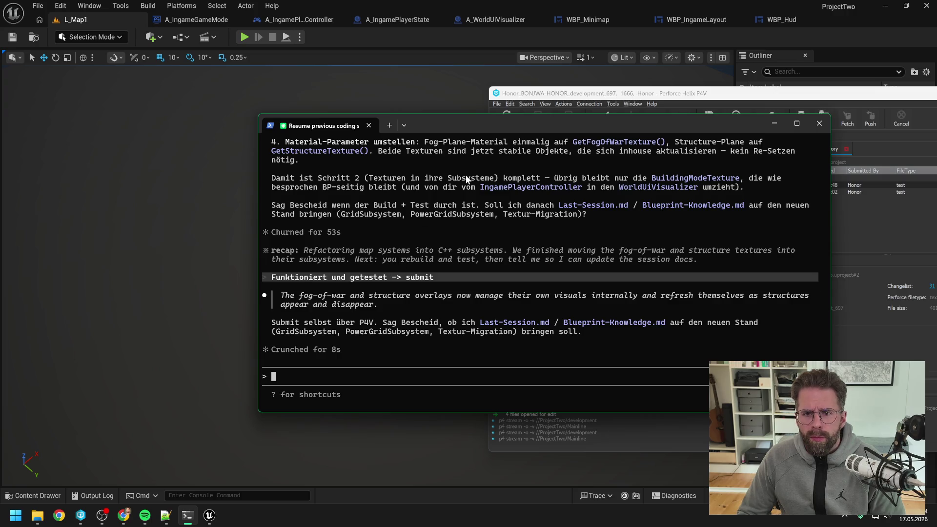
Step: Submit the ten files as changelist 129 with the pasted summary as description
click(573, 94)
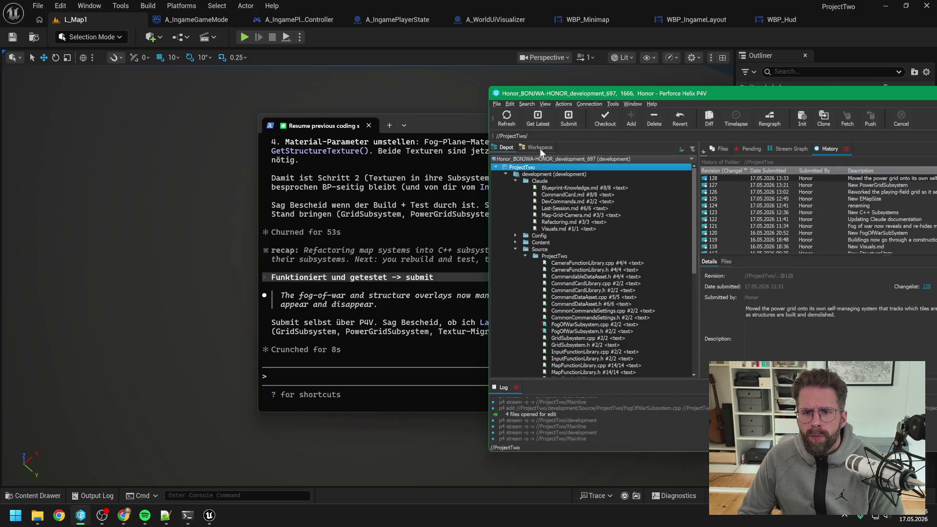
click(569, 120)
key(ctrl+v)
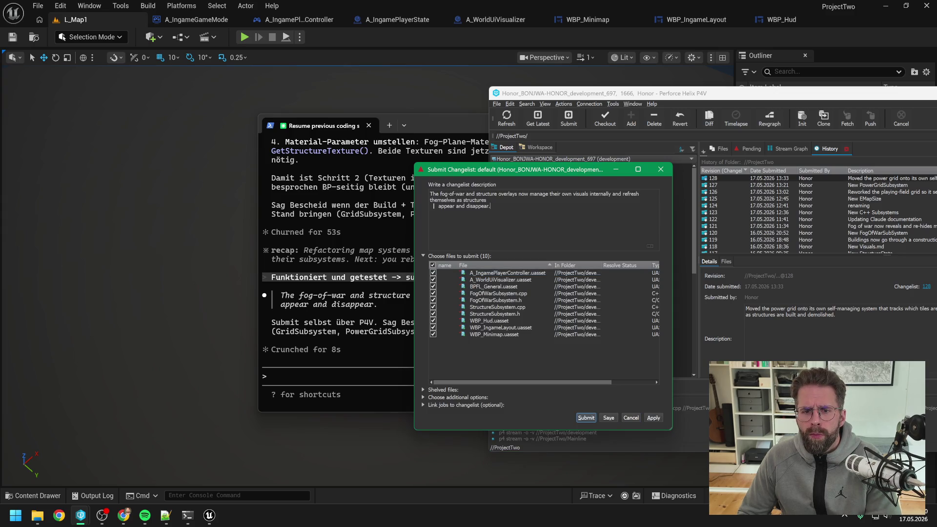
key(BackSpace)
key(BackSpace)
key(BackSpace)
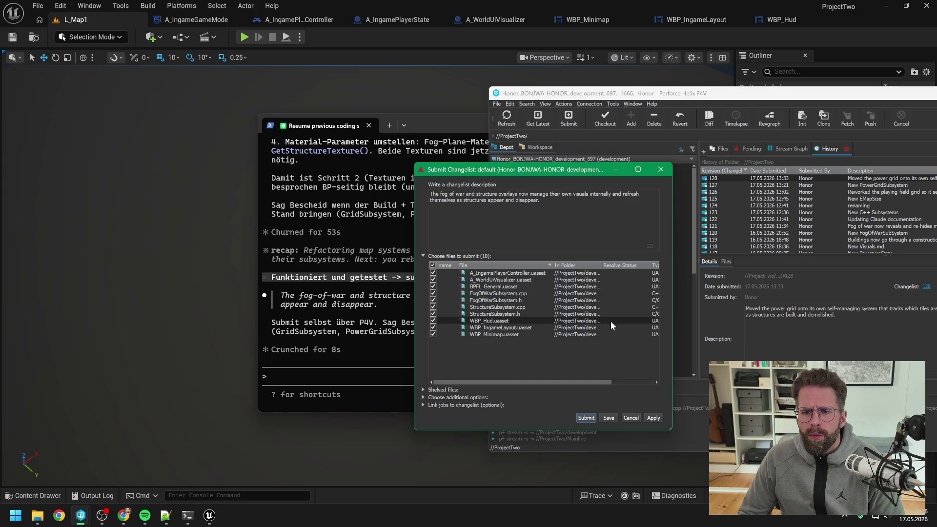
click(585, 415)
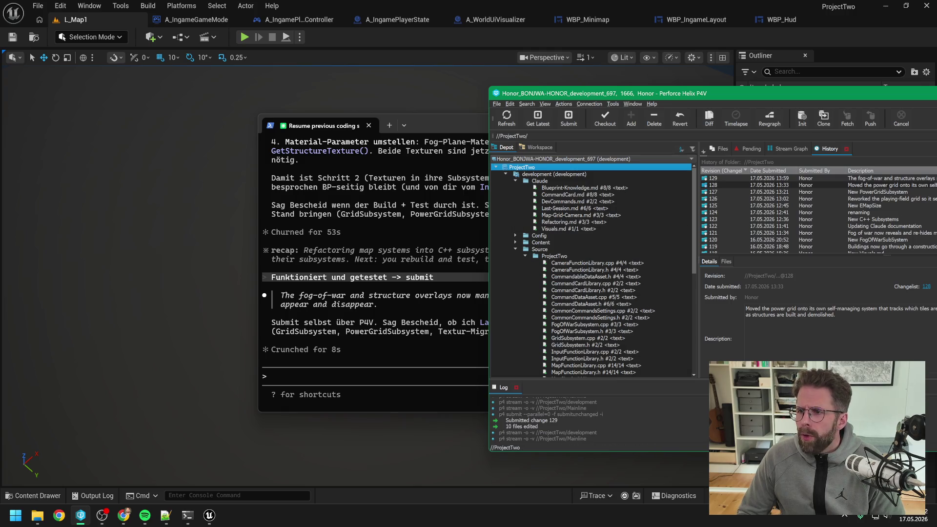
click(81, 515)
click(626, 64)
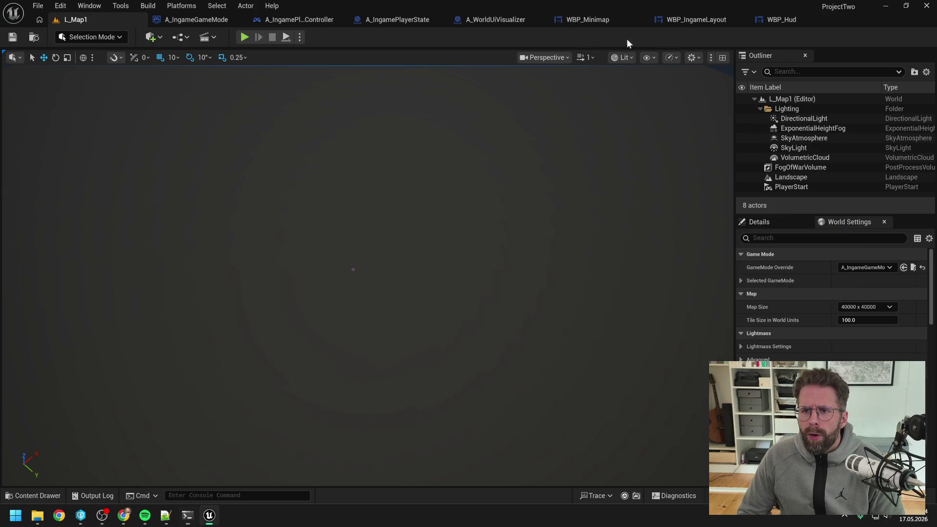
Step: Close all other asset tabs and graphs, leaving A_IngameGameMode's DamageStructure graph
click(774, 19)
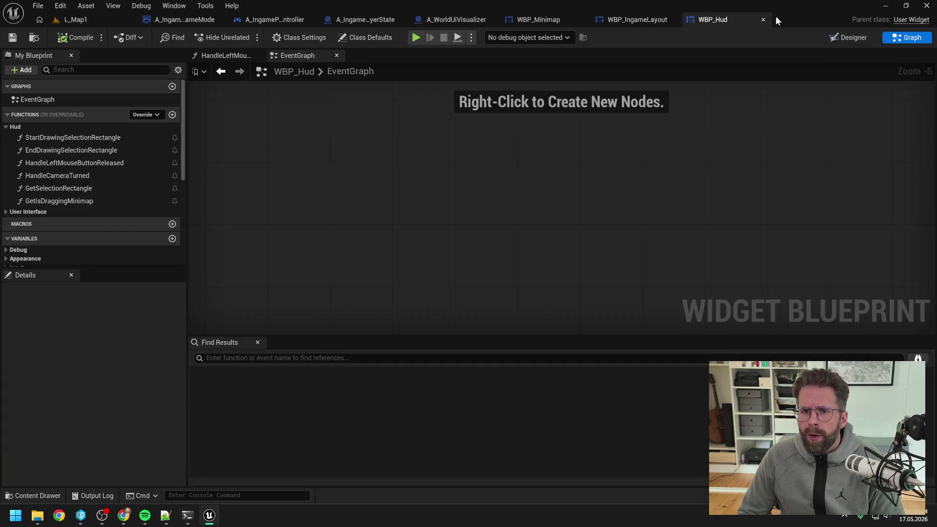
click(337, 55)
click(194, 21)
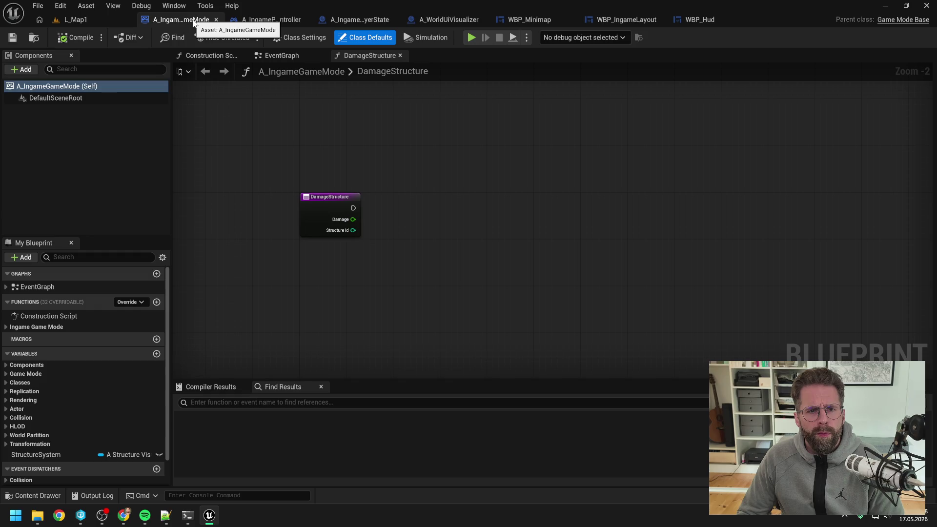
right_click(194, 21)
click(233, 81)
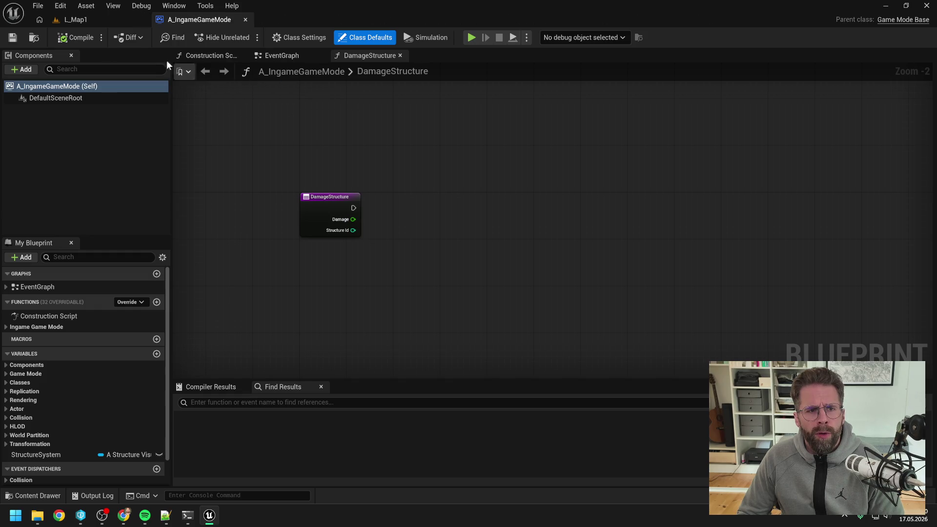
right_click(363, 59)
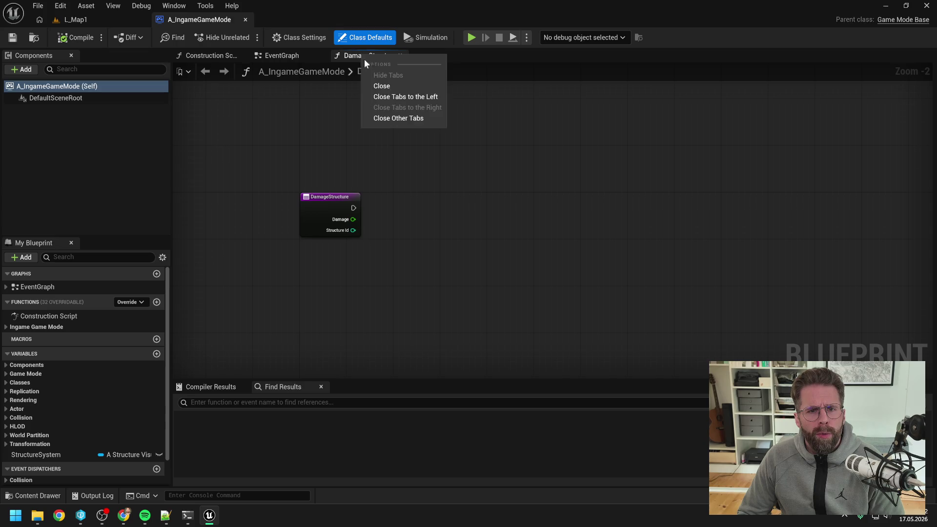
click(392, 119)
Step: Save A_IngameGameMode after checking it out, then close Unreal Editor
click(12, 37)
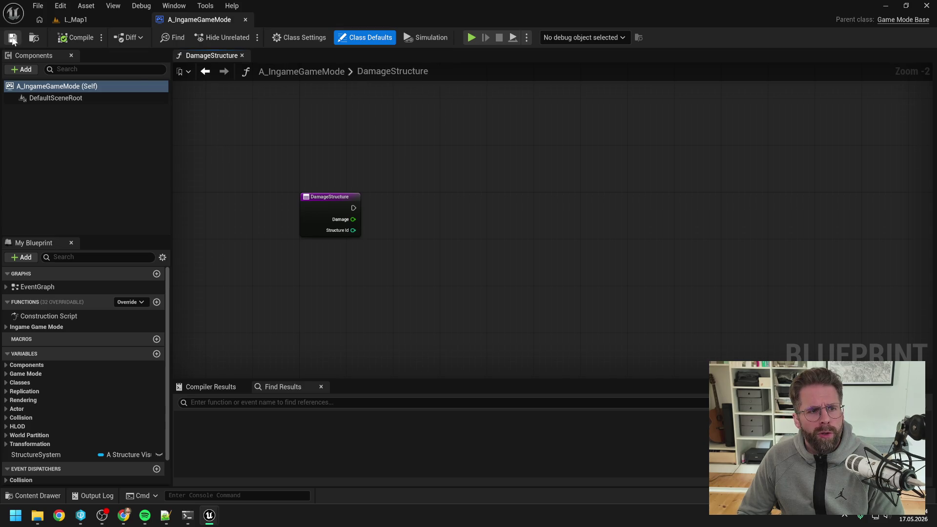
click(478, 367)
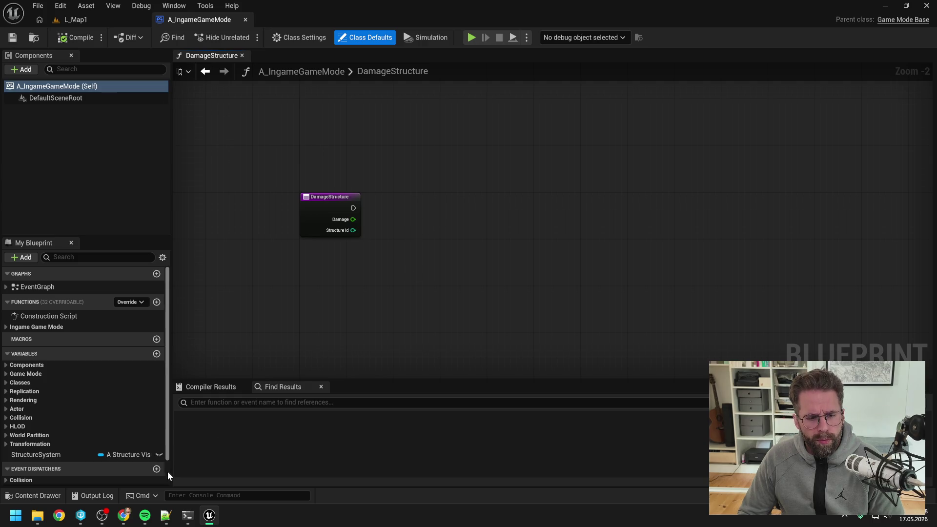
click(926, 6)
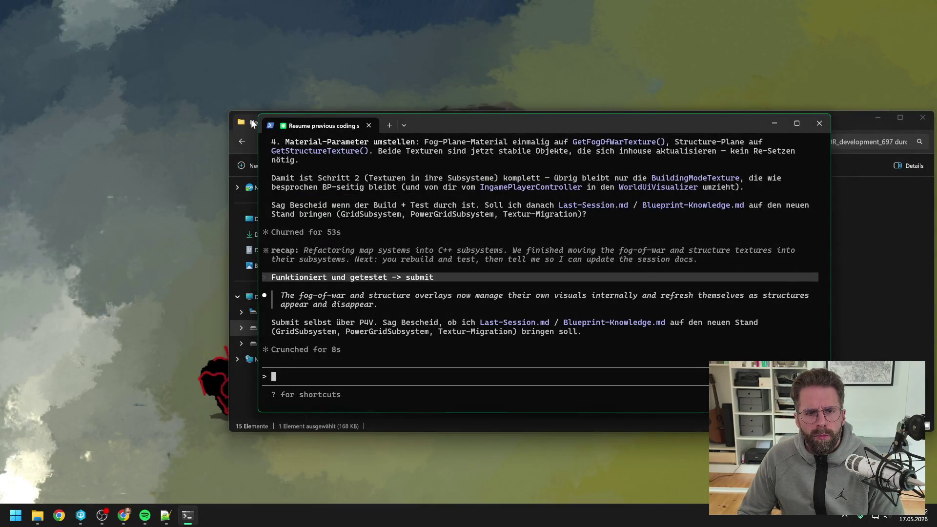
Step: Draft the Claude Code prompt 'document session -> halte fürs nächste', trimming the trailing wording
click(253, 123)
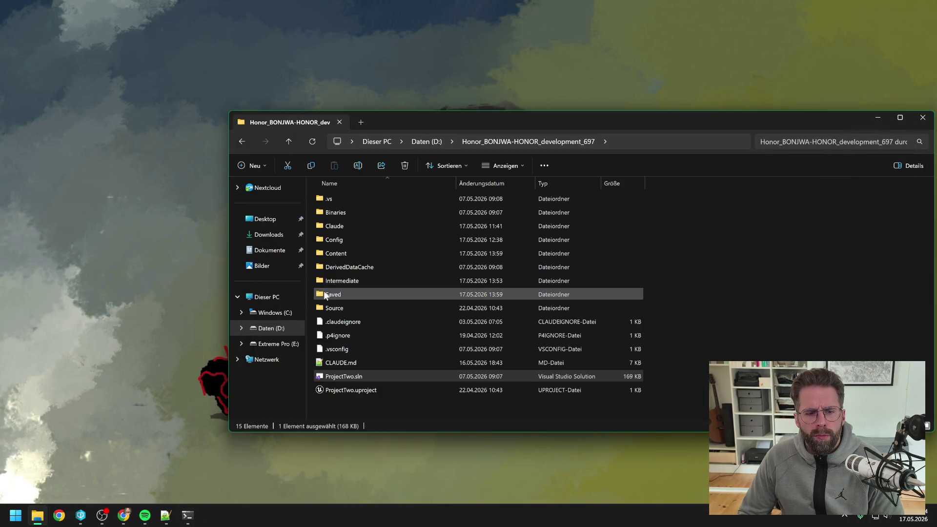
click(188, 516)
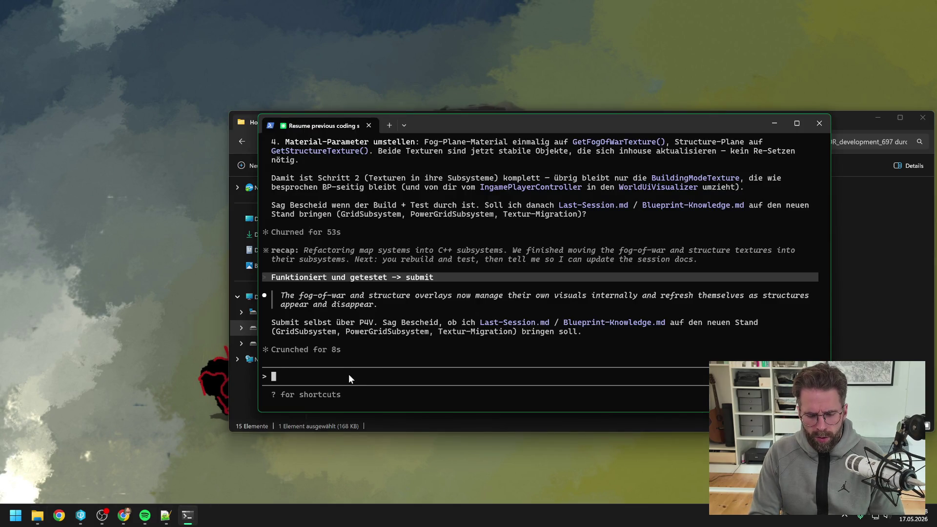
text(document session)
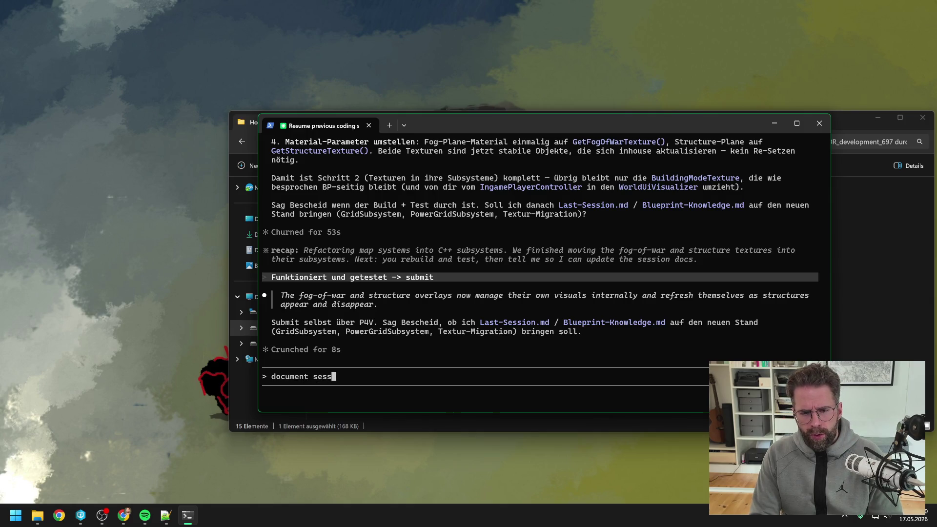
text( -)
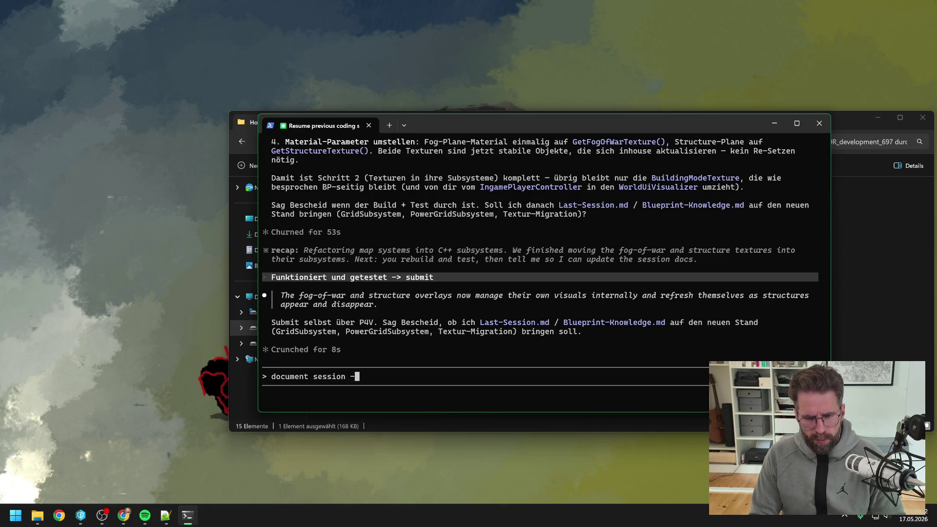
text(> h)
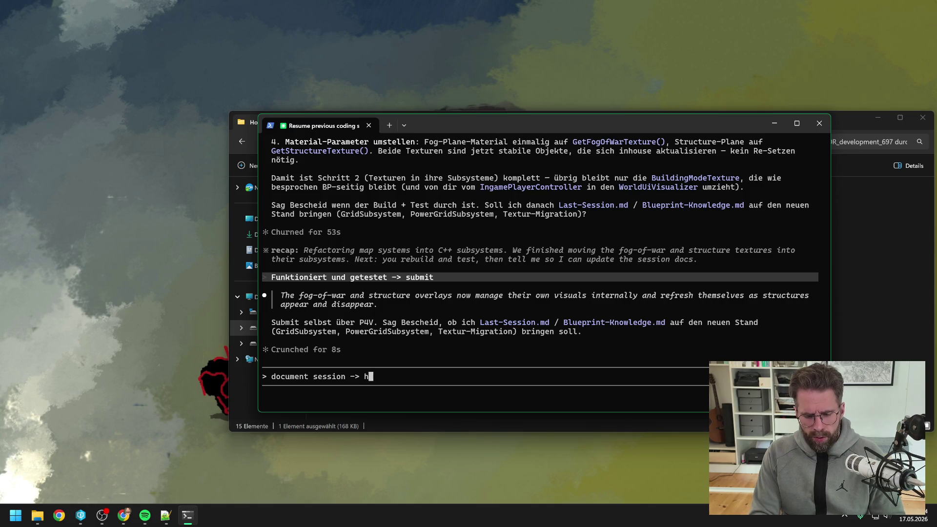
text(alte fürs nächs)
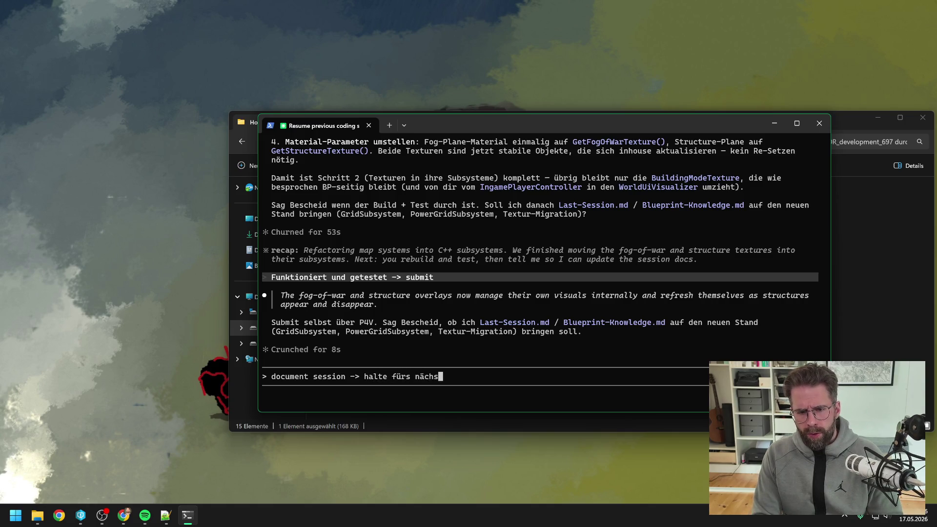
text(te mal fest)
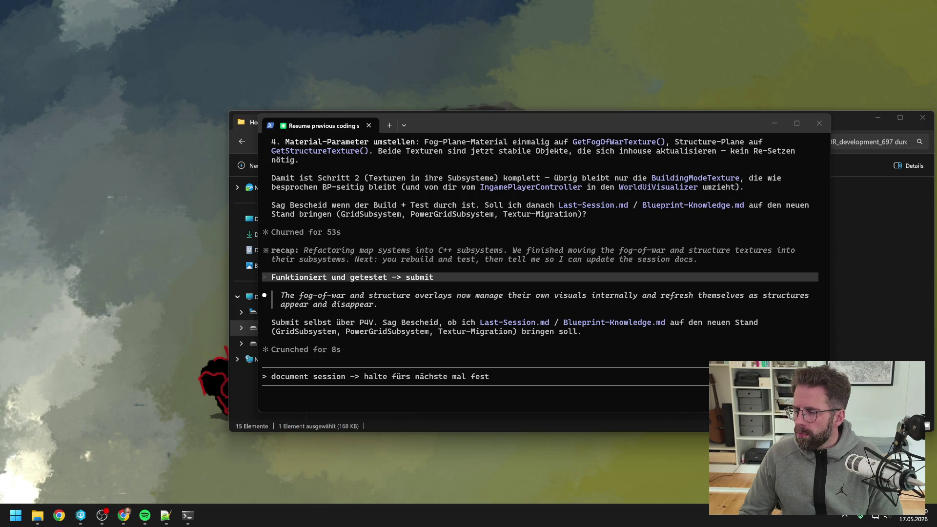
click(549, 377)
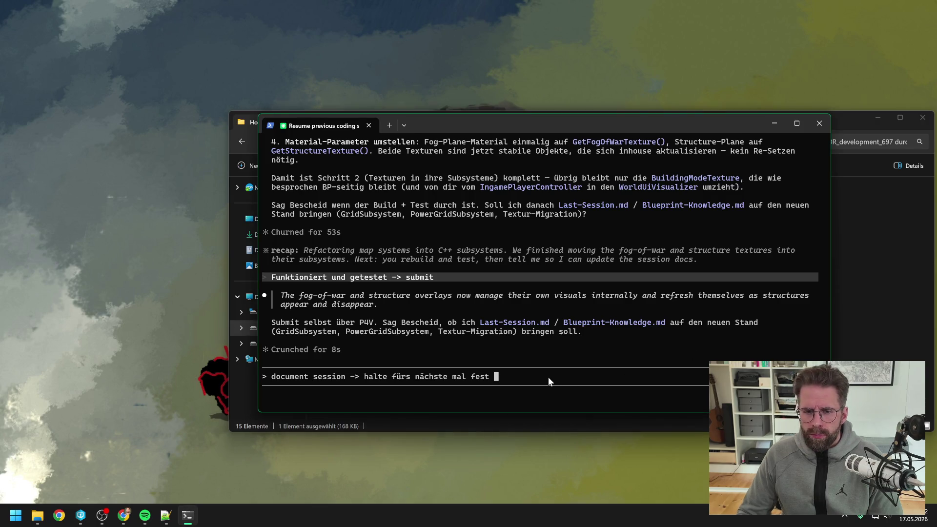
key(BackSpace)
key(BackSpace)
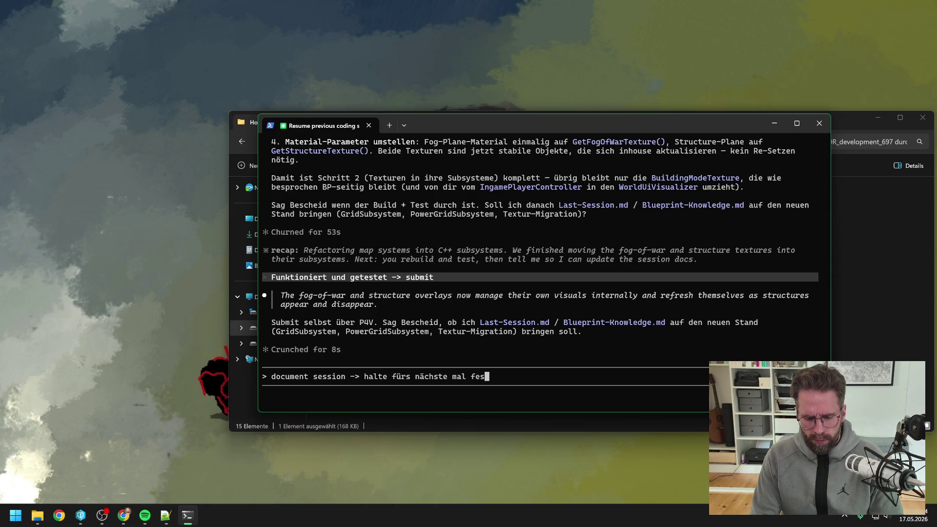
text(t,)
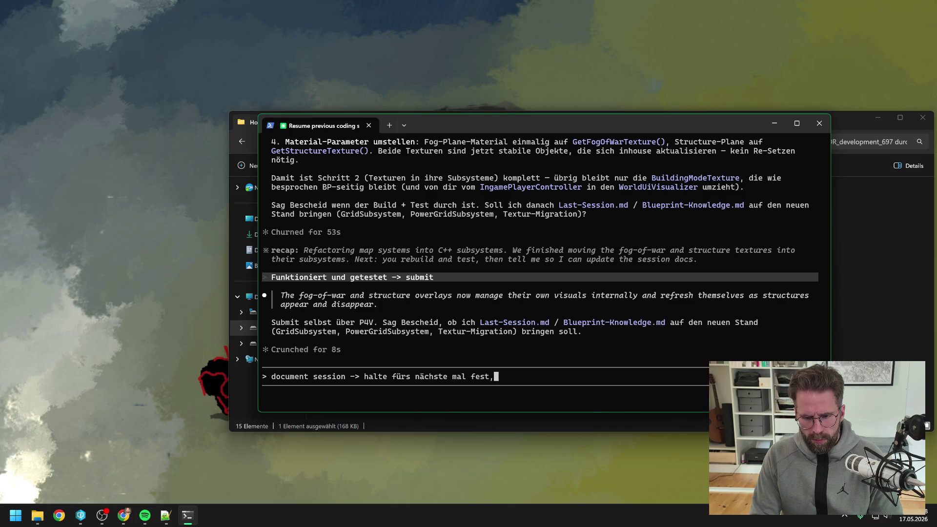
key(BackSpace)
key(BackSpace)
key(BackSpace)
key(BackSpace)
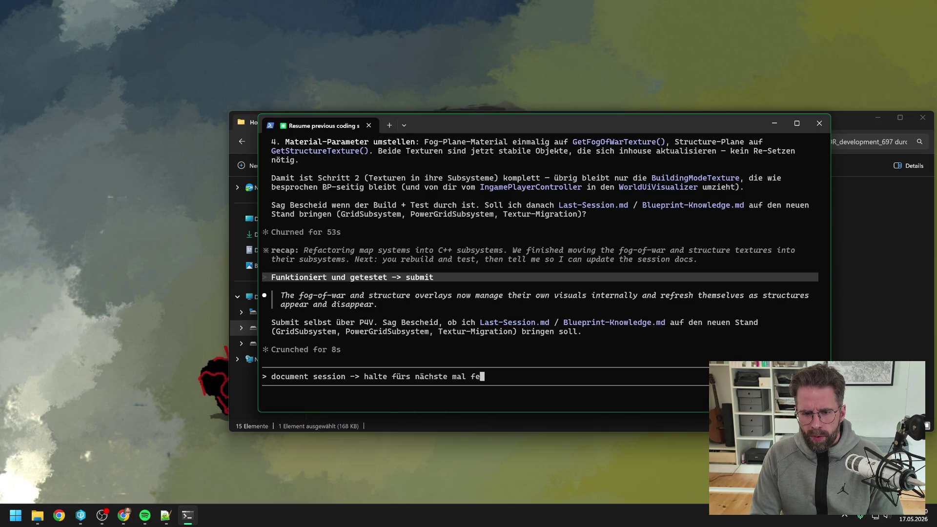
text(fest)
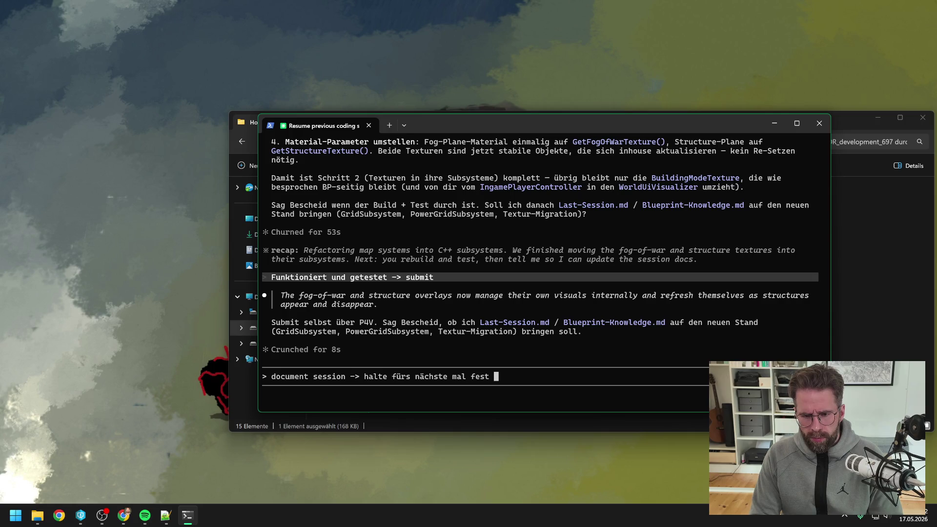
key(BackSpace)
key(BackSpace)
key(BackSpace)
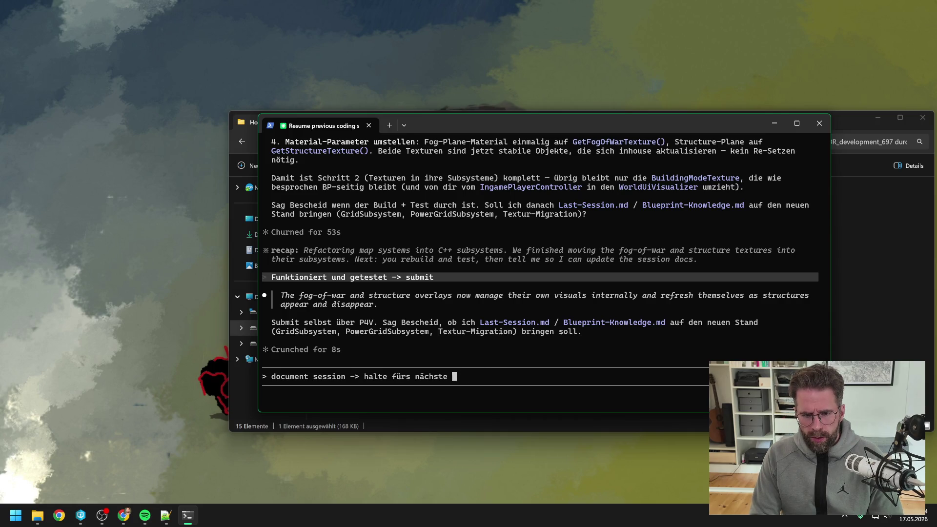
Step: List next time's open features: damage system revamp, PowerGrid test, Shift+Klick selection, building-state visuals
text(Offe)
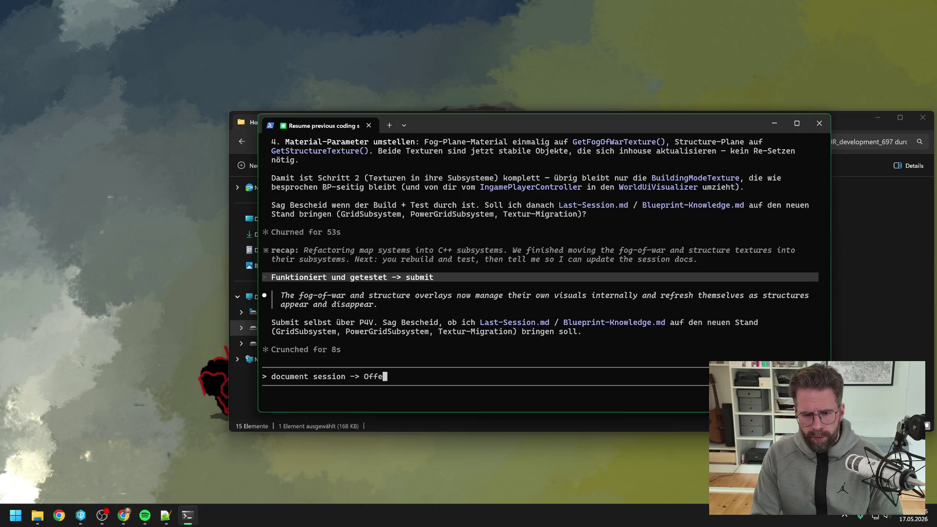
text(ne features fürs)
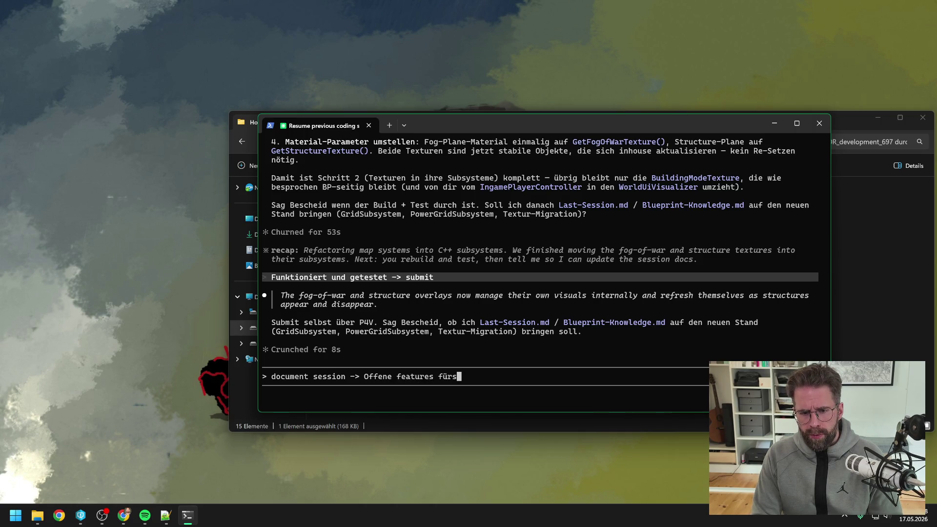
text( nächste )
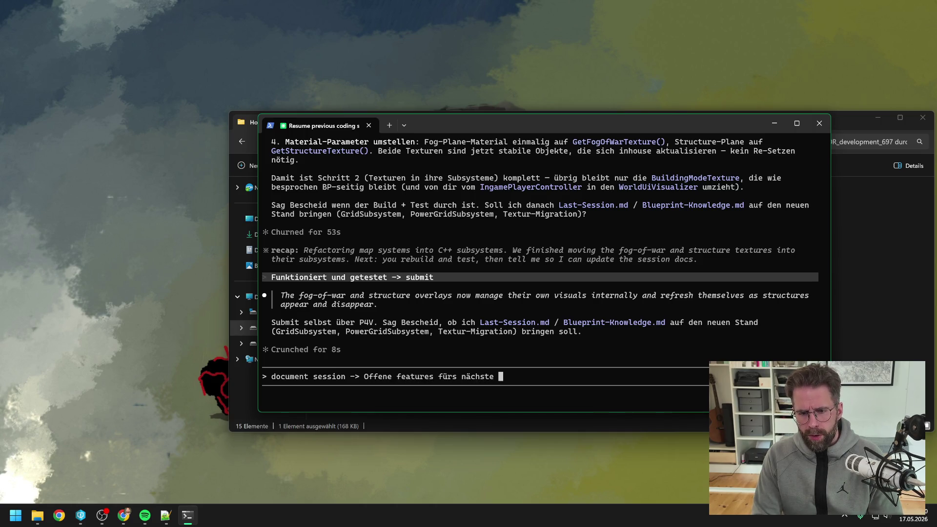
text(Mal)
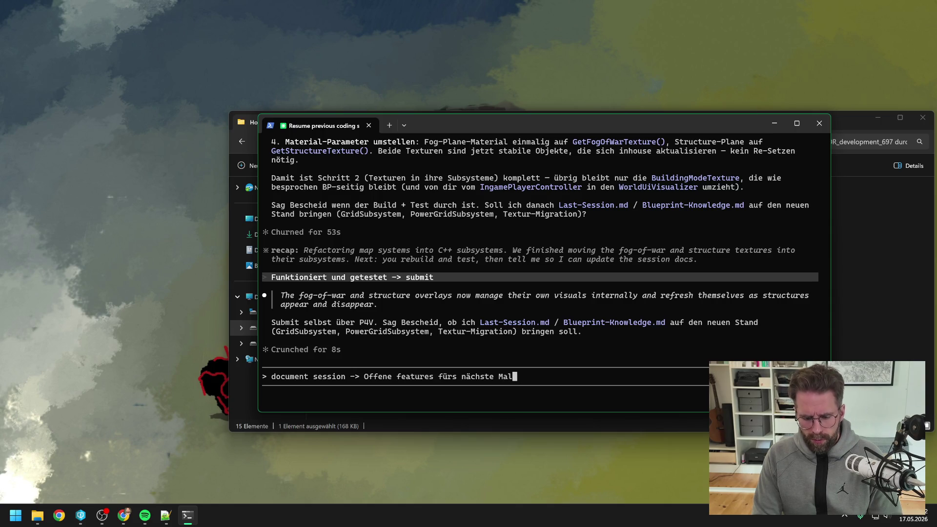
text(: Damage sy)
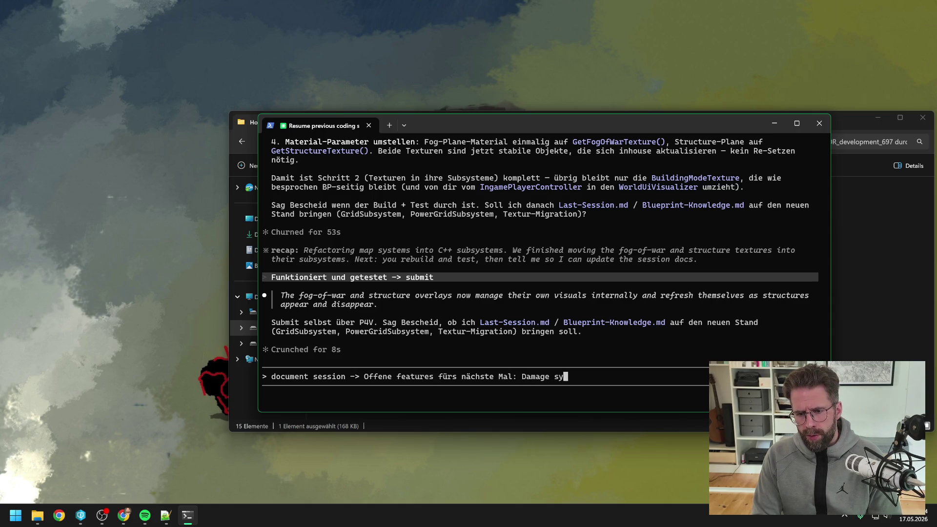
text(stem revampen)
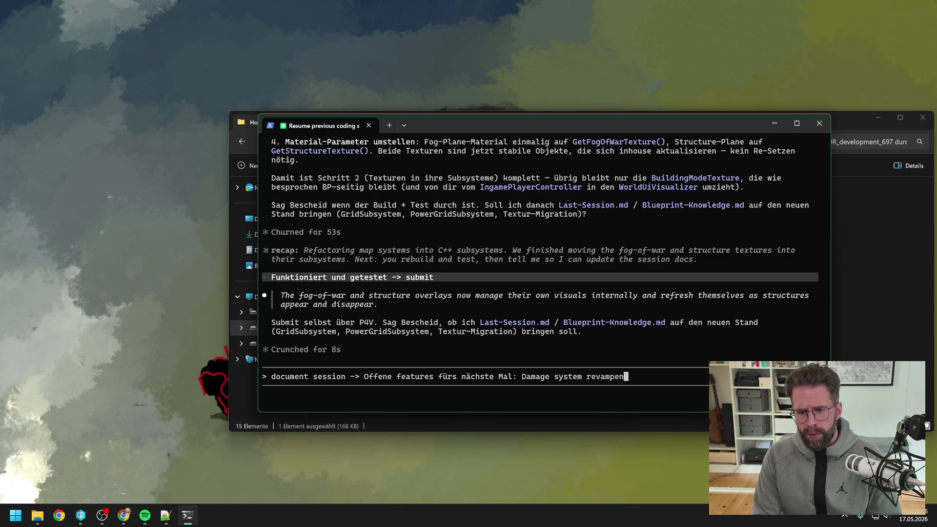
text(,)
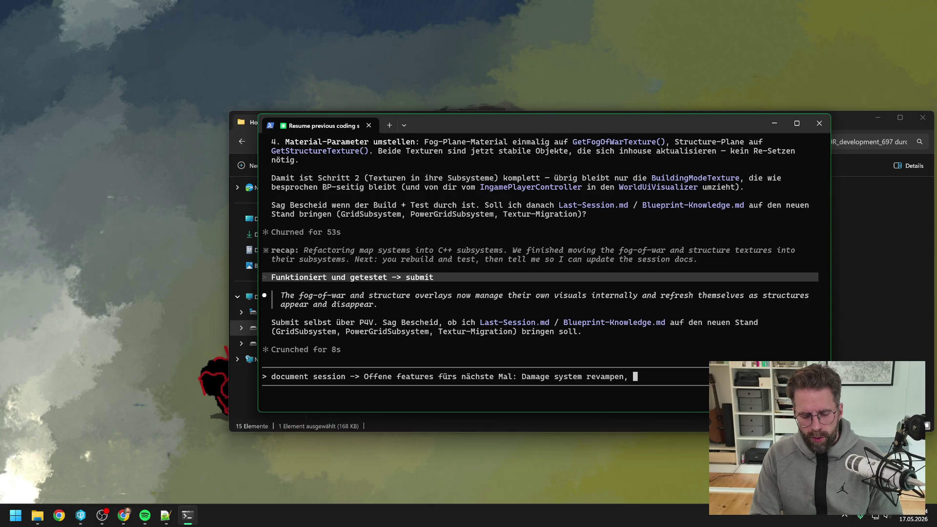
text(PowerGrid)
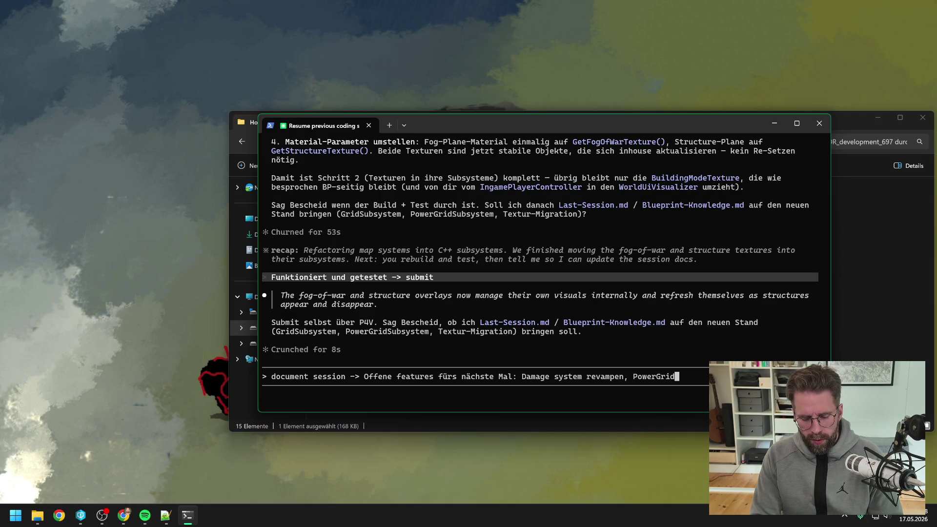
text( testet)
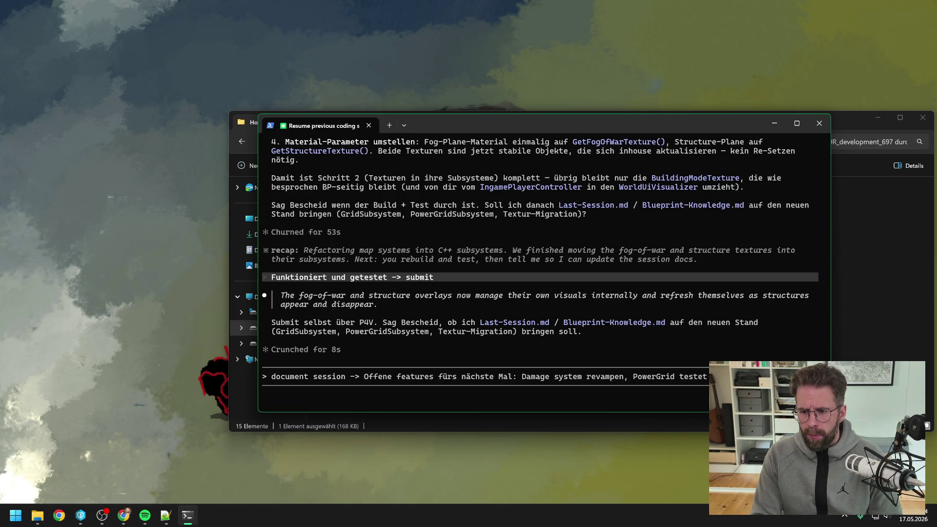
text(MainHall verbunden )
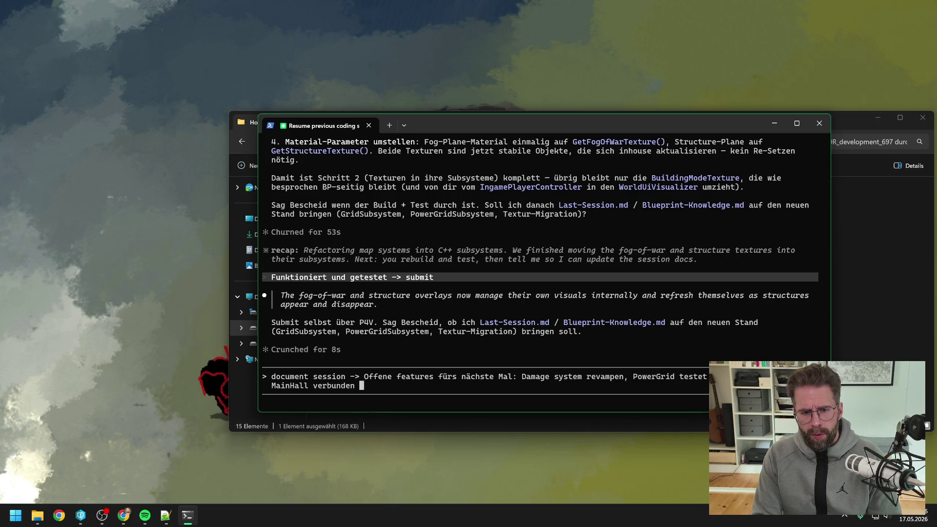
text(ist.)
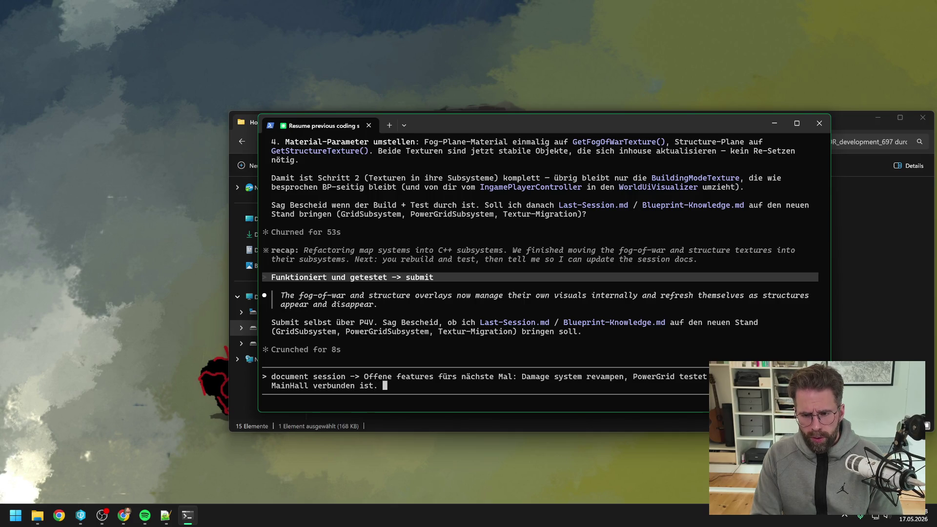
key(BackSpace)
key(BackSpace)
text(, Shit)
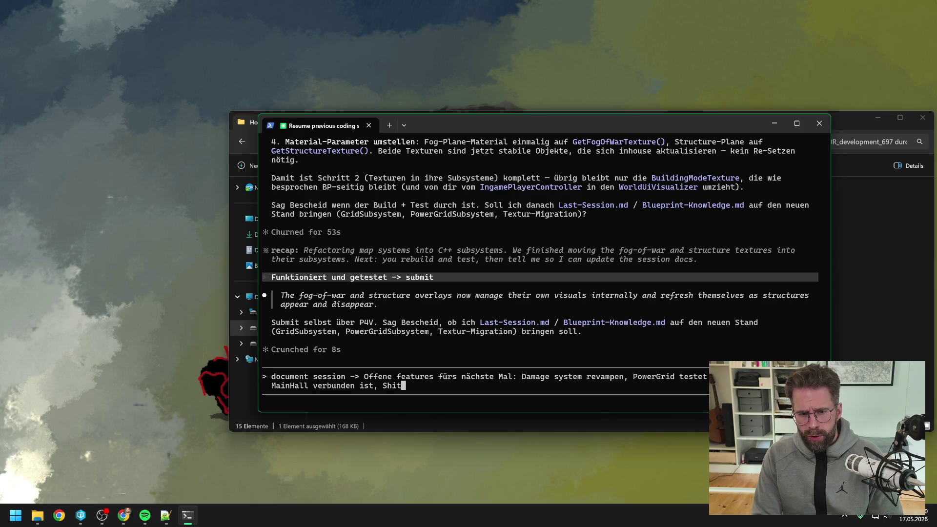
text(+)
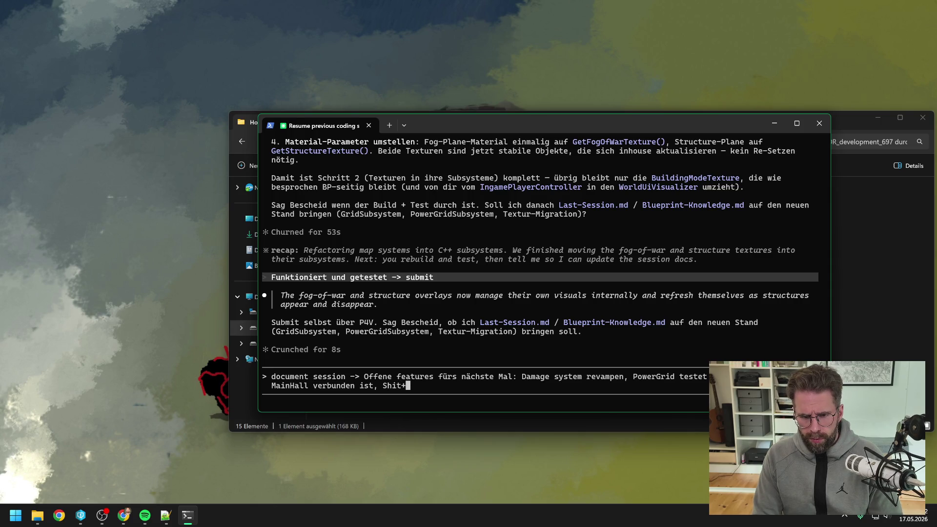
key(BackSpace)
key(BackSpace)
text(ft+Kl)
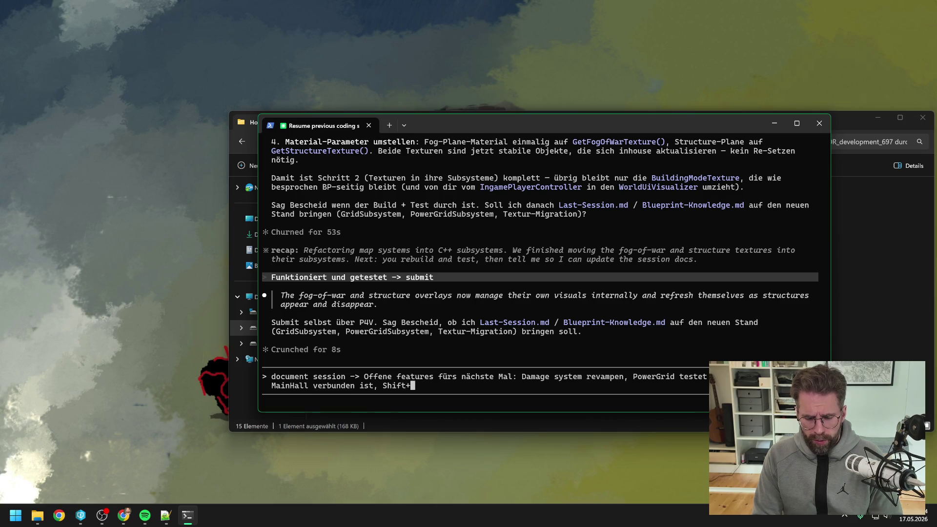
text(ick zu)
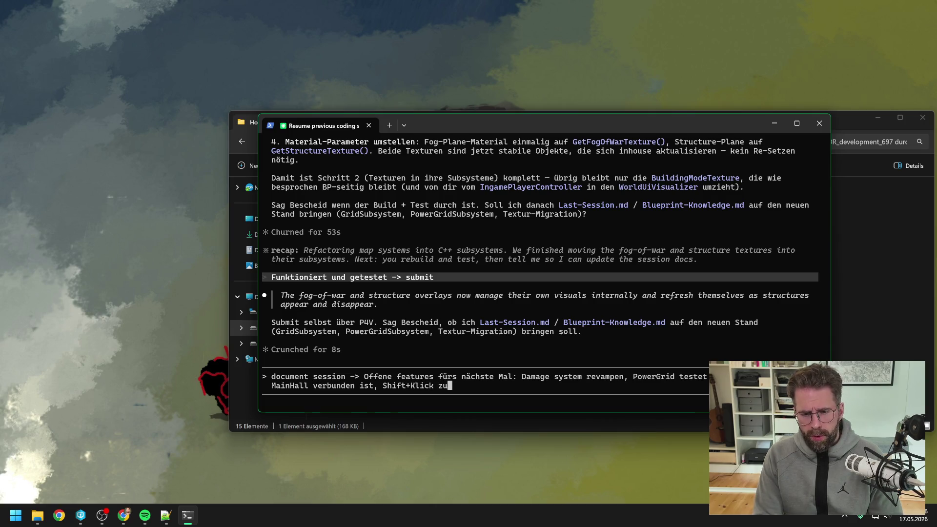
text(r Ausw)
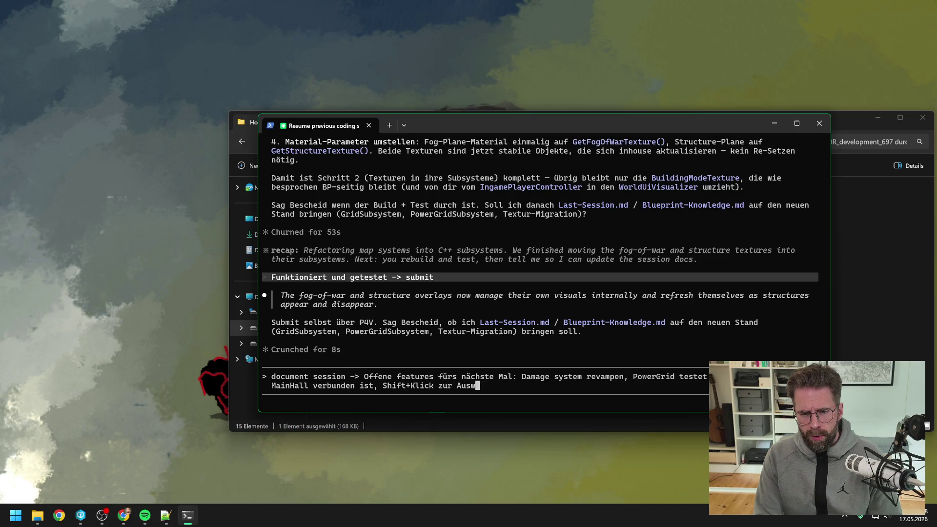
text(ahl hinzufügen)
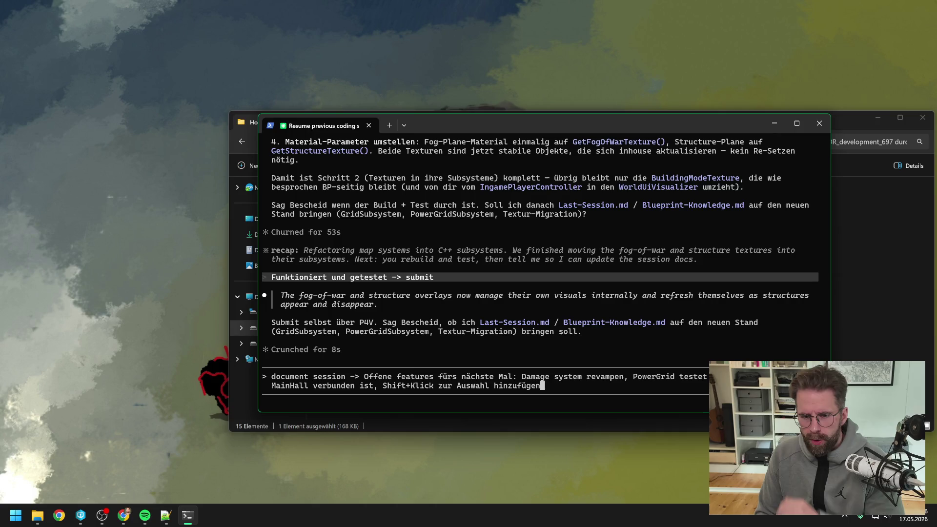
text(,)
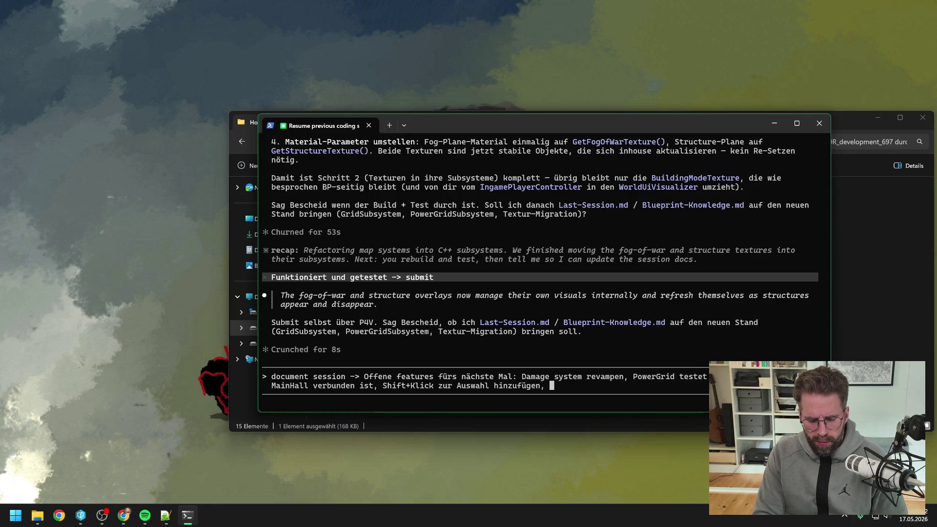
text(Visuals)
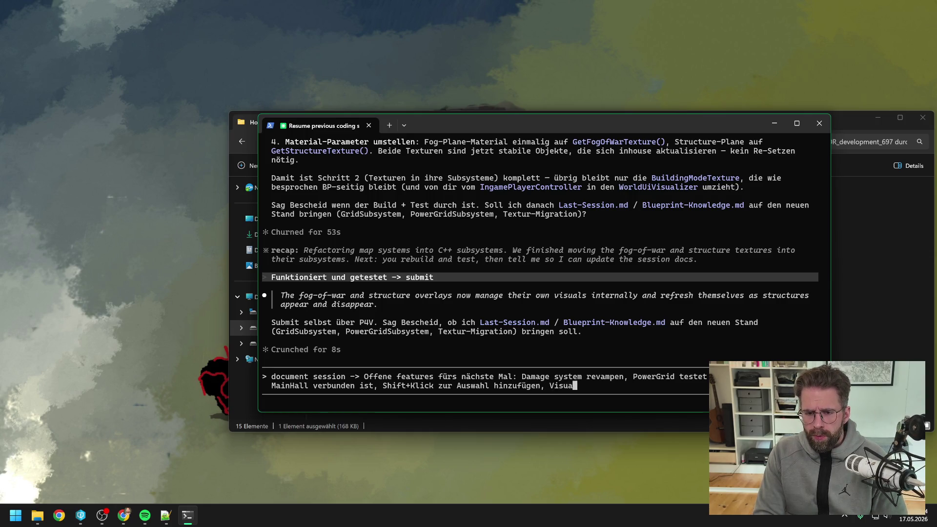
text( während d)
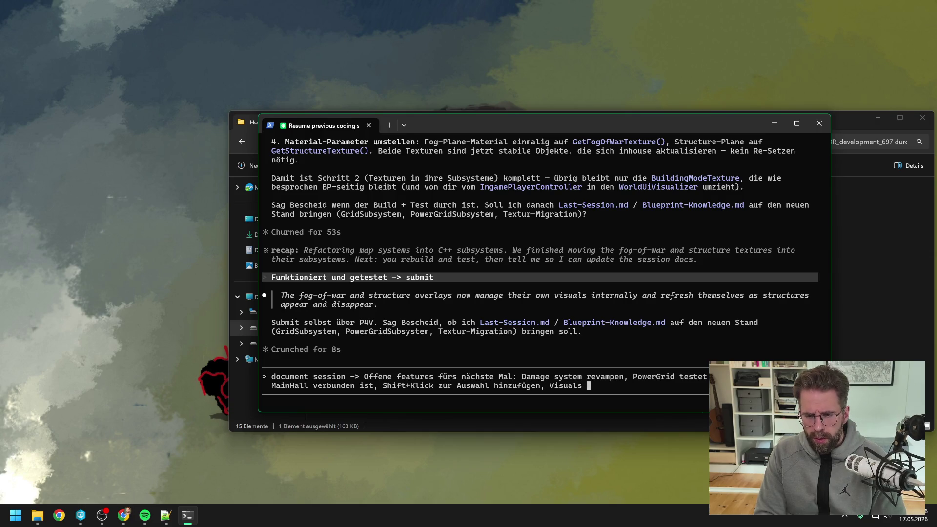
text(es )
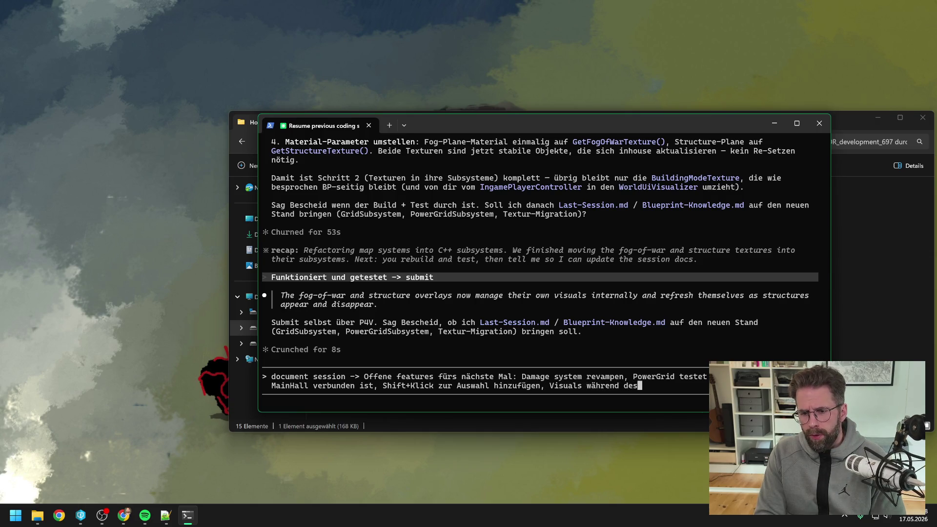
text(Build)
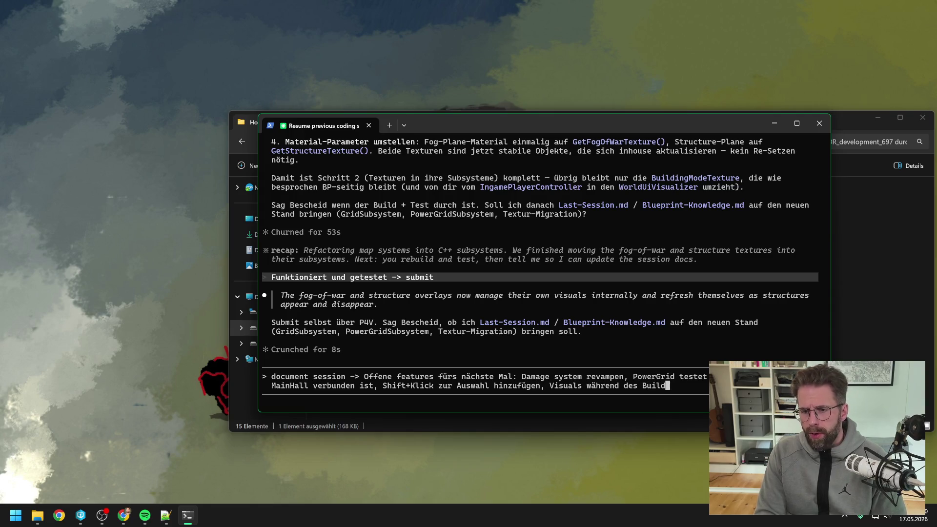
text(ing States)
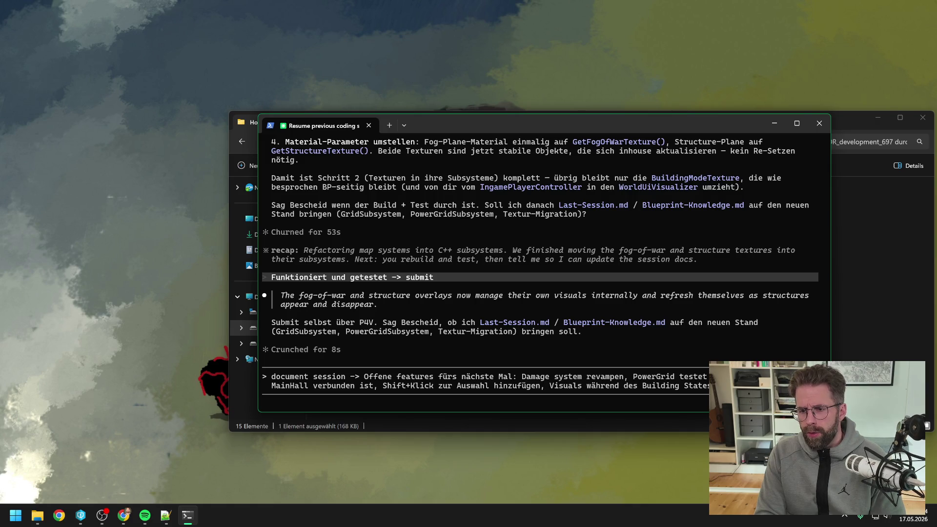
text( updaten)
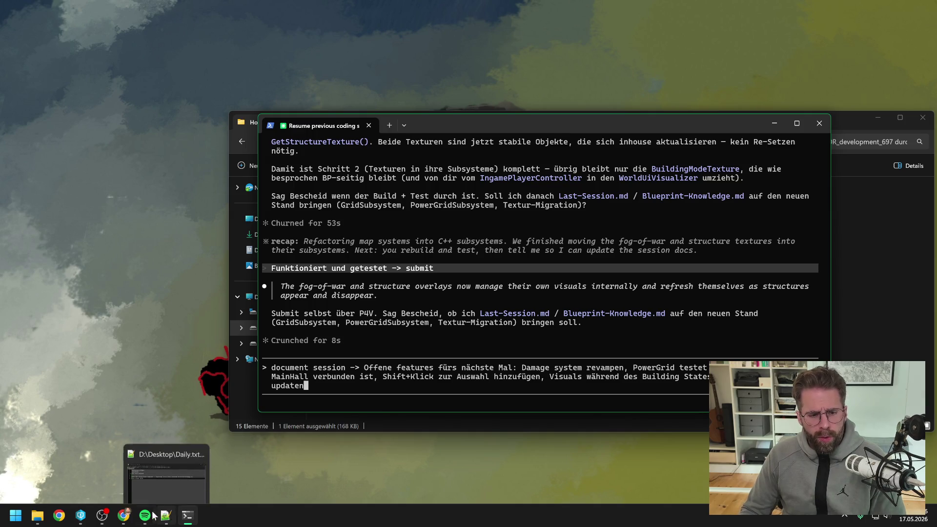
Step: Check out Blueprint-Knowledge.md, Last-Session.md, Refactoring.md and CLAUDE.md in Perforce
click(86, 518)
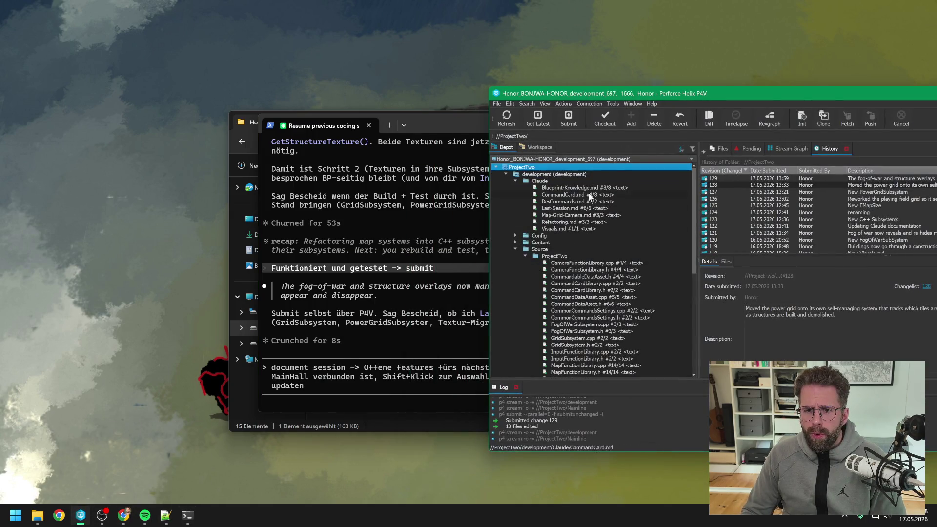
click(588, 190)
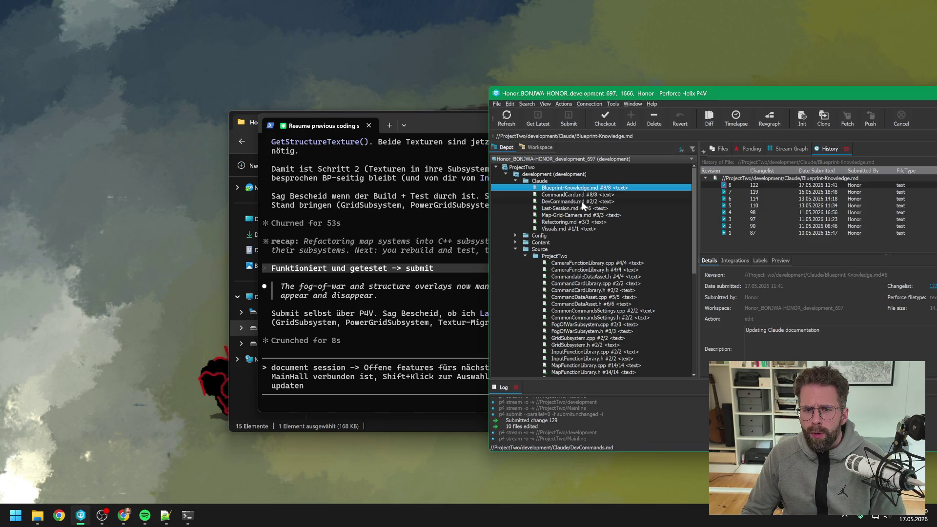
ctrl+click(578, 208)
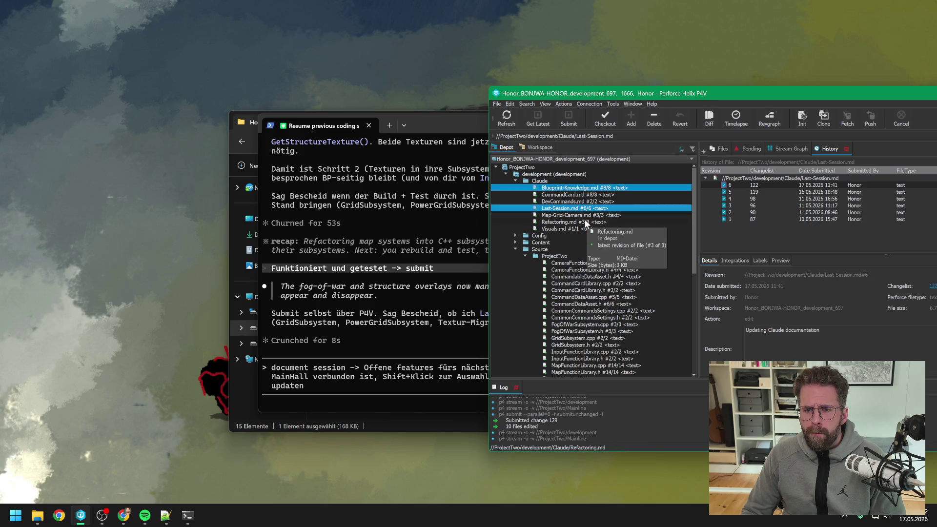
ctrl+click(564, 221)
scroll(537, 268, down, 10)
ctrl+click(561, 358)
key(ctrl+e)
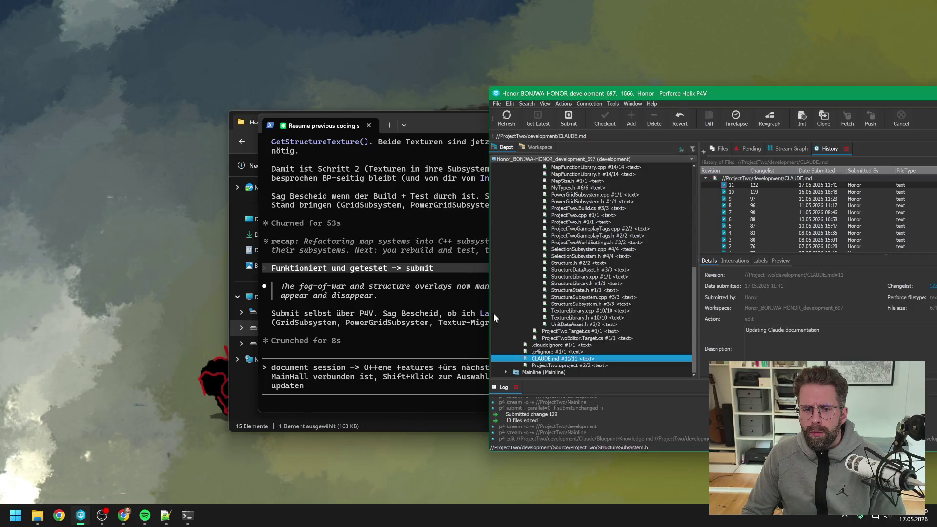
Step: Send the session-documentation request to Claude Code
click(405, 384)
key(Return)
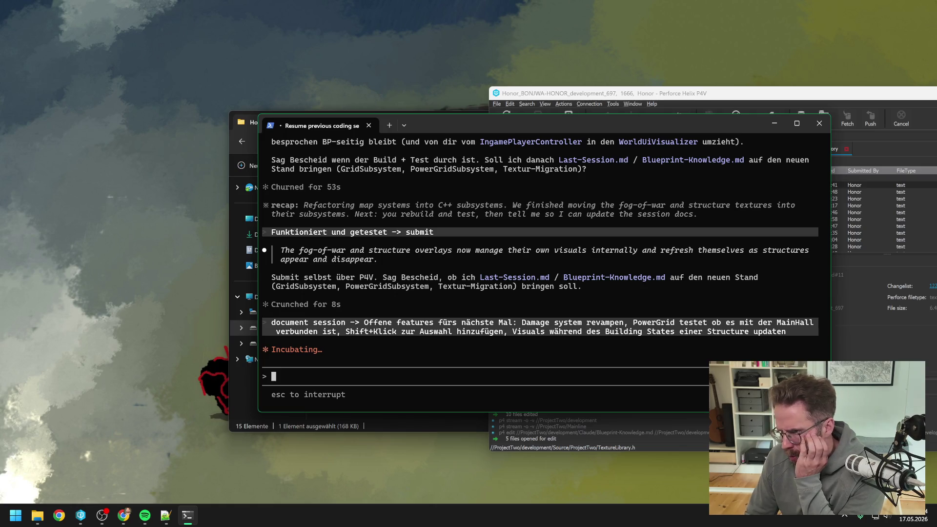
key(alt+Tab)
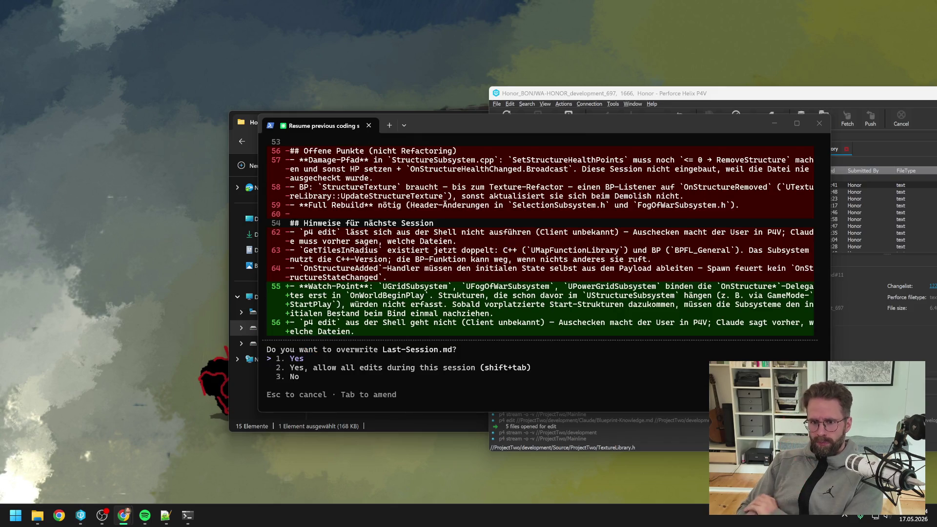
click(405, 358)
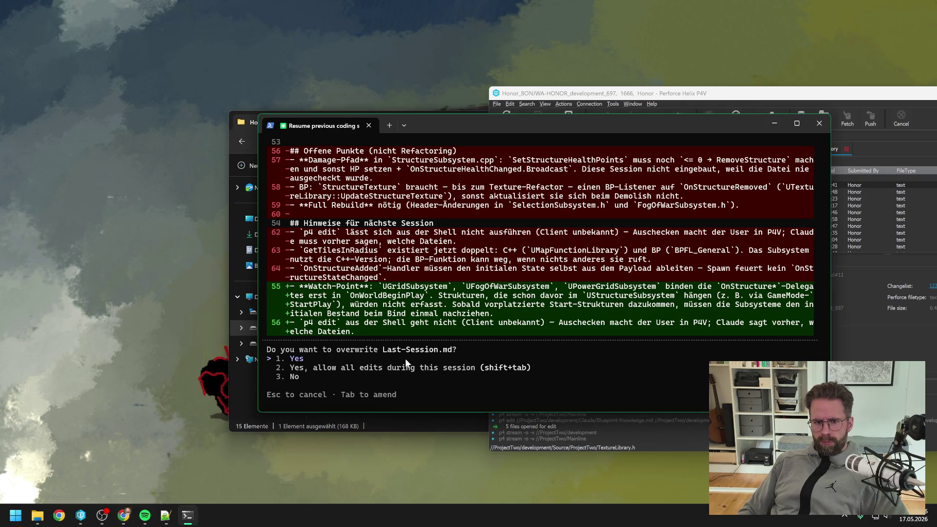
key(Return)
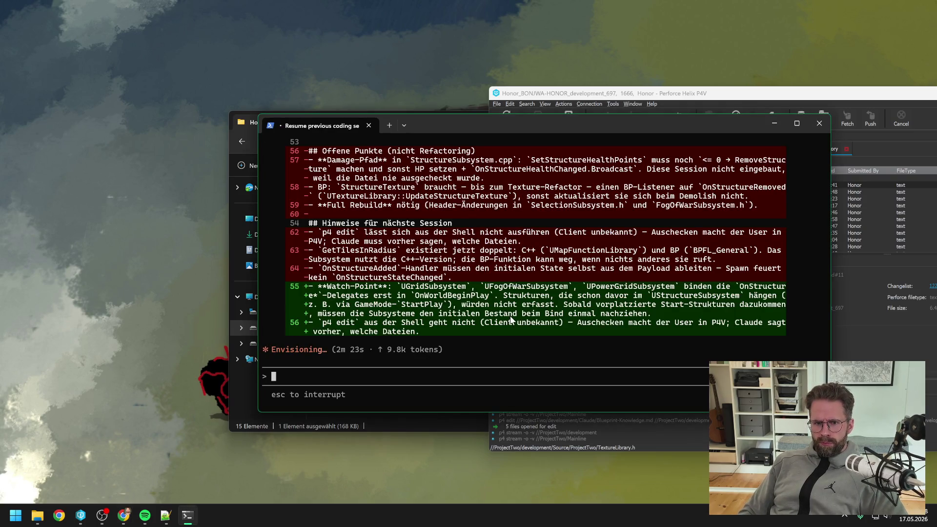
scroll(517, 312, up, 3)
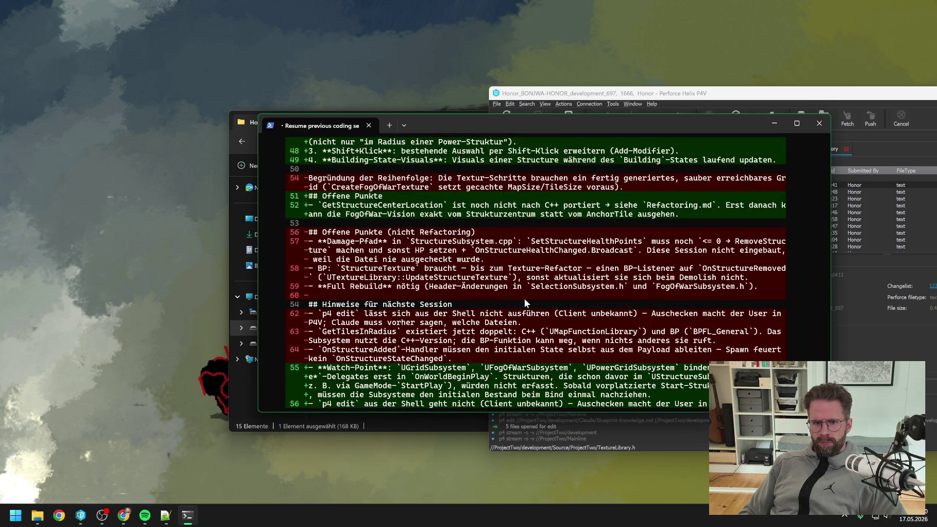
scroll(525, 300, up, 7)
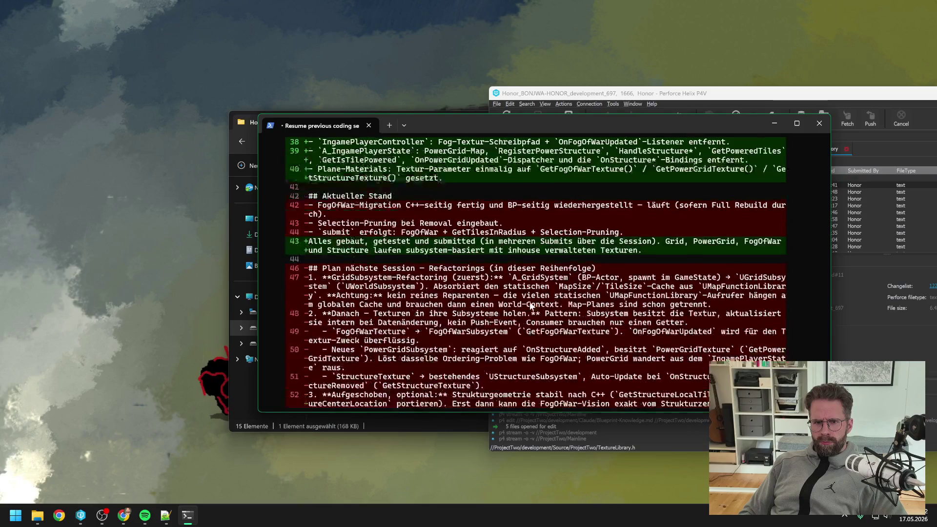
scroll(532, 305, up, 6)
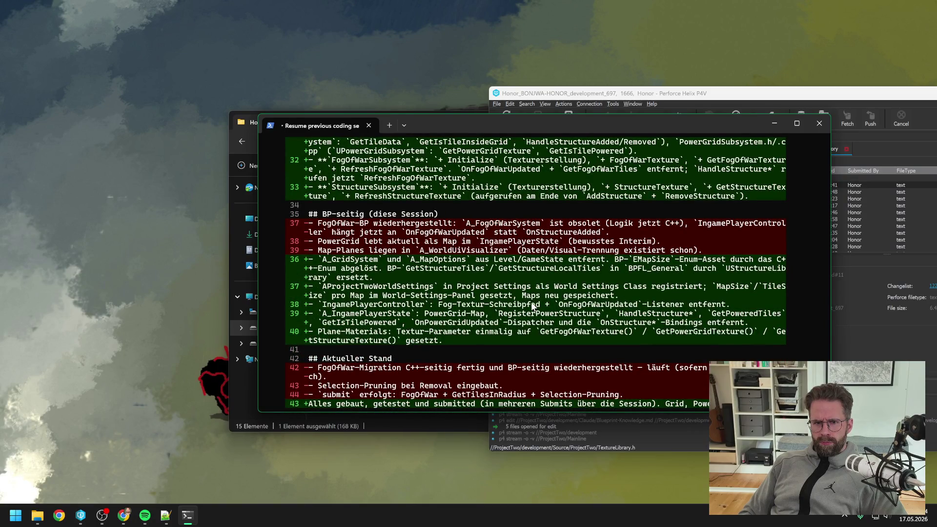
scroll(540, 291, up, 6)
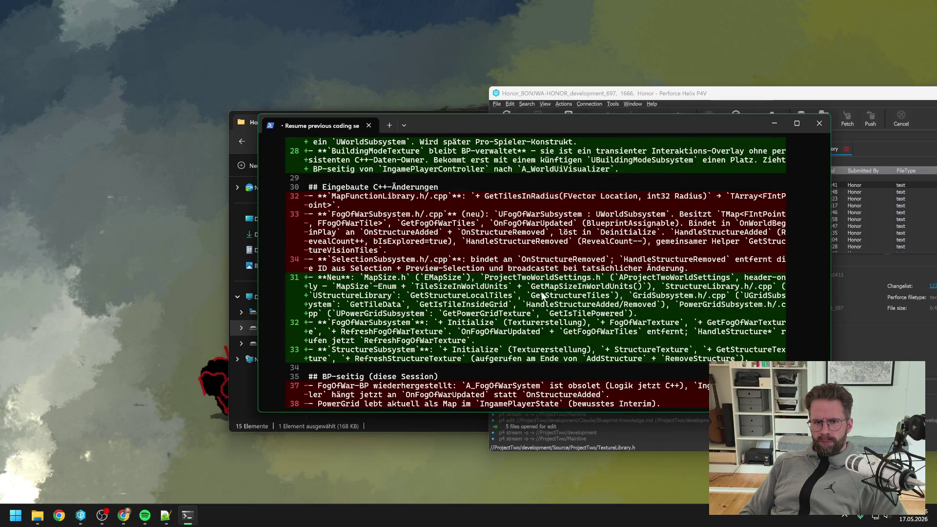
scroll(541, 295, up, 10)
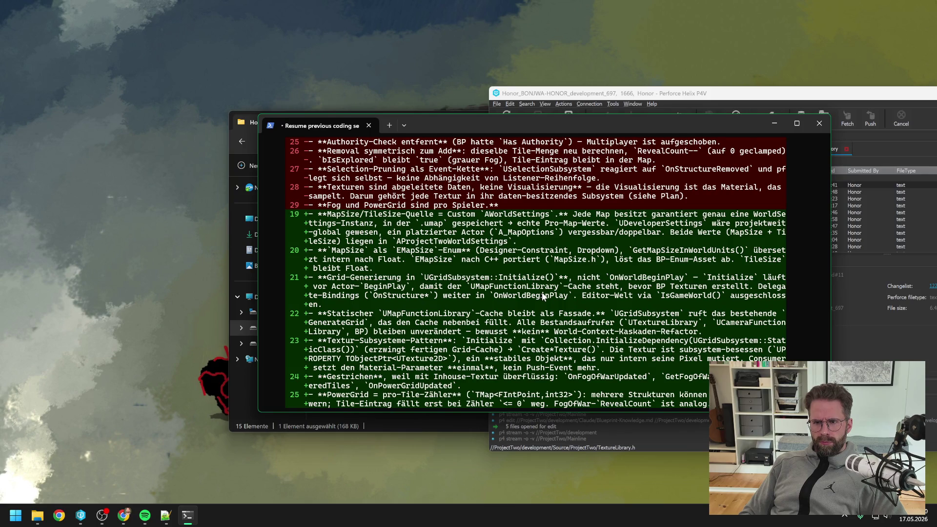
scroll(541, 292, down, 15)
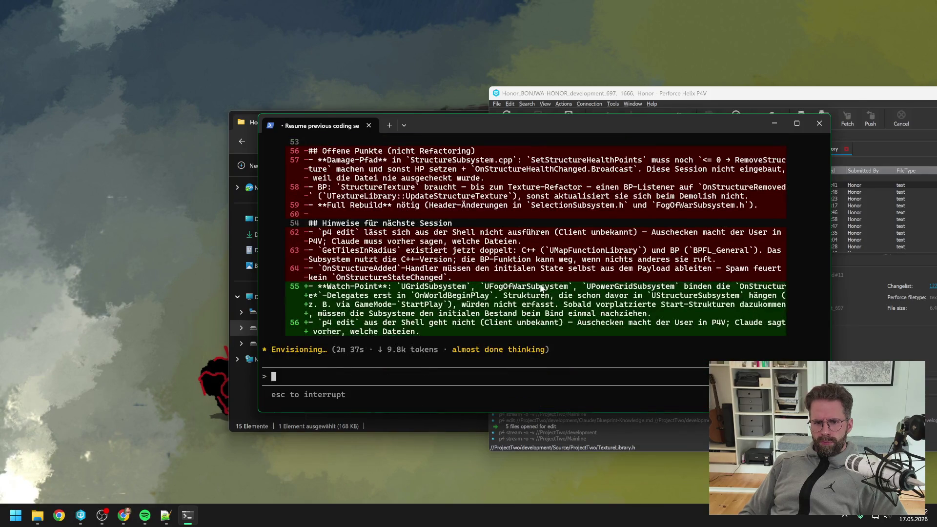
scroll(540, 288, up, 15)
scroll(539, 286, up, 10)
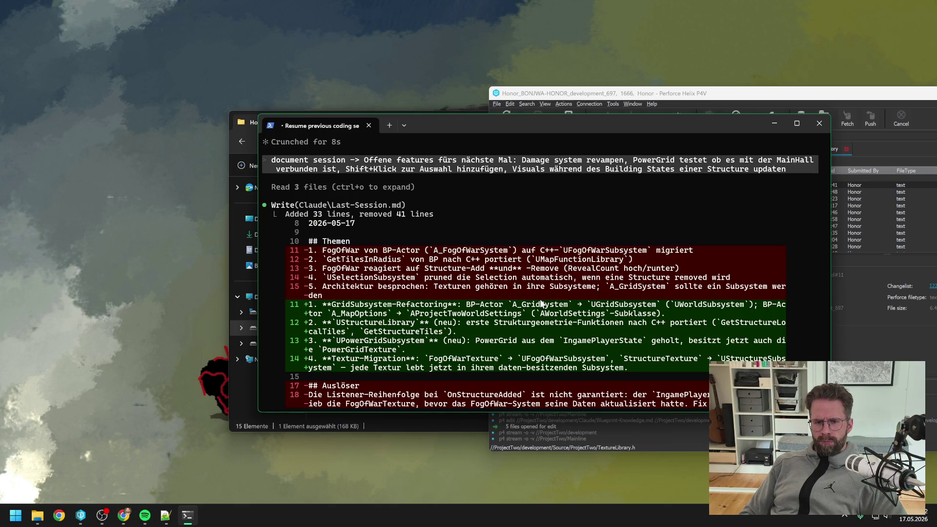
scroll(540, 304, down, 3)
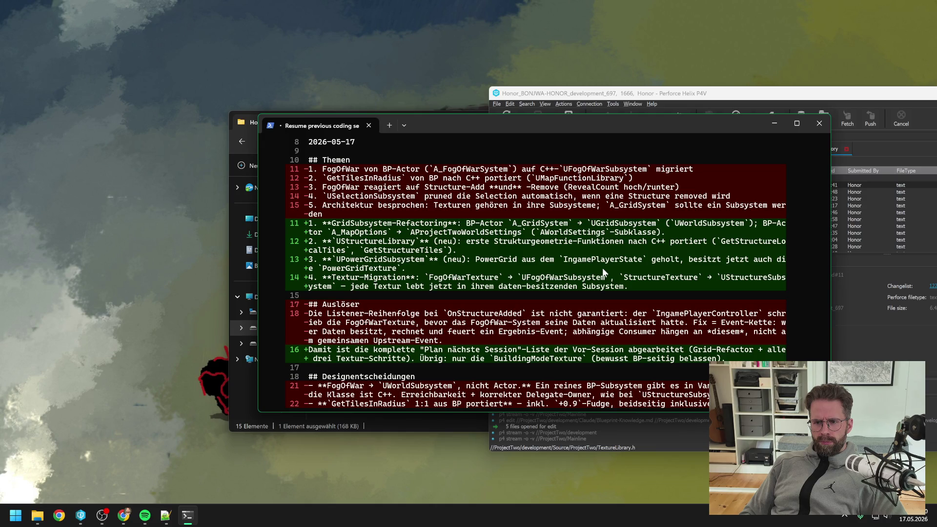
scroll(602, 270, down, 5)
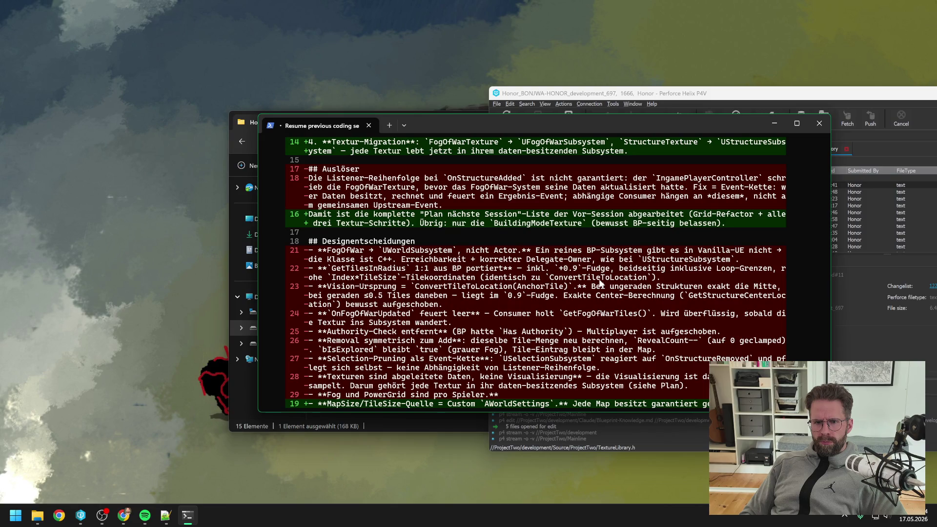
scroll(600, 282, down, 15)
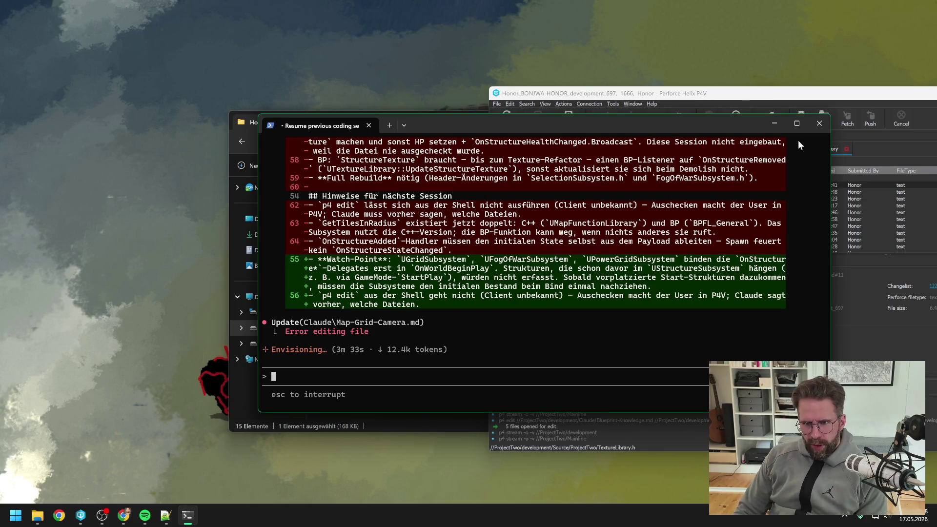
Step: Check out Map-Grid-Camera.md in Perforce P4V
click(729, 96)
scroll(610, 267, up, 10)
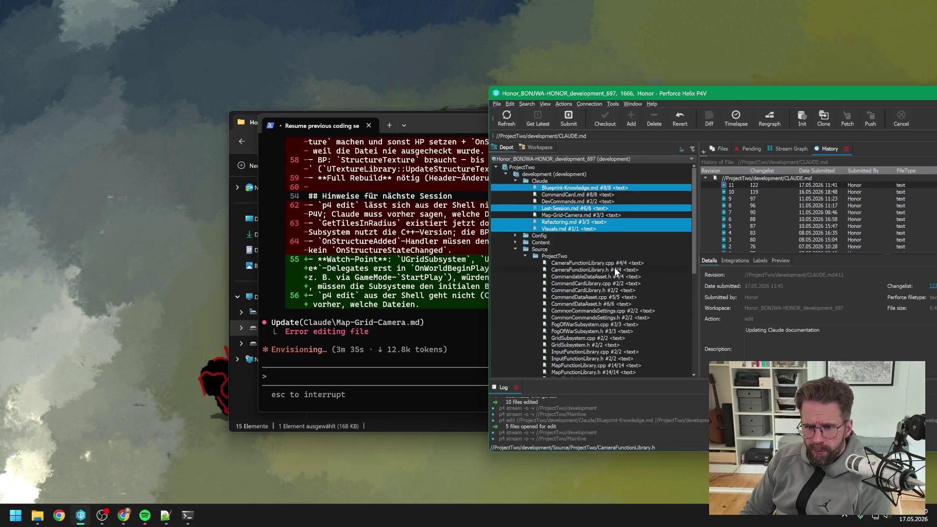
right_click(560, 215)
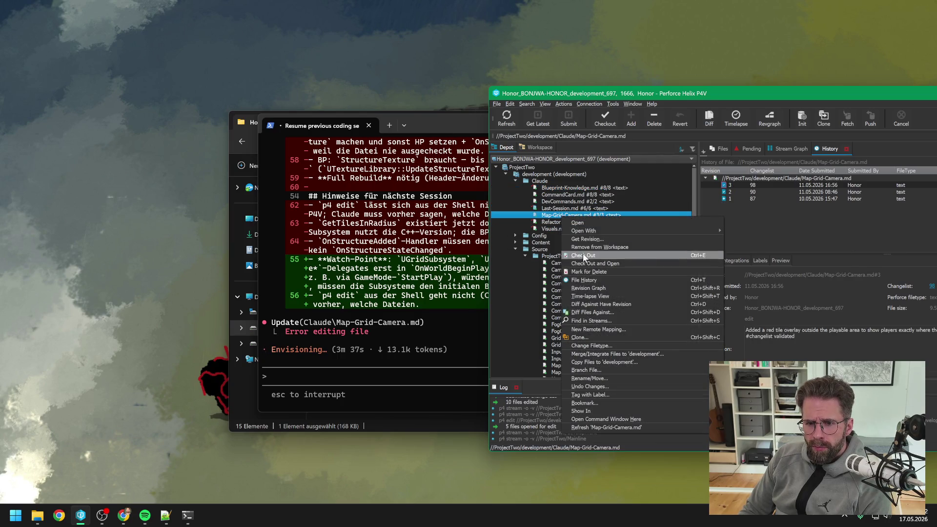
click(582, 254)
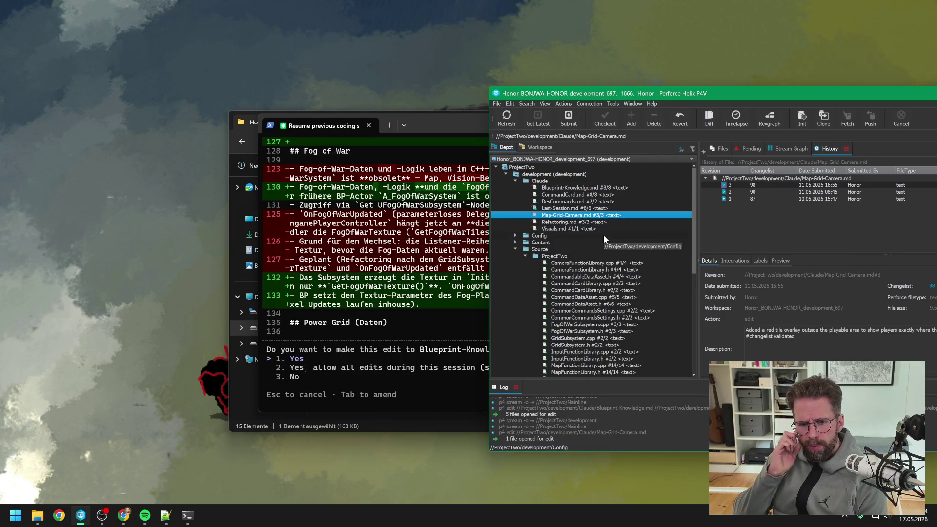
Step: Approve the fog-of-war, Power Grid and structure texture edits plus the new Refactoring.md entry
click(359, 360)
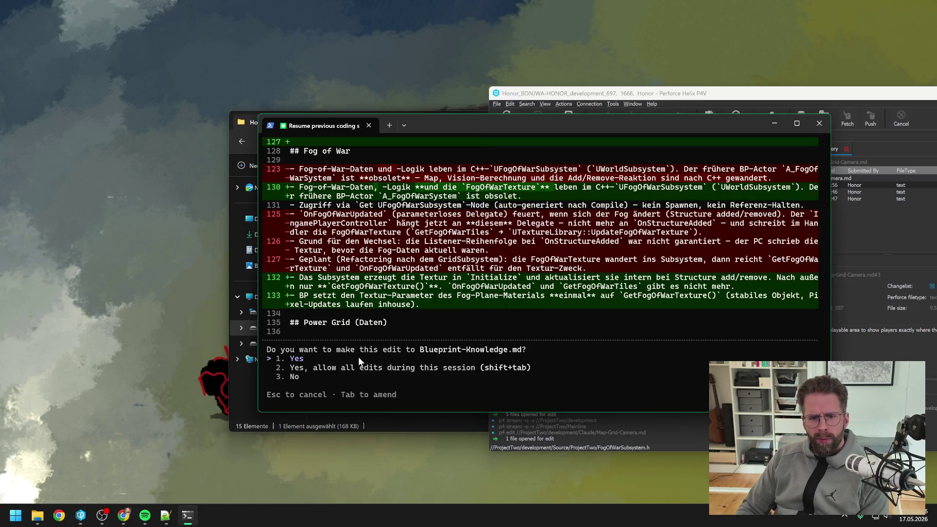
key(Return)
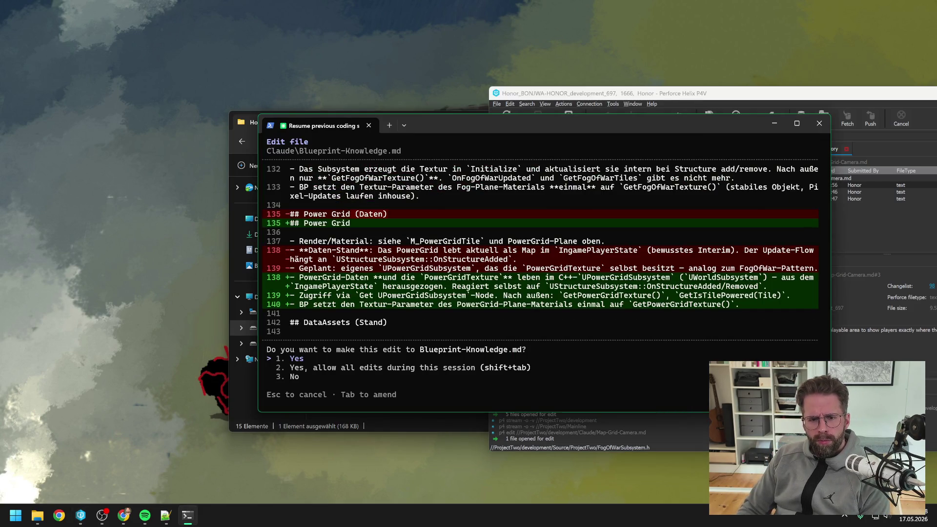
key(Return)
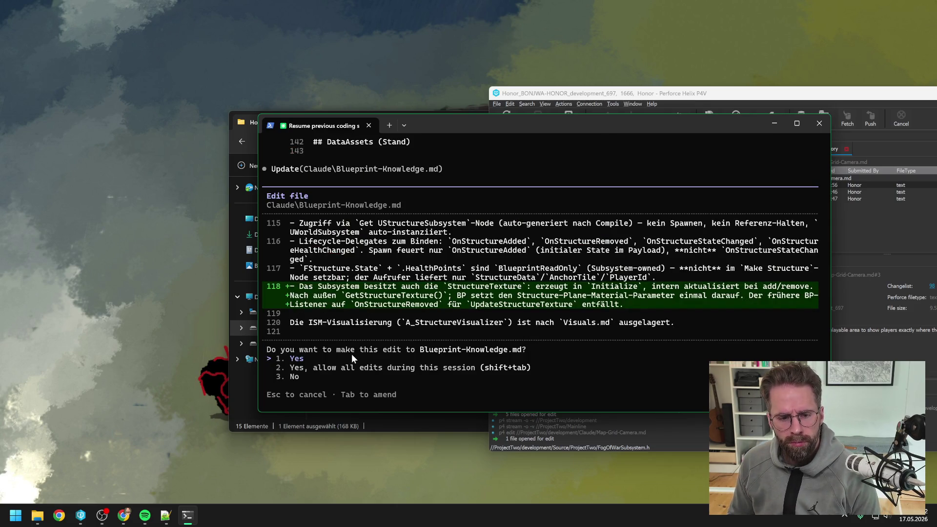
key(Return)
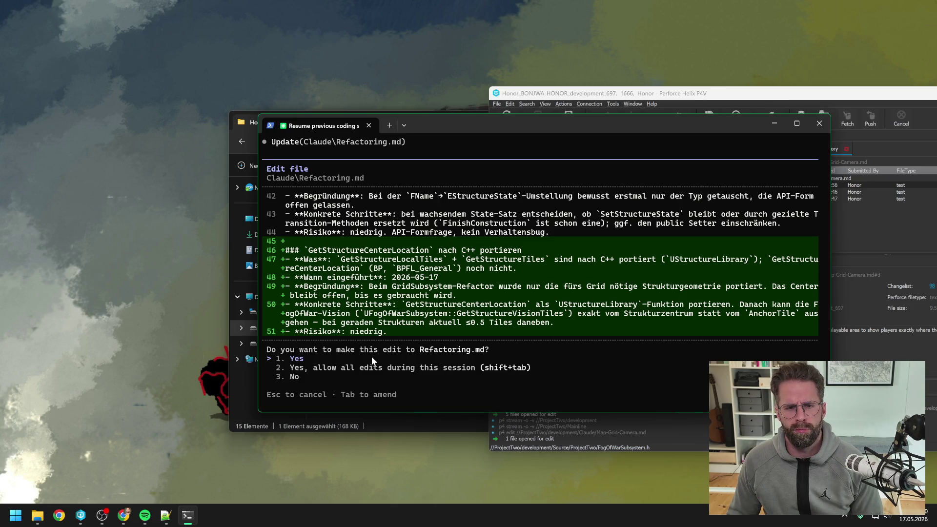
key(Return)
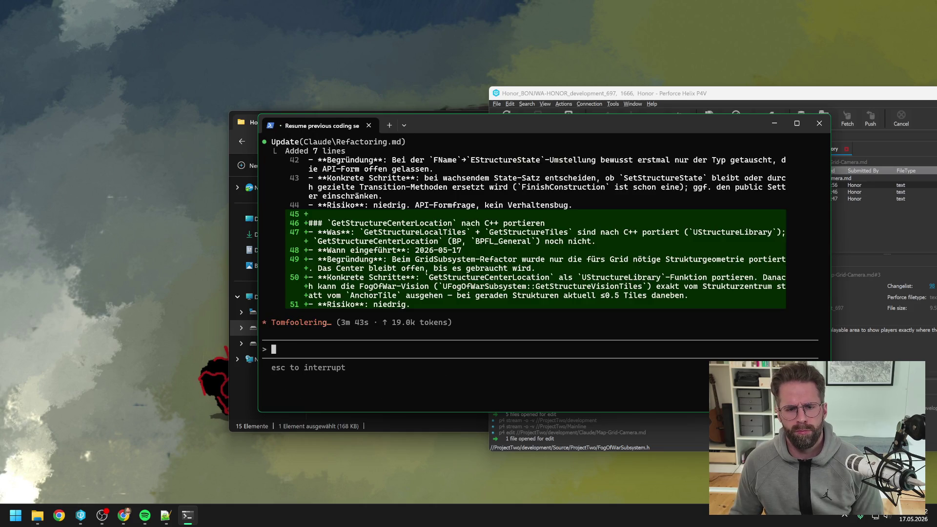
scroll(469, 290, up, 3)
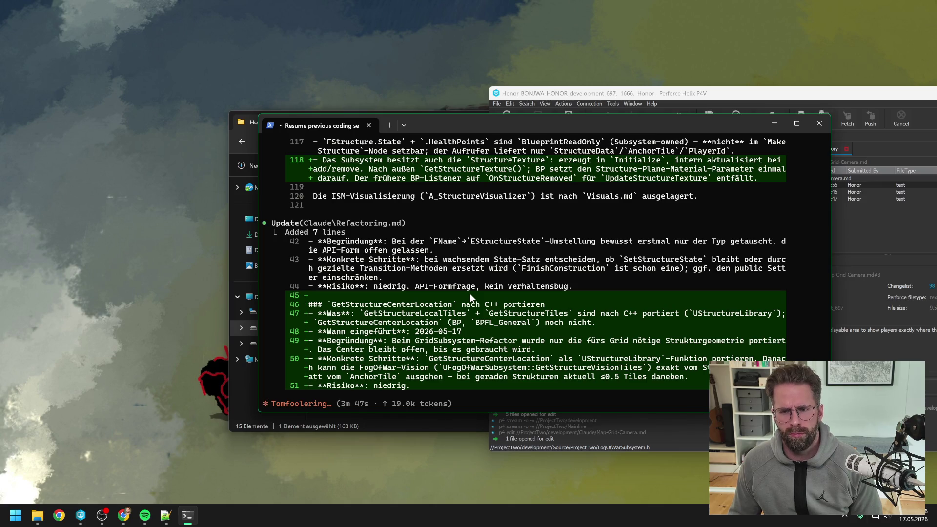
scroll(502, 287, up, 3)
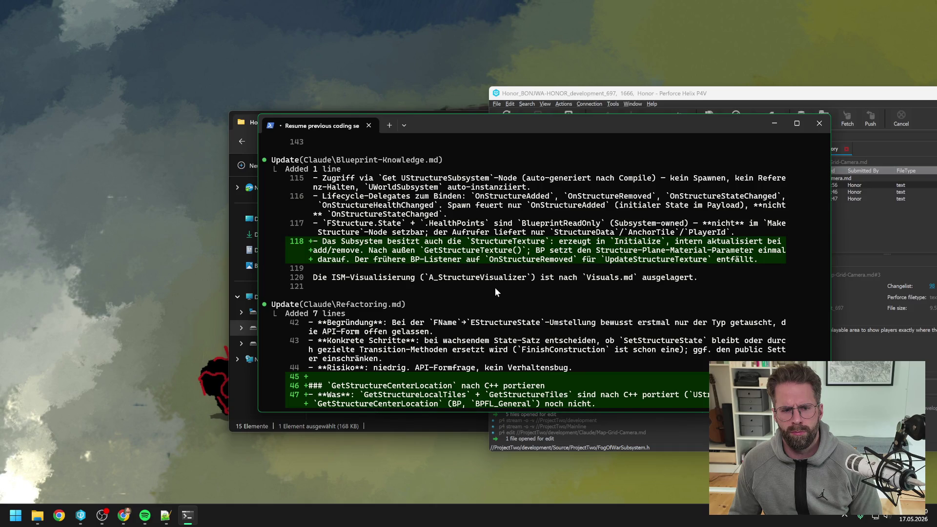
scroll(495, 288, down, 6)
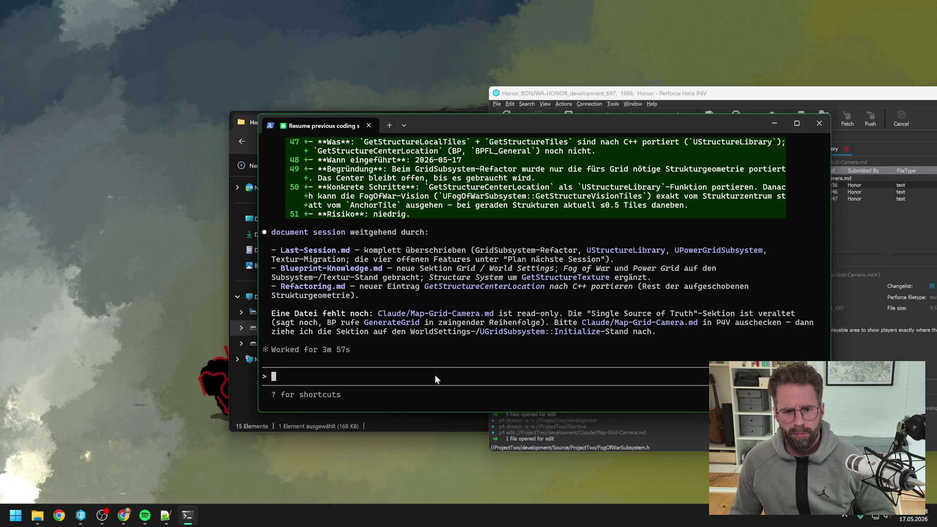
Step: Send 'jetzt' as the go-ahead, approve the Map-Grid-Camera.md edit, and close the terminal
text(jetzt)
key(Return)
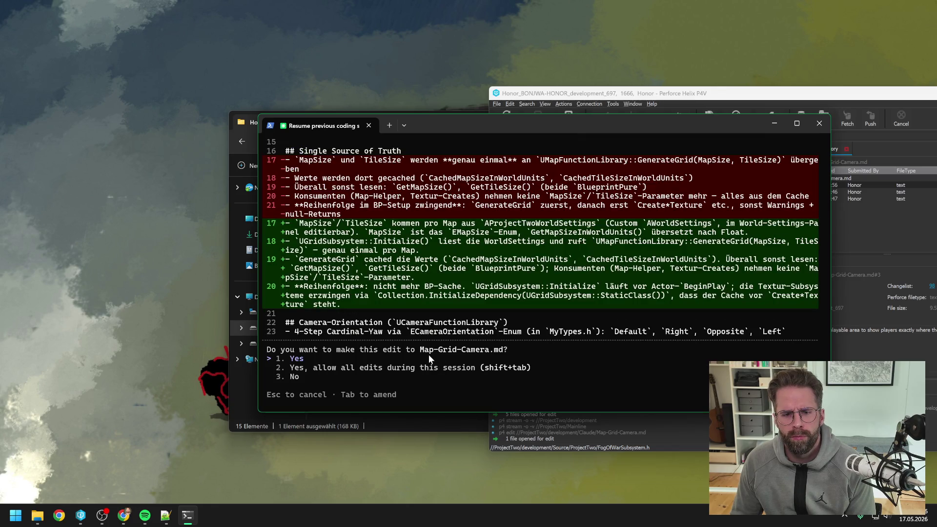
key(Return)
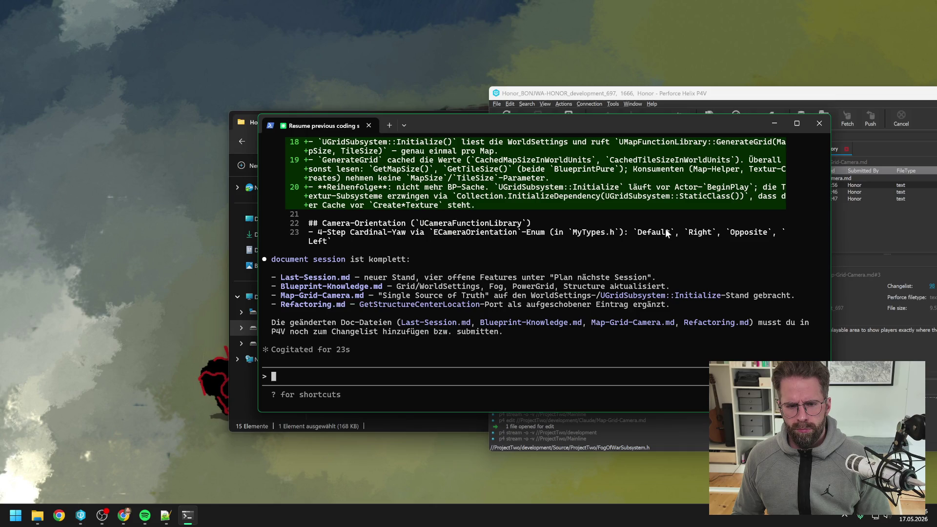
click(818, 125)
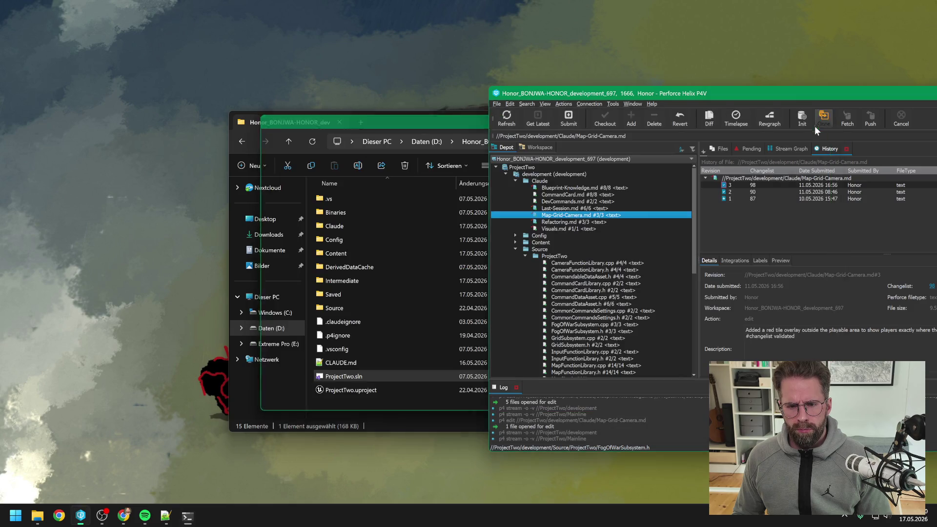
Step: Submit the seven pending files in P4V as change 'Updating Claude documentation'
click(563, 124)
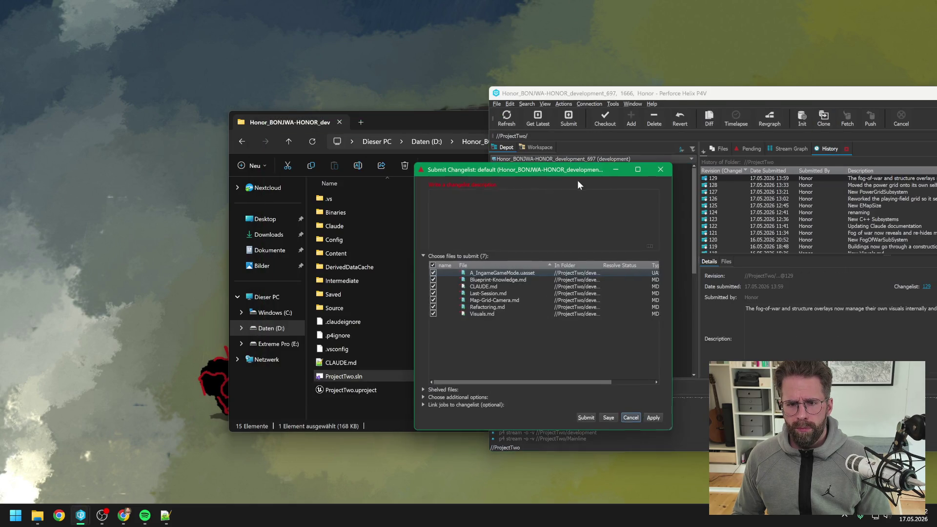
text(C)
key(BackSpace)
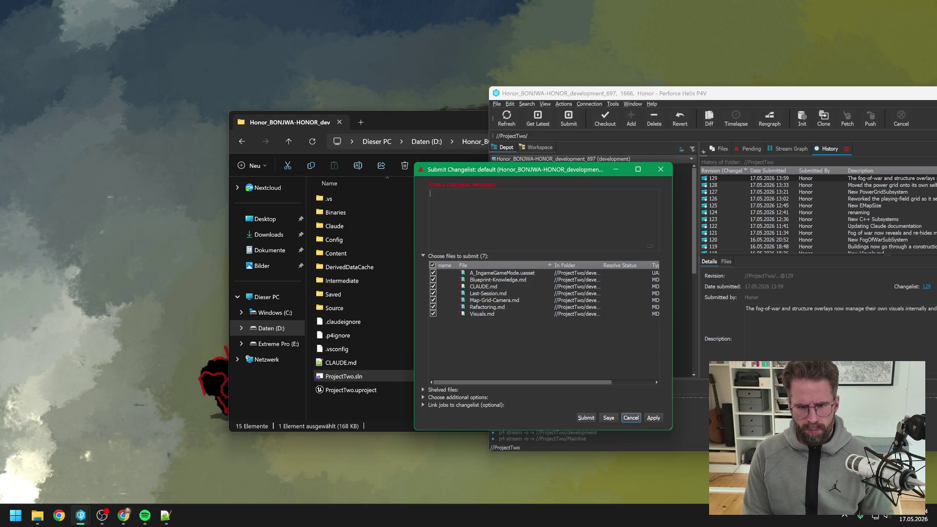
text(Updatrin)
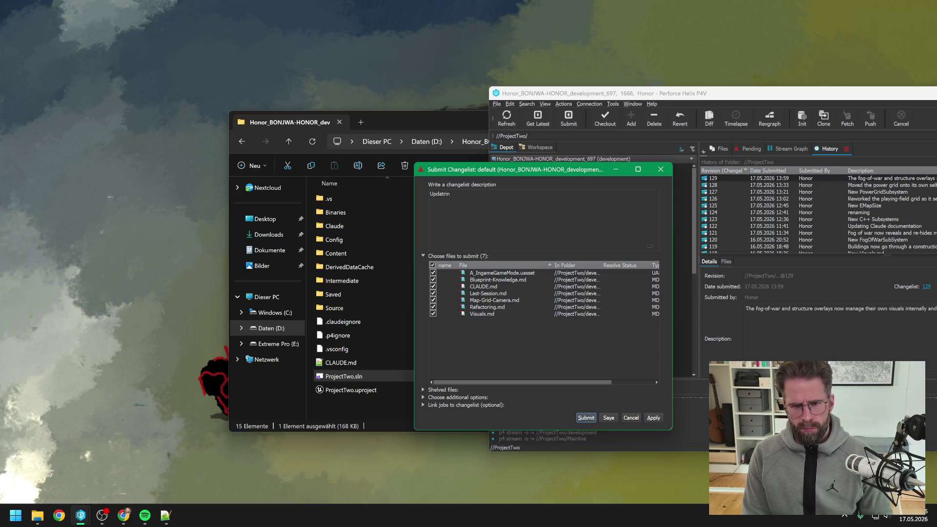
key(BackSpace)
key(BackSpace)
key(BackSpace)
text(ing Cla)
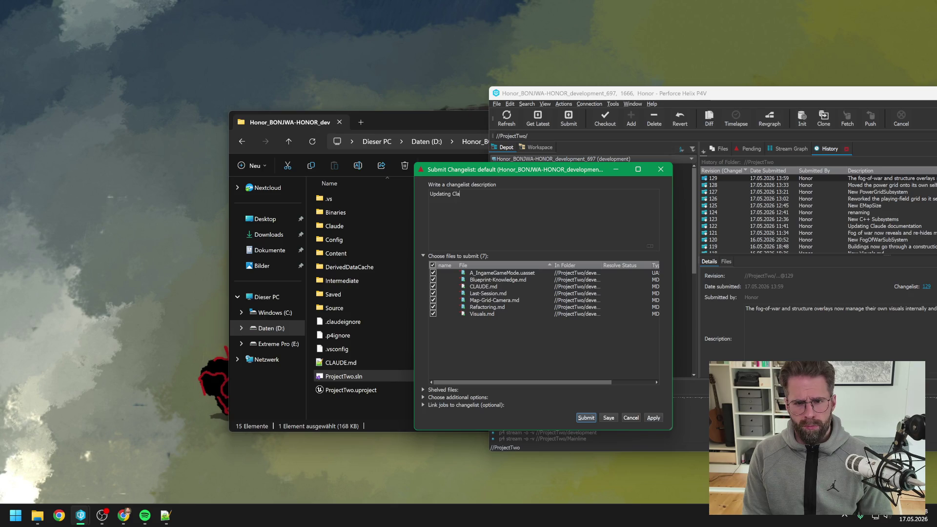
text(ude docume)
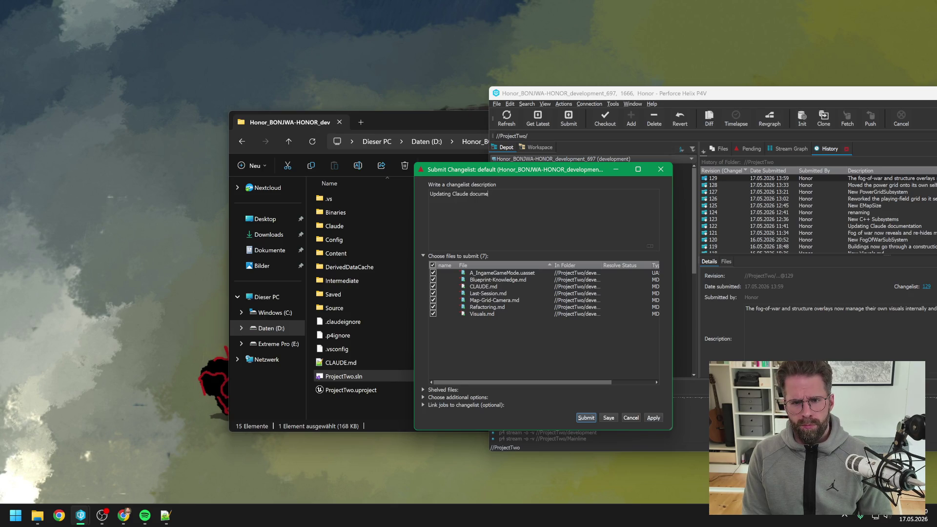
text(ntation)
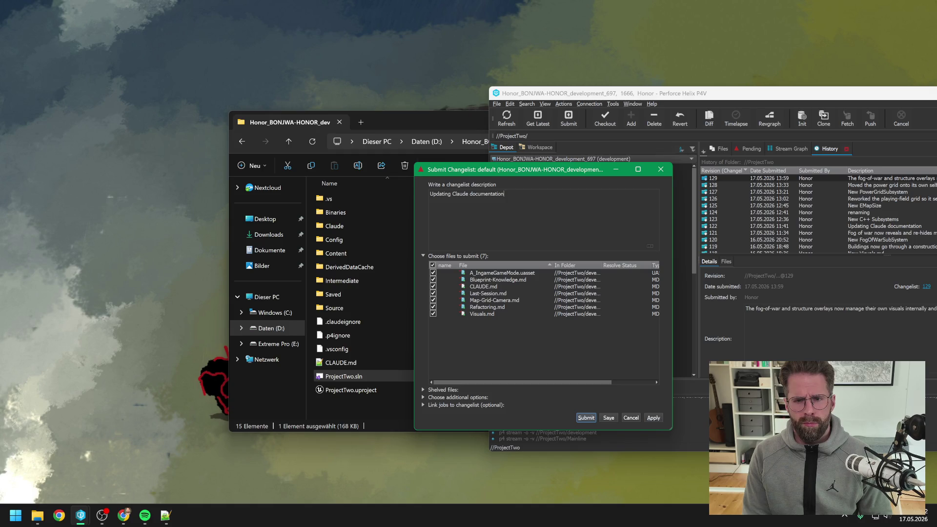
click(590, 417)
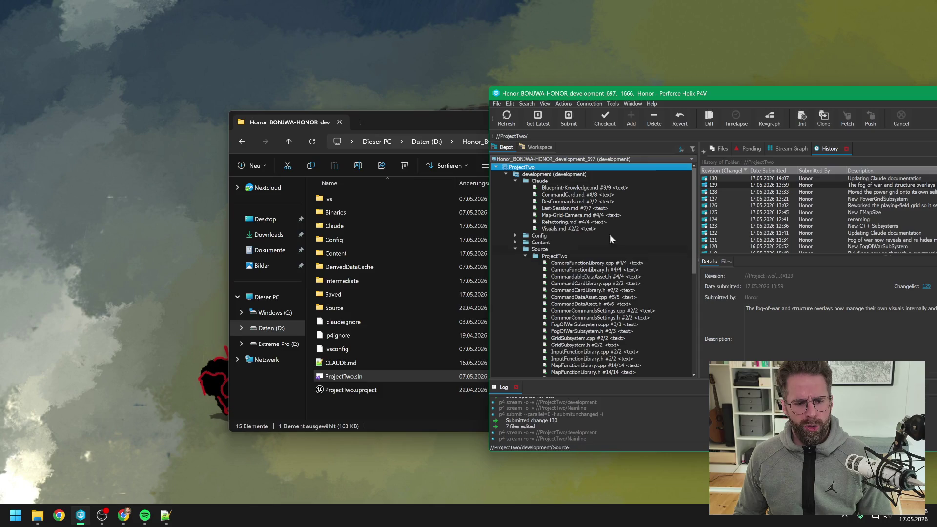
drag(749, 91, 466, 94)
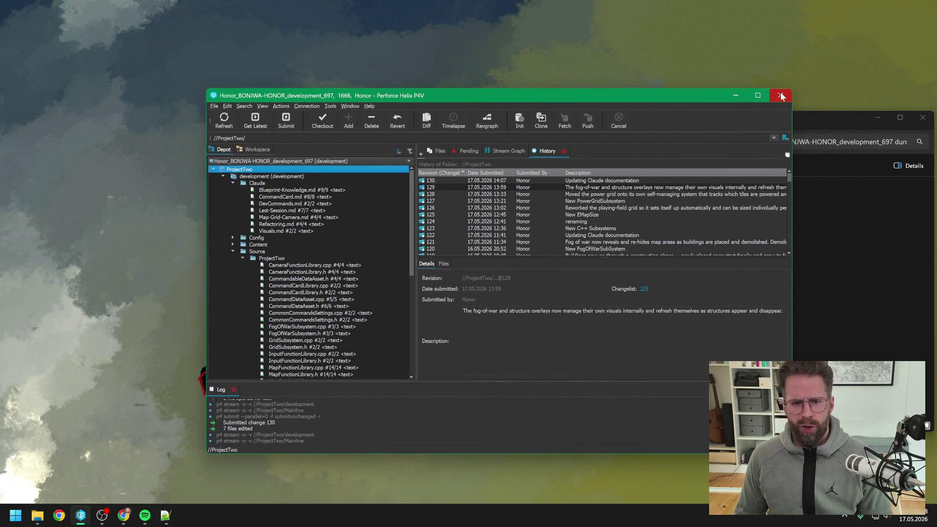
Step: Close P4V and open a Dieser PC Explorer window, shifted to the right screen edge
click(780, 96)
drag(832, 127, 707, 115)
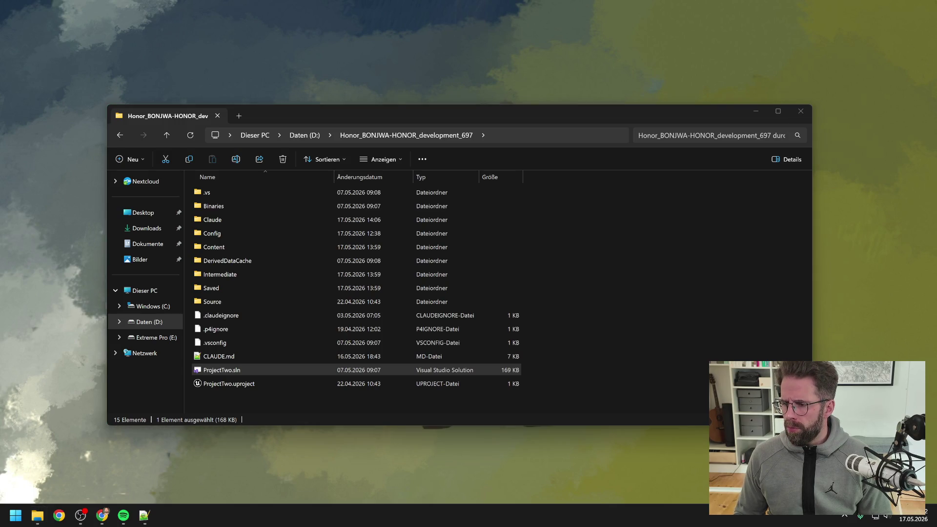
key(super)
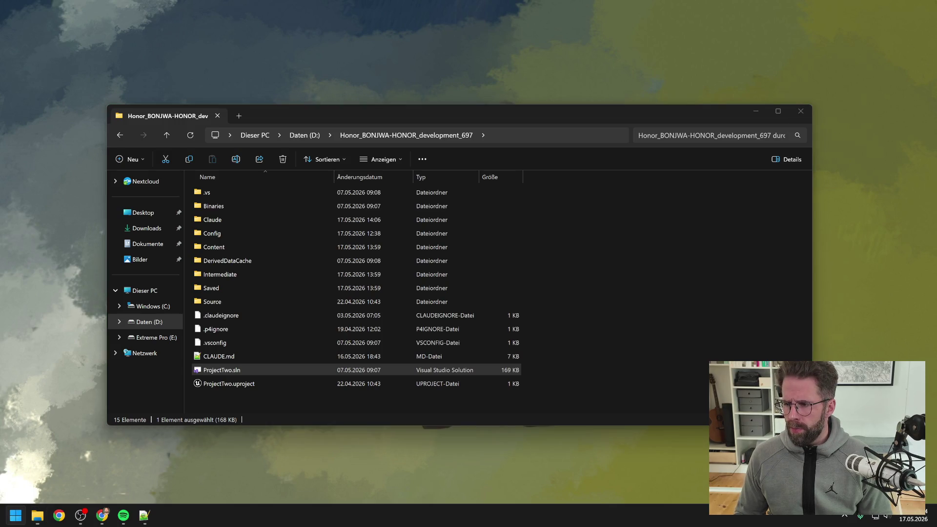
key(super+e)
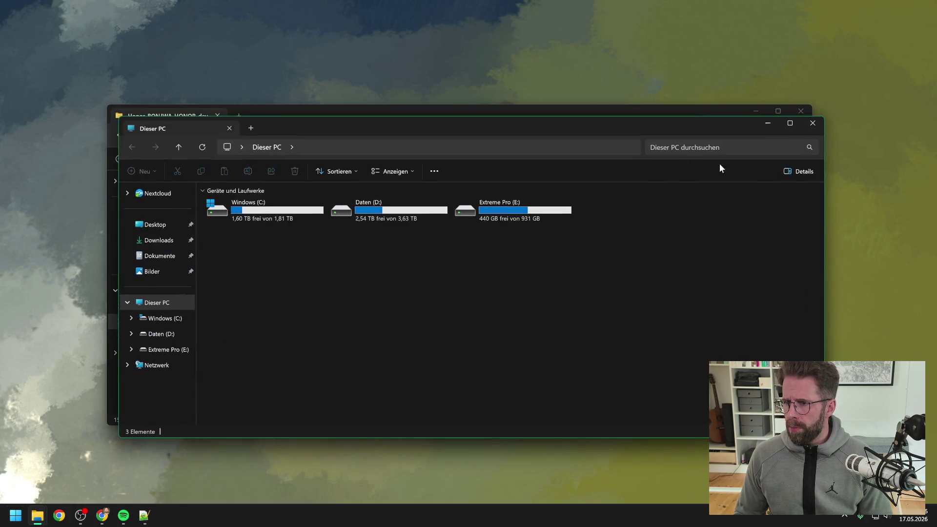
mouse_move(629, 115)
mouse_down()
mouse_move(750, 128)
mouse_move(936, 122)
mouse_up()
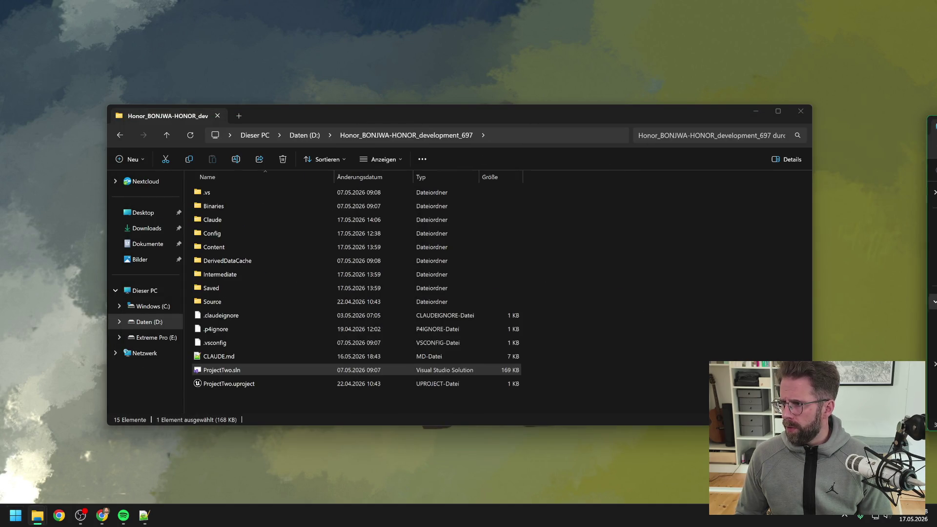